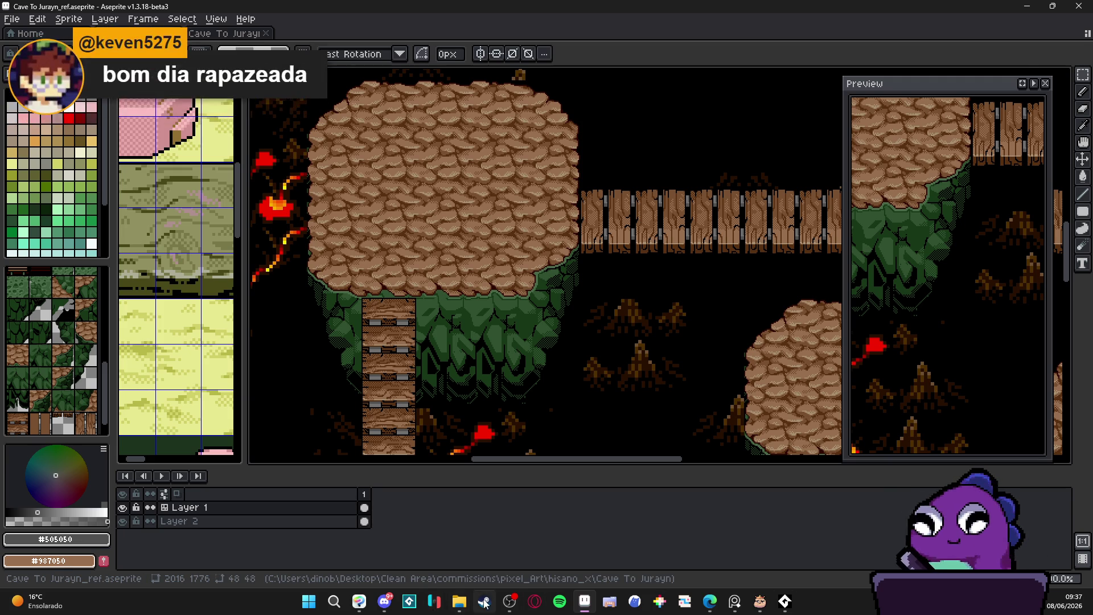
# - Check the Steam game library, then minimize Steam to return to the cave map
pyautogui.hotkey('alt', 'Tab')
pyautogui.click(108, 27)
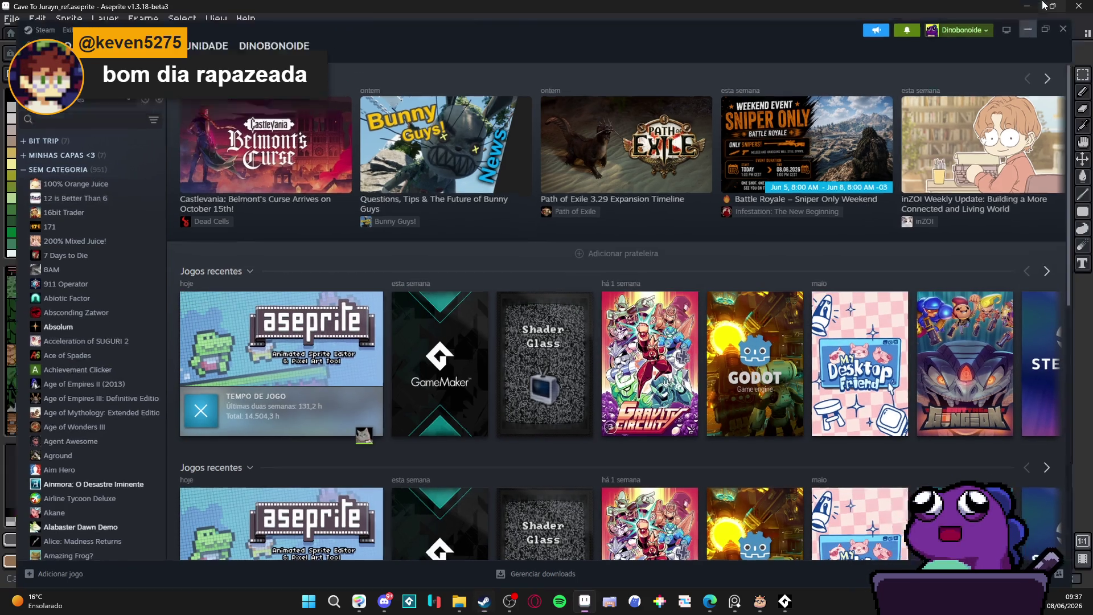
pyautogui.click(1047, 8)
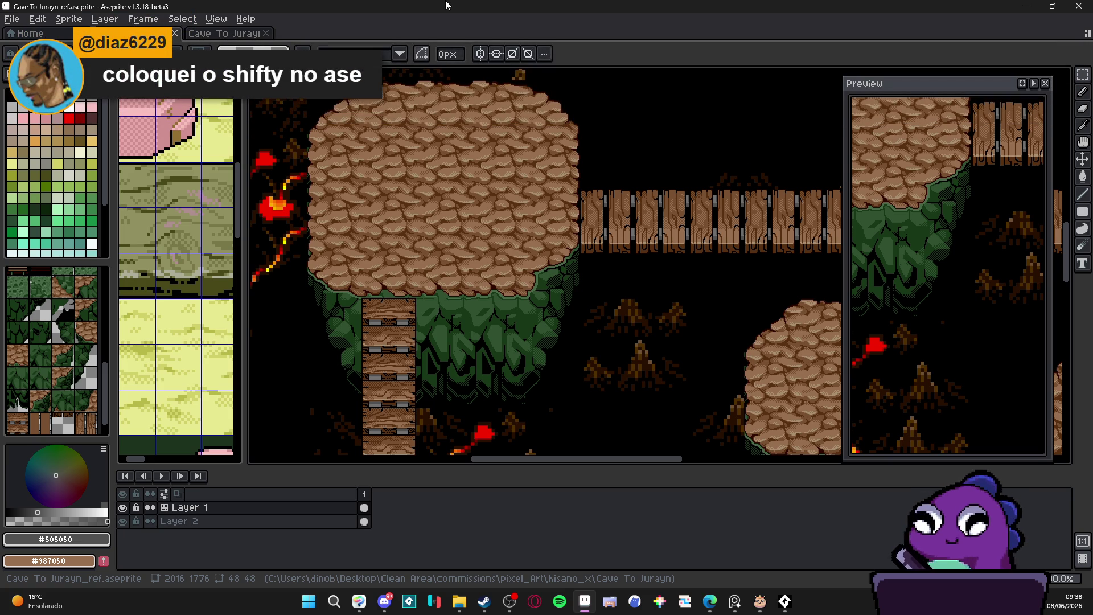
# - Zoom into a tree stump and sample its dark brown #281000
pyautogui.scroll(-3, 547, 257)
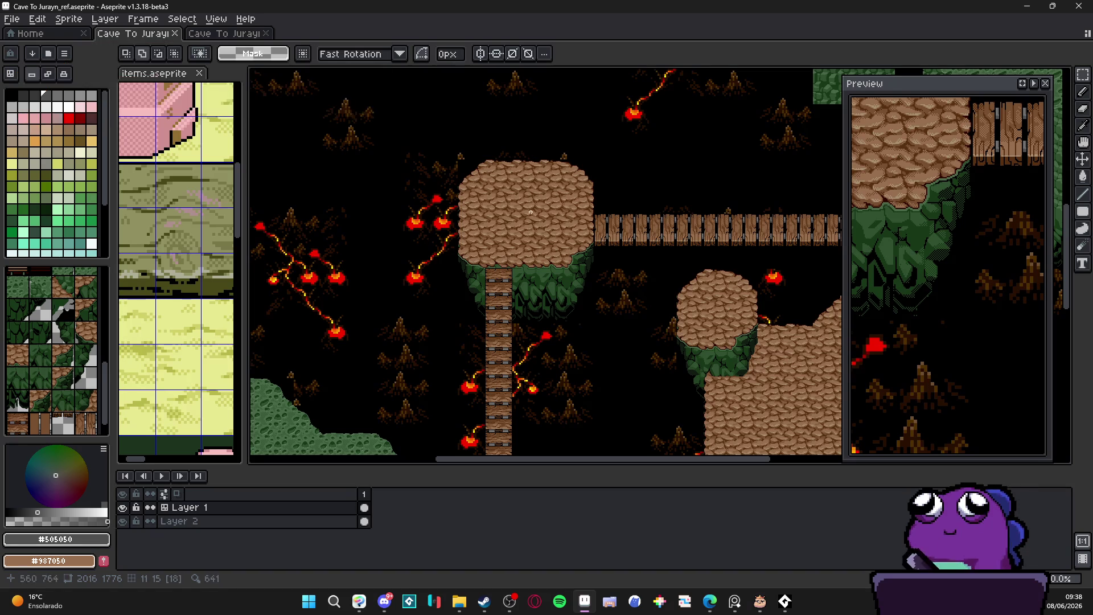
pyautogui.scroll(1, 547, 262)
pyautogui.scroll(2, 552, 255)
pyautogui.scroll(-1, 540, 250)
pyautogui.scroll(1, 533, 246)
pyautogui.scroll(-1, 533, 246)
pyautogui.scroll(1, 518, 250)
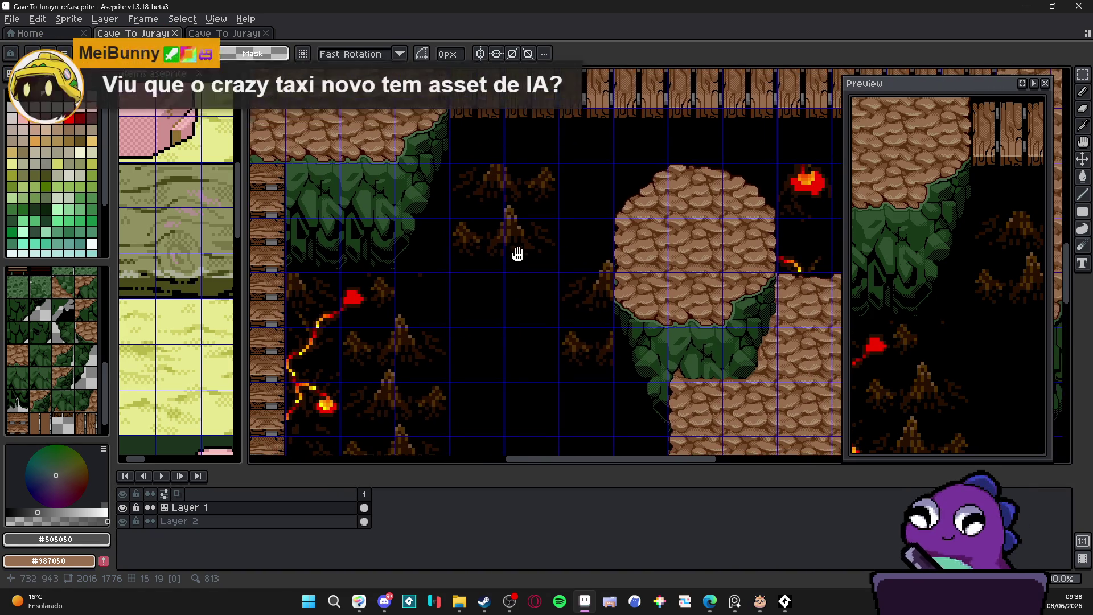
pyautogui.scroll(2, 520, 234)
pyautogui.scroll(1, 521, 234)
pyautogui.keyDown('alt'); pyautogui.click(520, 224); pyautogui.keyUp('alt')
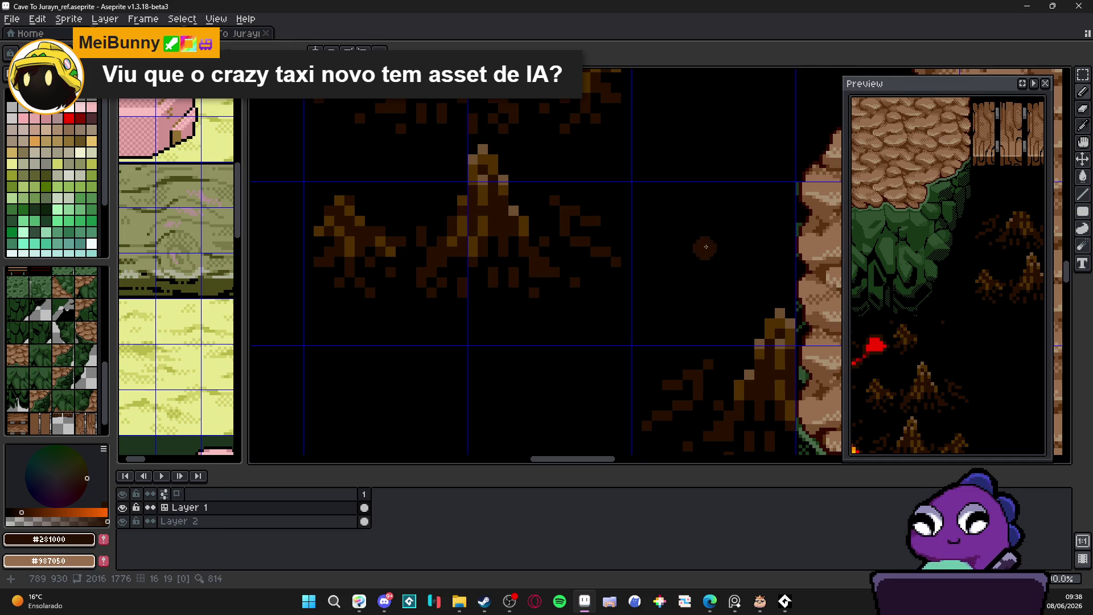
# - Switch to moving canvas content and make Layer 2 the working layer
pyautogui.scroll(-1, 648, 264)
pyautogui.scroll(2, 562, 290)
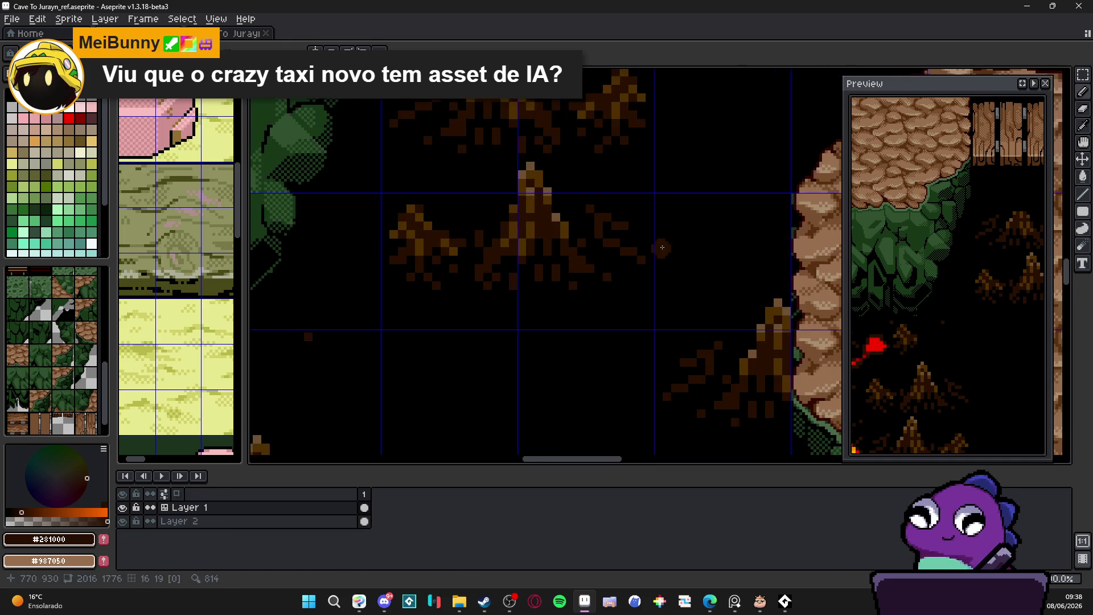
pyautogui.scroll(-1, 561, 290)
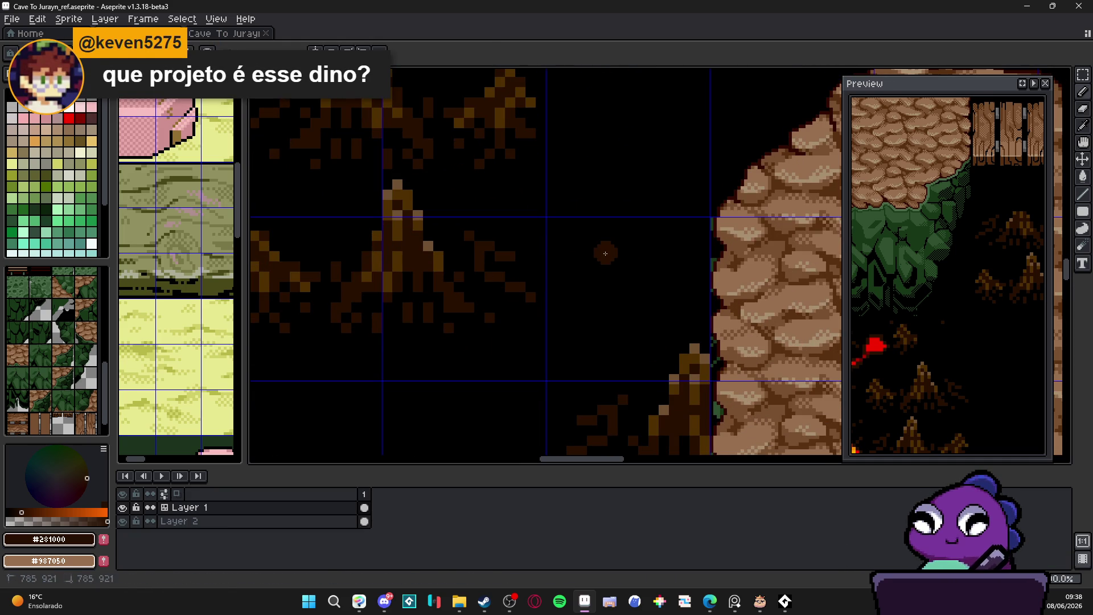
pyautogui.hscroll(-1, 548, 273)
pyautogui.scroll(-2, 587, 272)
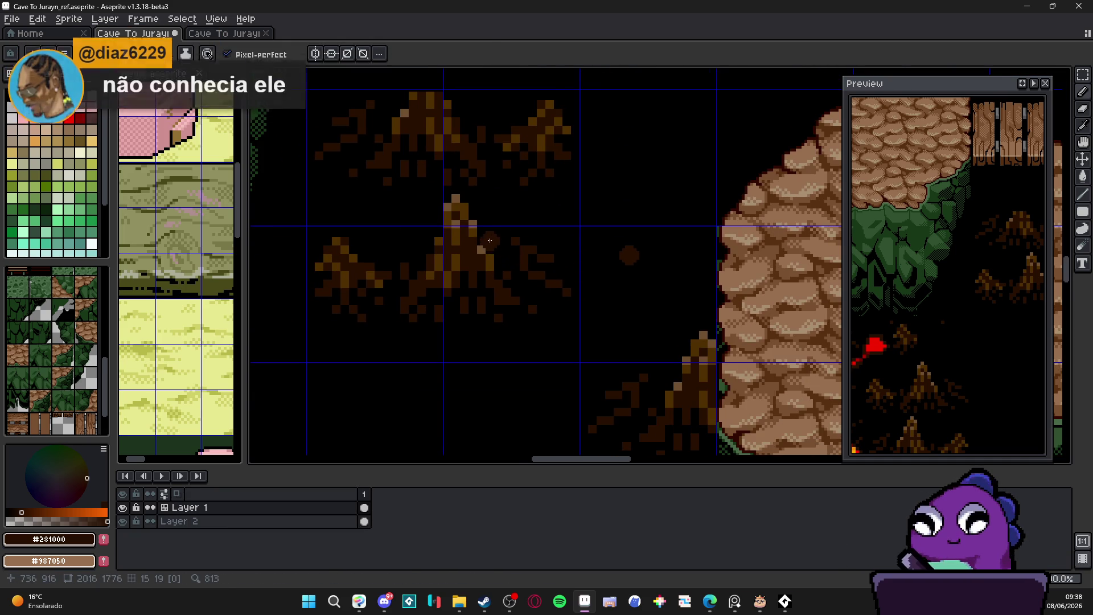
pyautogui.hscroll(-1, 528, 263)
pyautogui.scroll(-2, 512, 267)
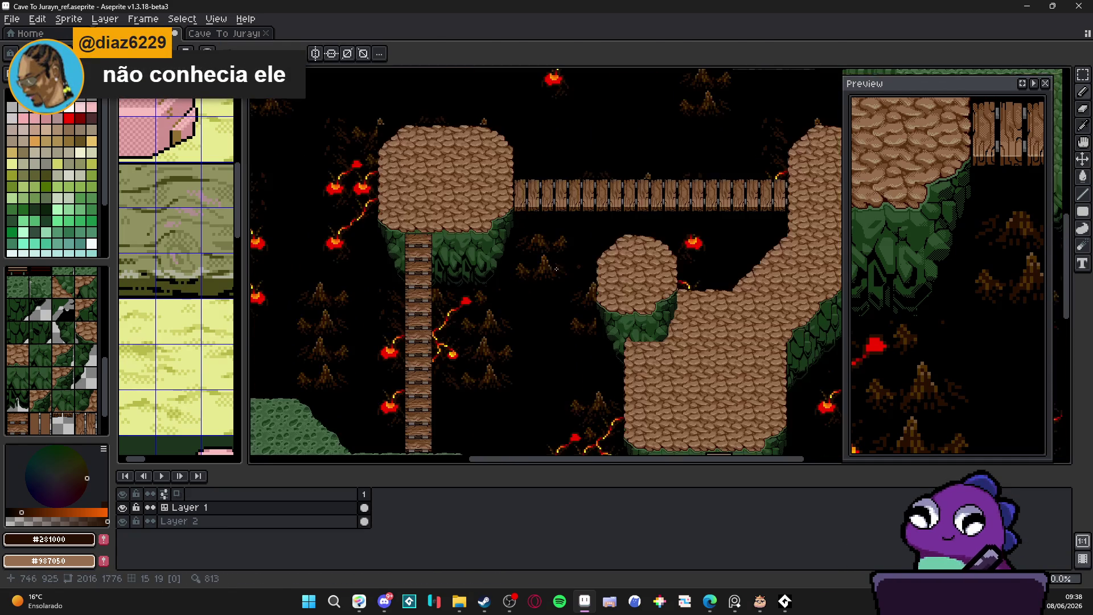
pyautogui.hscroll(-2, 409, 291)
pyautogui.press('ctrl')
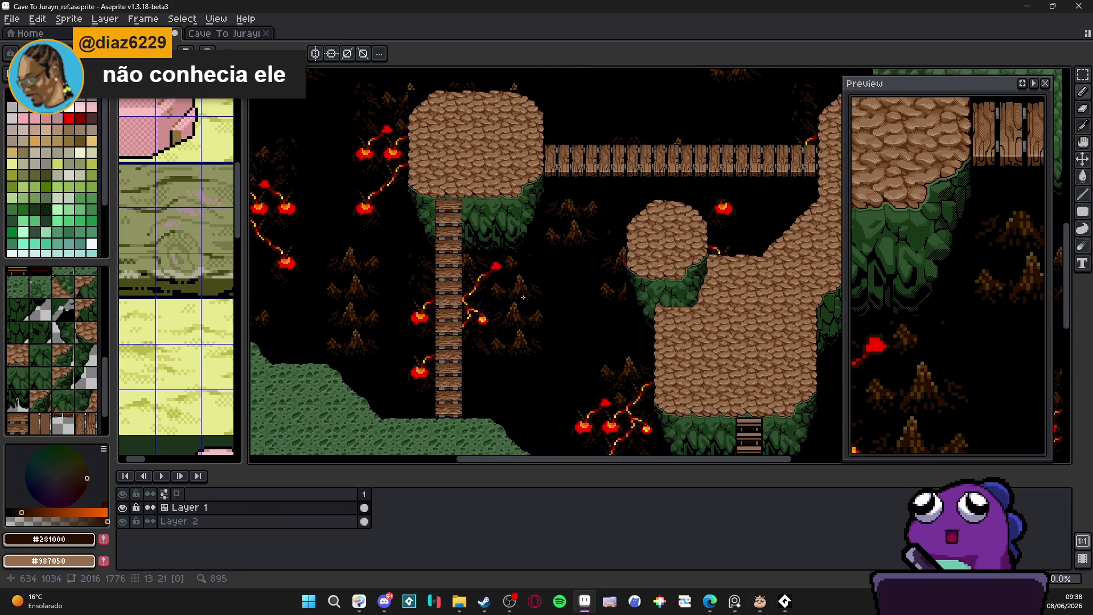
pyautogui.keyDown('ctrl'); pyautogui.click(514, 352); pyautogui.keyUp('ctrl')
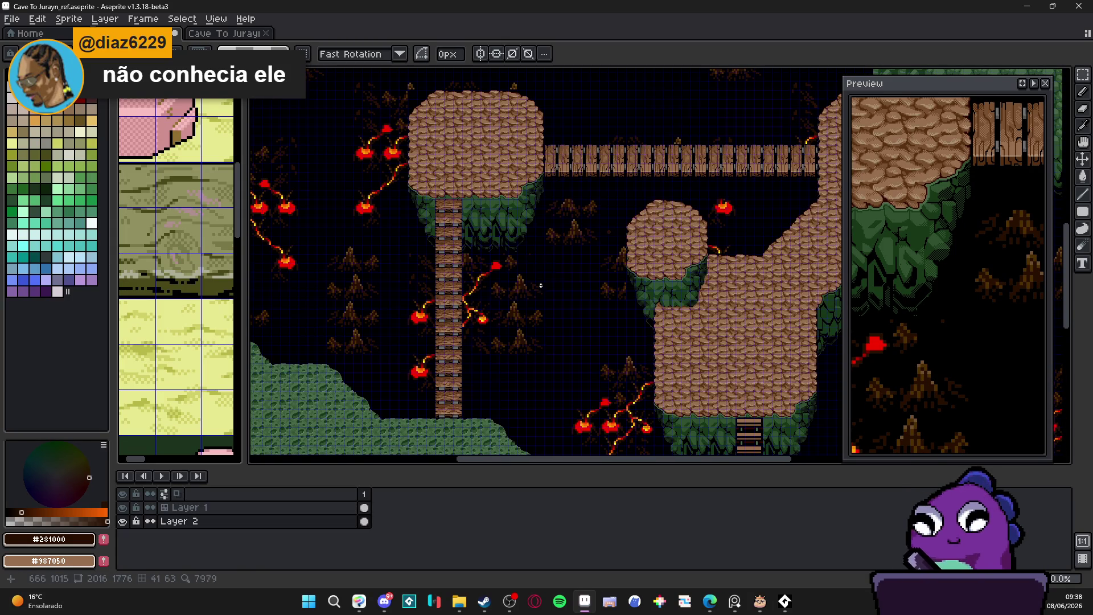
# - Paste the selected stumps-and-lava area into a new 256×256 sprite
pyautogui.moveTo(544, 261)
pyautogui.mouseDown()
pyautogui.moveTo(478, 336)
pyautogui.moveTo(400, 397)
pyautogui.mouseUp()
pyautogui.click(11, 19)
pyautogui.click(25, 30)
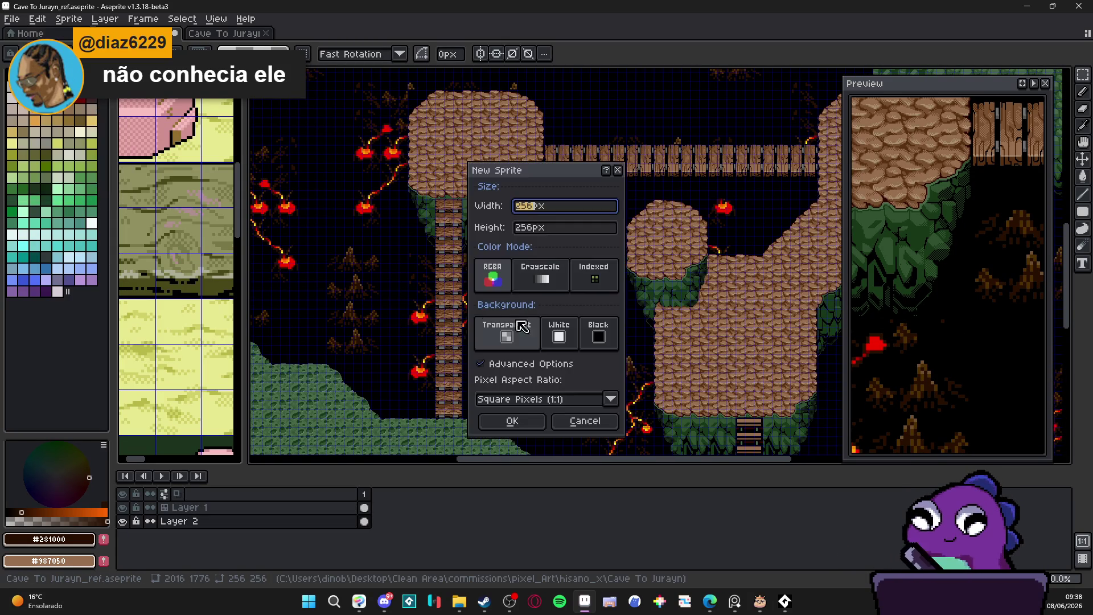
pyautogui.click(502, 420)
pyautogui.hotkey('ctrl', 'v')
pyautogui.press('Return')
# - Dock the Sprite-0001 reference beside the cave map and return to the map
pyautogui.moveTo(316, 36)
pyautogui.mouseDown()
pyautogui.moveTo(225, 231)
pyautogui.moveTo(182, 439)
pyautogui.mouseUp()
pyautogui.moveTo(244, 324); pyautogui.dragTo(328, 324)
pyautogui.moveTo(159, 355); pyautogui.dragTo(249, 334)
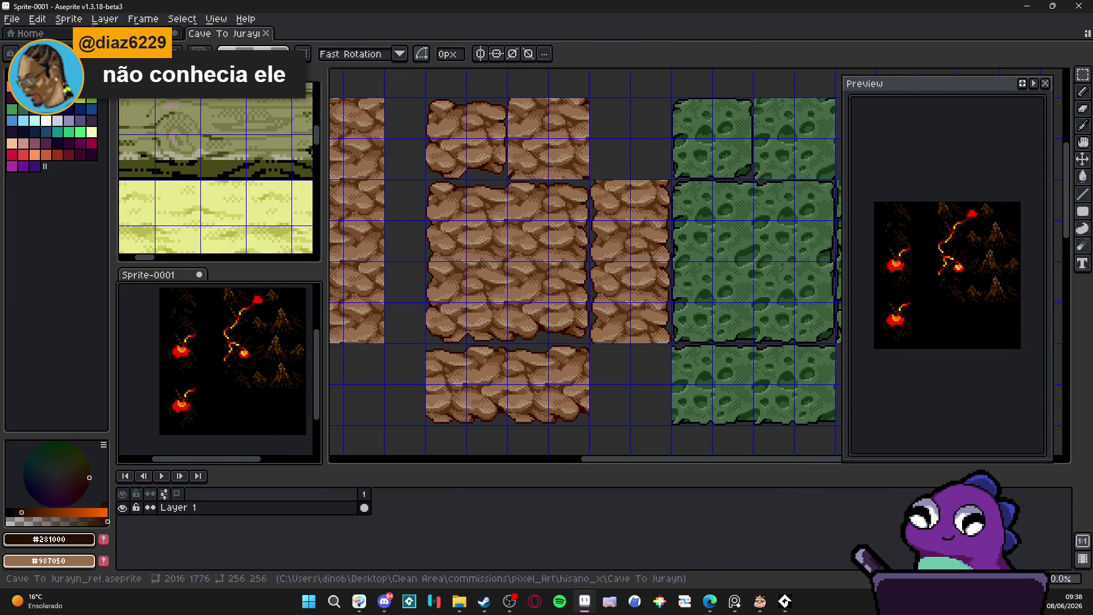
pyautogui.click(126, 33)
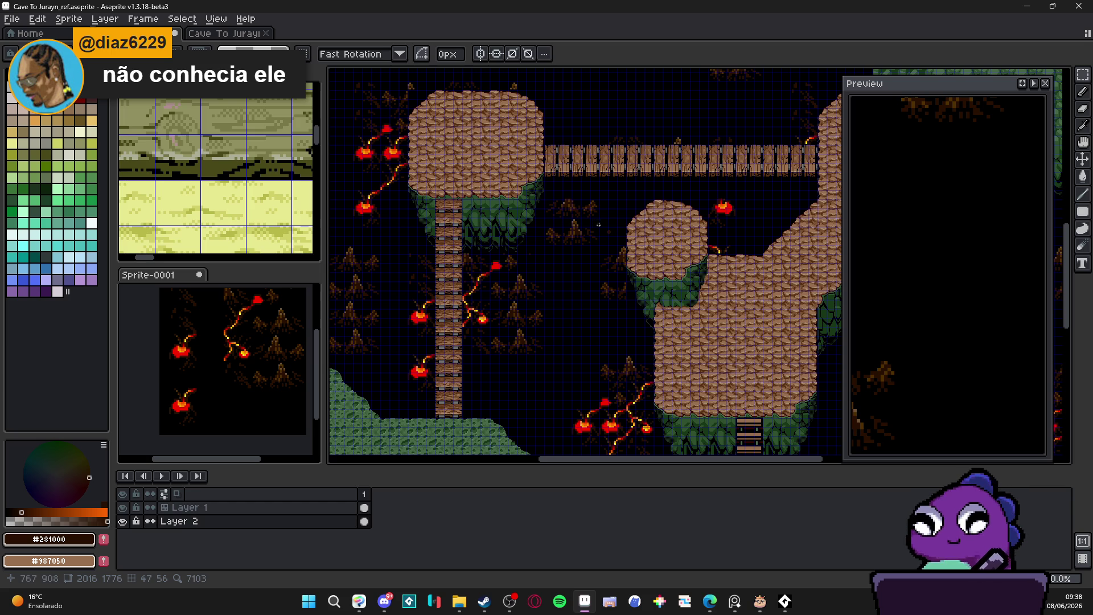
pyautogui.scroll(5, 498, 288)
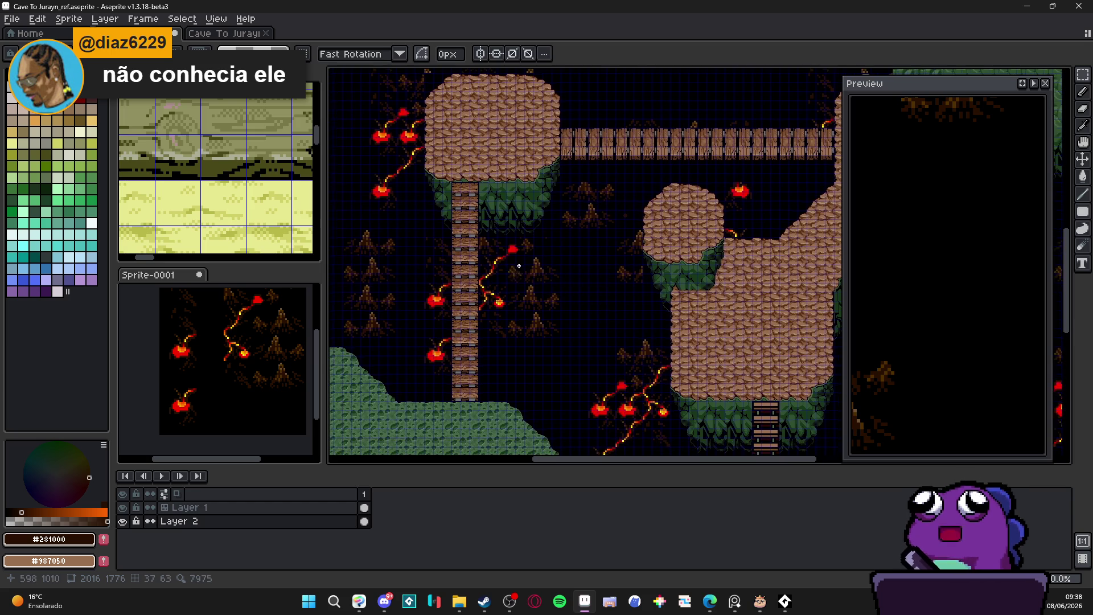
pyautogui.scroll(2, 561, 298)
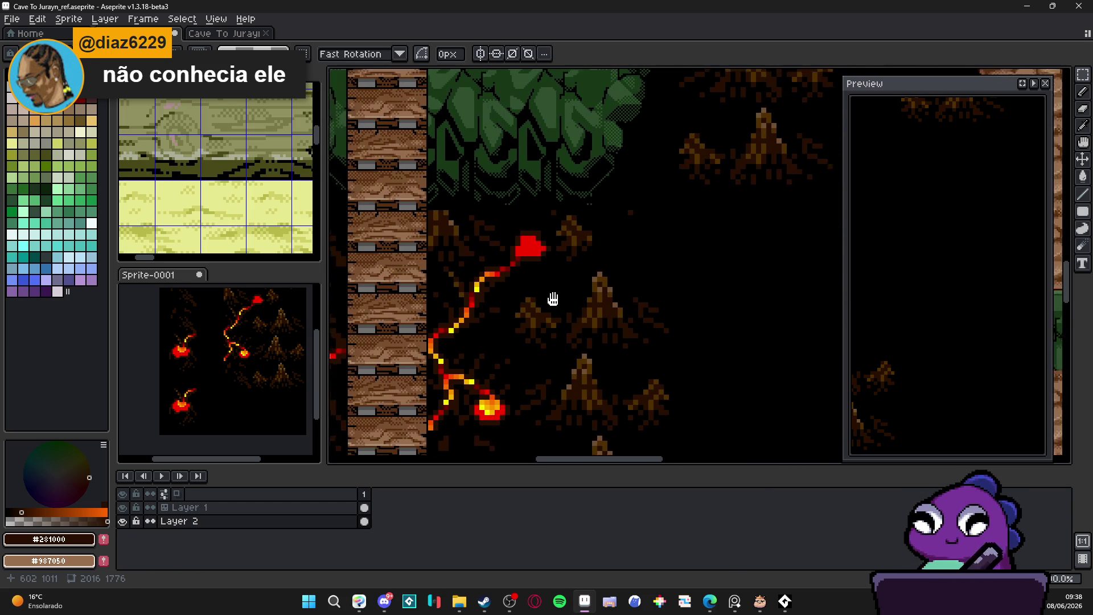
pyautogui.scroll(4, 584, 299)
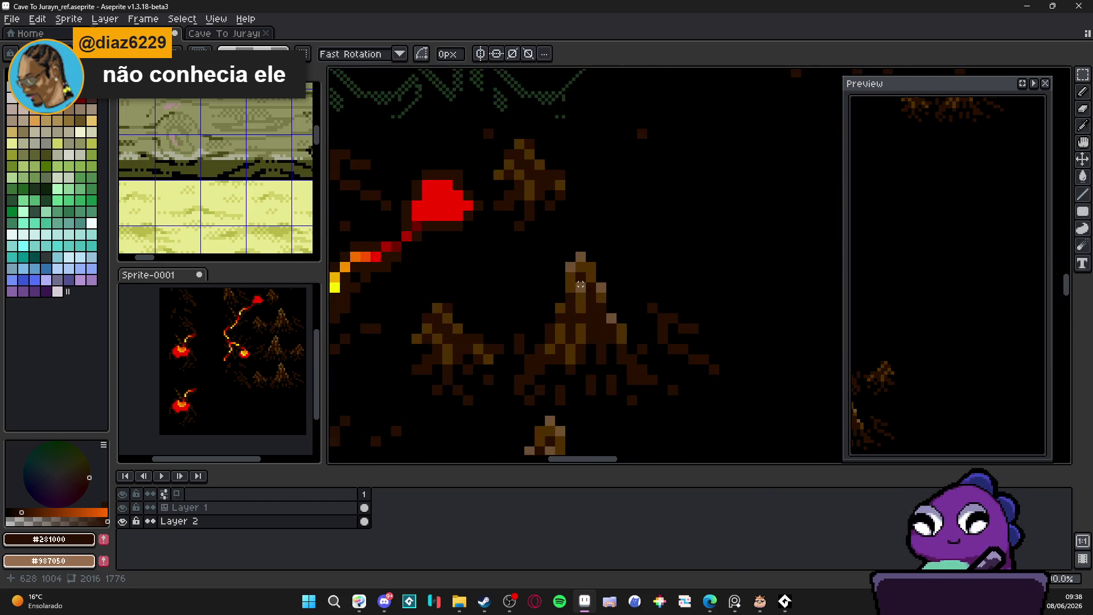
pyautogui.scroll(2, 248, 343)
pyautogui.scroll(-2, 159, 336)
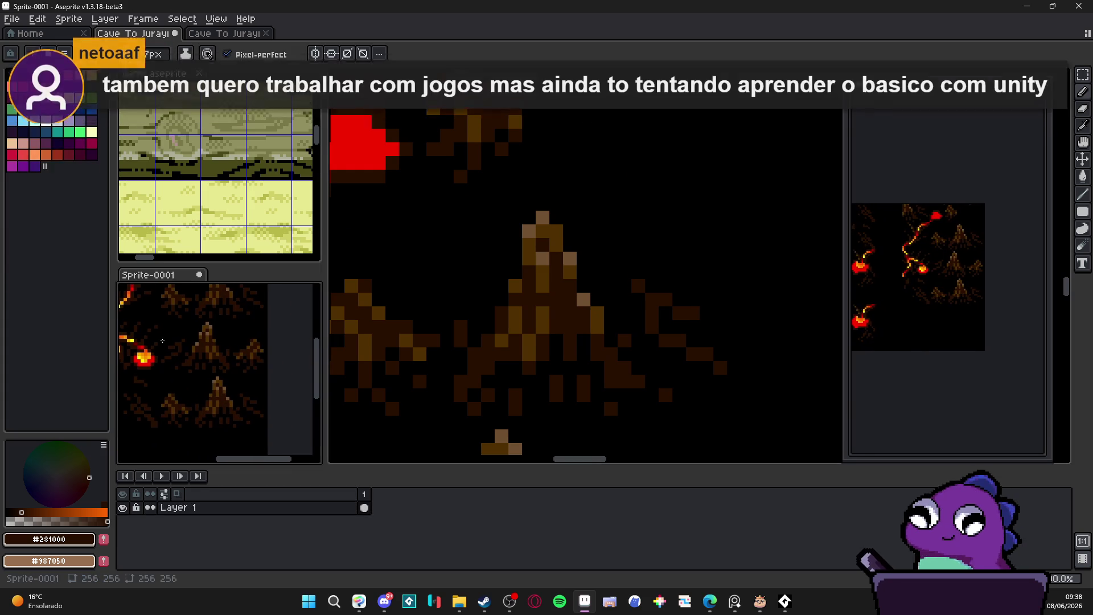
pyautogui.scroll(2, 540, 253)
# - Pick mid-brown #503000 and paint highlight pixels on the stump's peak
pyautogui.keyDown('alt'); pyautogui.click(540, 213); pyautogui.keyUp('alt')
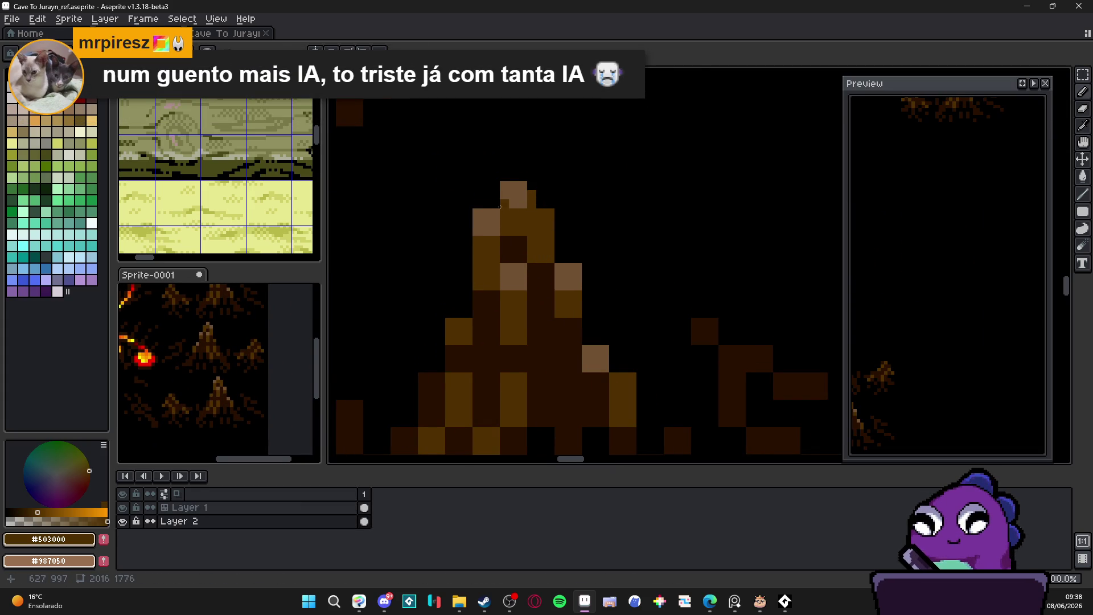
pyautogui.scroll(-3, 517, 213)
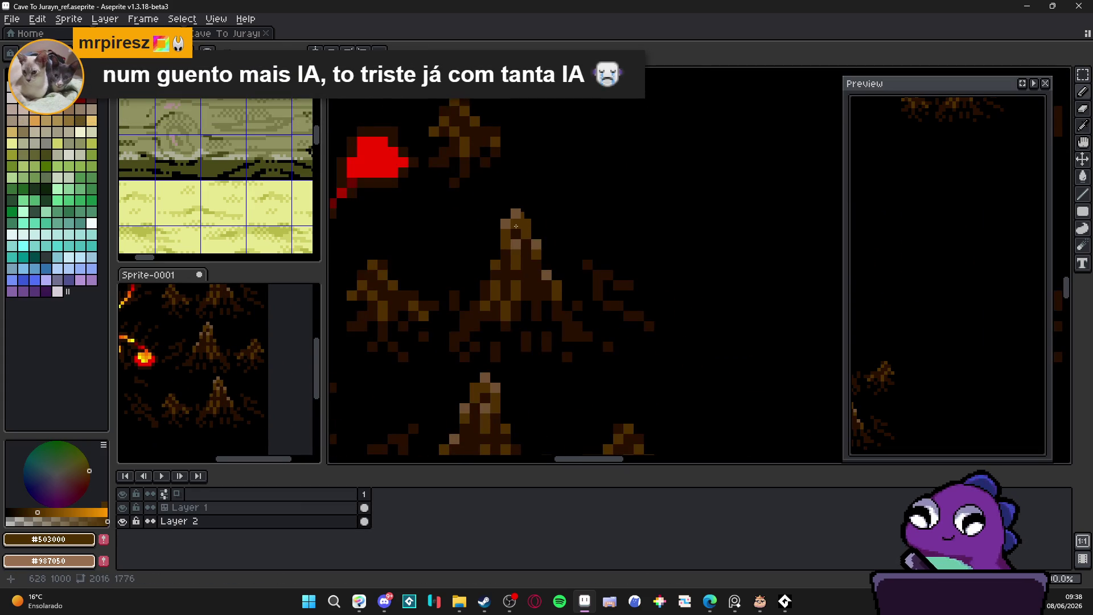
pyautogui.scroll(1, 516, 216)
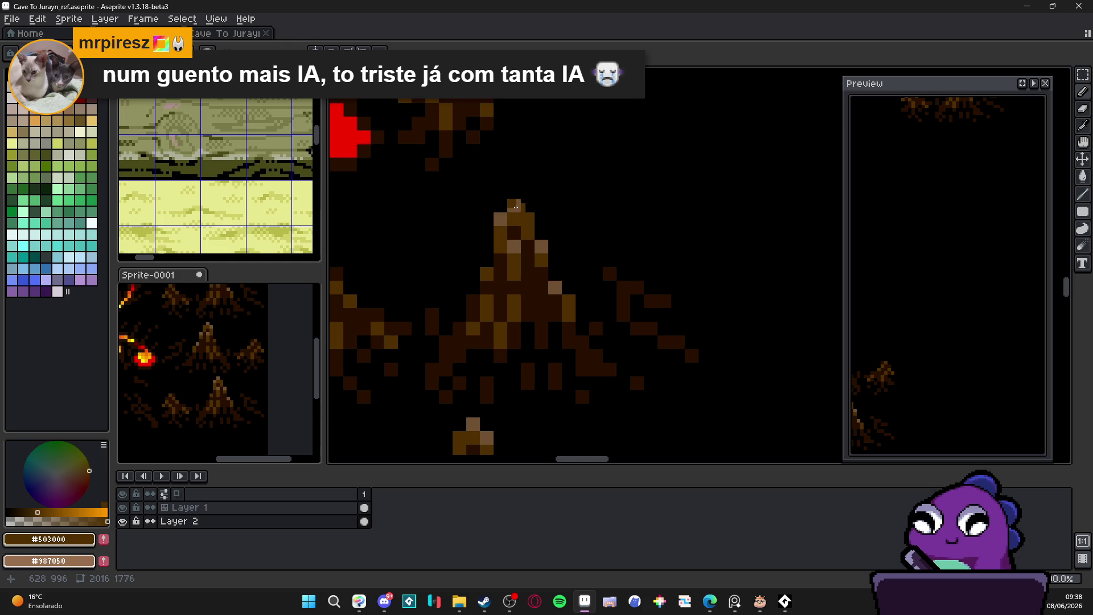
pyautogui.moveTo(517, 207); pyautogui.dragTo(545, 192)
pyautogui.moveTo(523, 242); pyautogui.dragTo(529, 207)
# - Add dark brown #281000 pixels and a trunk line, pick black, then undo the last stroke
pyautogui.click(516, 244)
pyautogui.keyDown('alt'); pyautogui.click(530, 207); pyautogui.keyUp('alt')
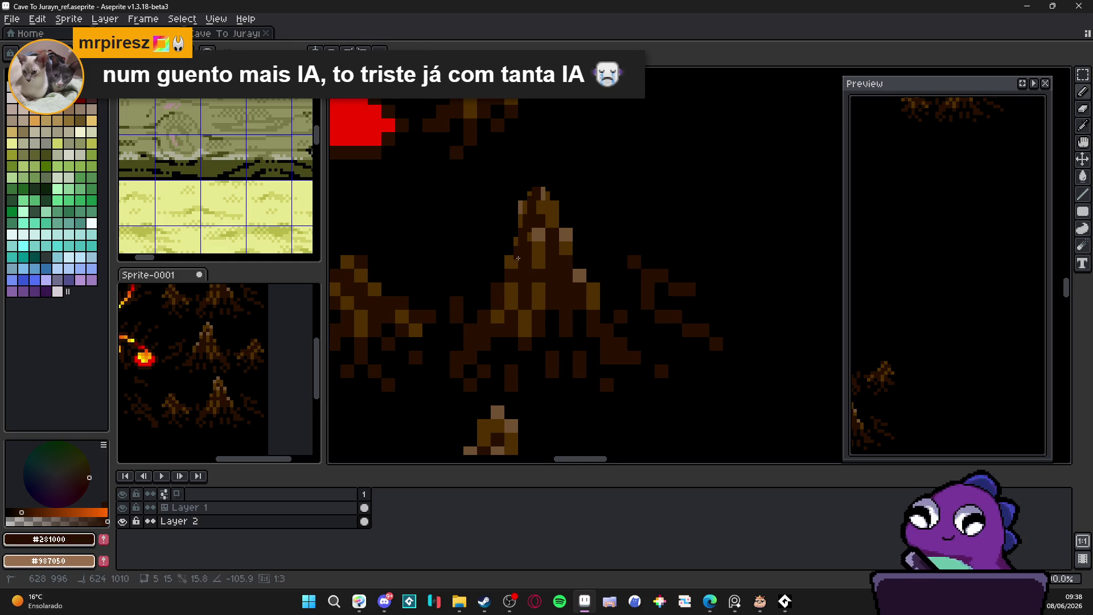
pyautogui.moveTo(470, 339); pyautogui.dragTo(460, 347)
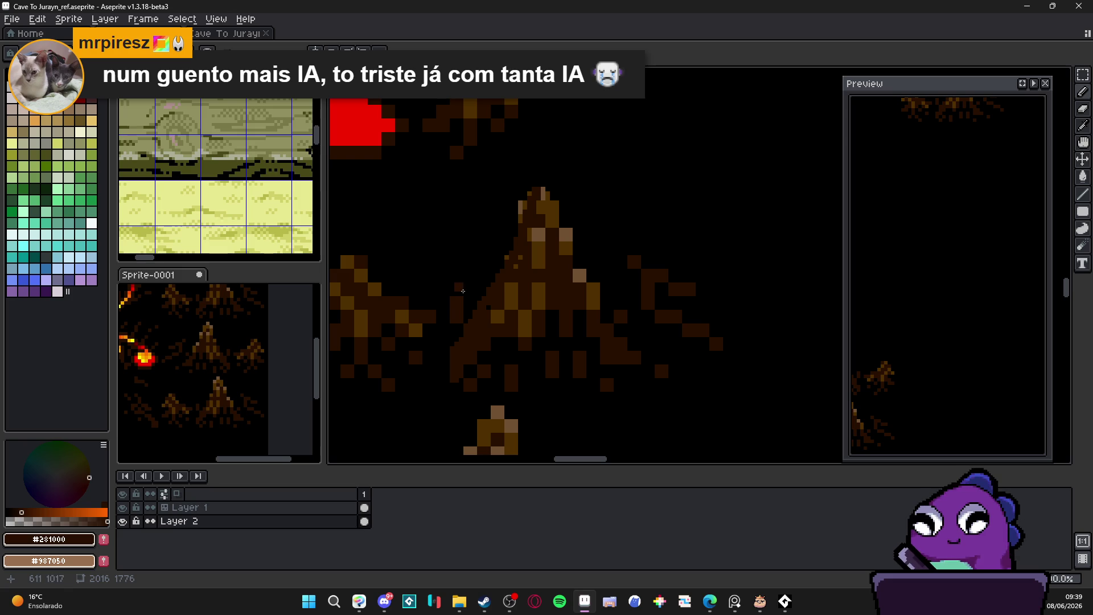
pyautogui.keyDown('alt'); pyautogui.click(463, 291); pyautogui.keyUp('alt')
pyautogui.moveTo(469, 311); pyautogui.dragTo(537, 303)
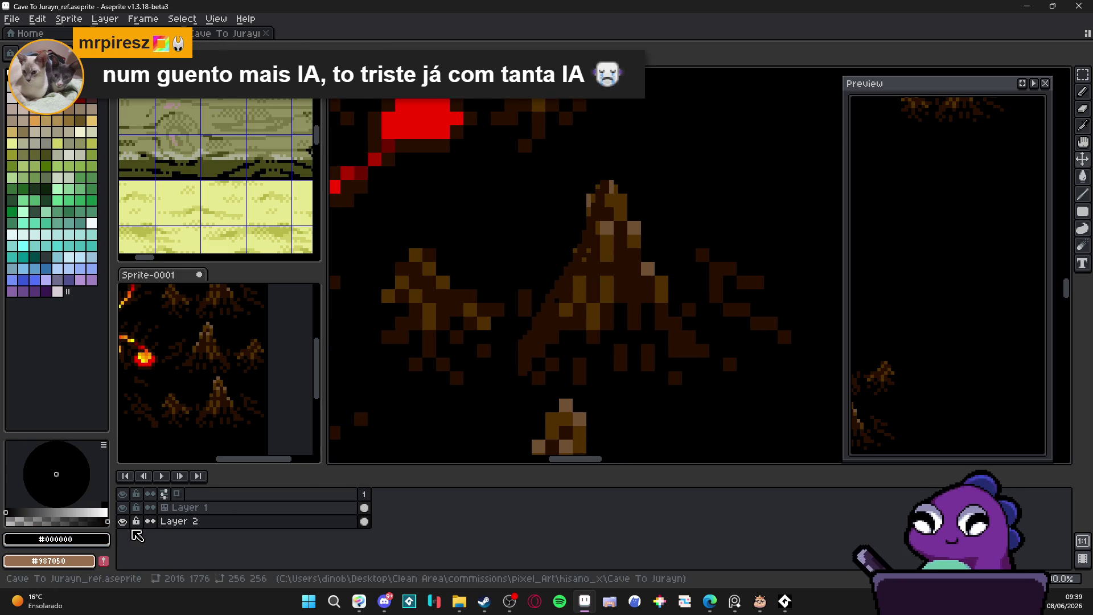
pyautogui.scroll(-2, 527, 331)
pyautogui.hotkey('ctrl', 'z')
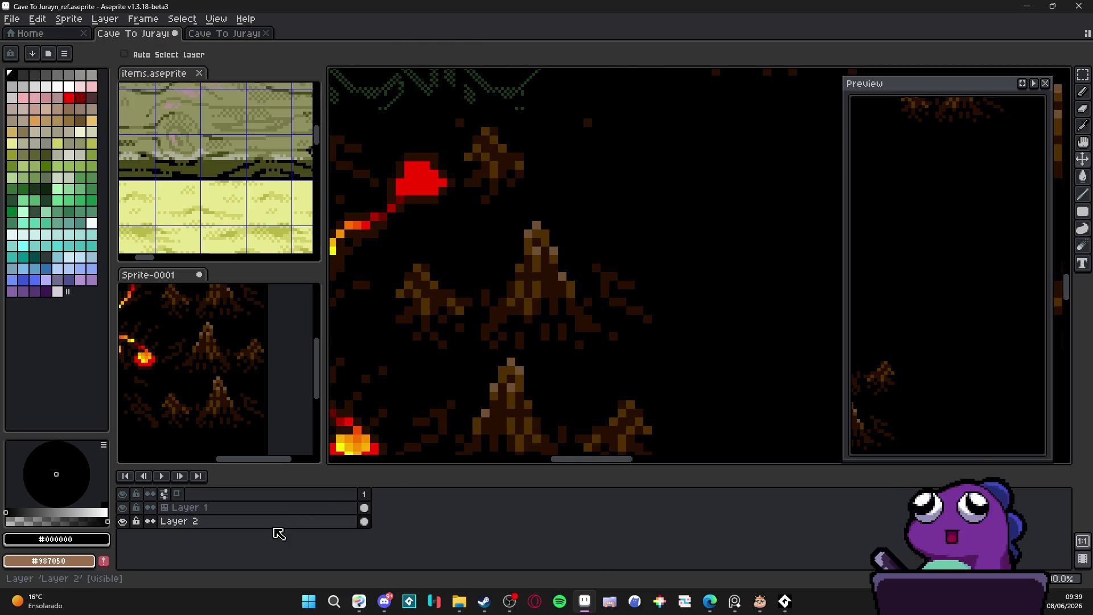
# - Begin converting Layer 2 to a tilemap, then cancel the Tileset dialog
pyautogui.rightClick(282, 530)
pyautogui.moveTo(358, 522)
pyautogui.click(412, 555)
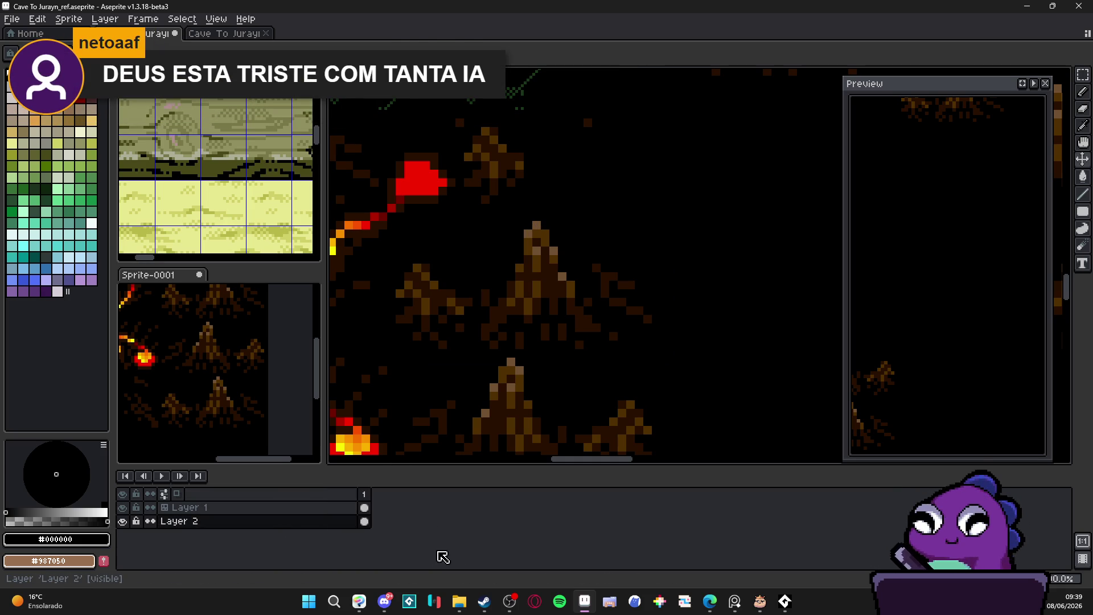
pyautogui.click(520, 310)
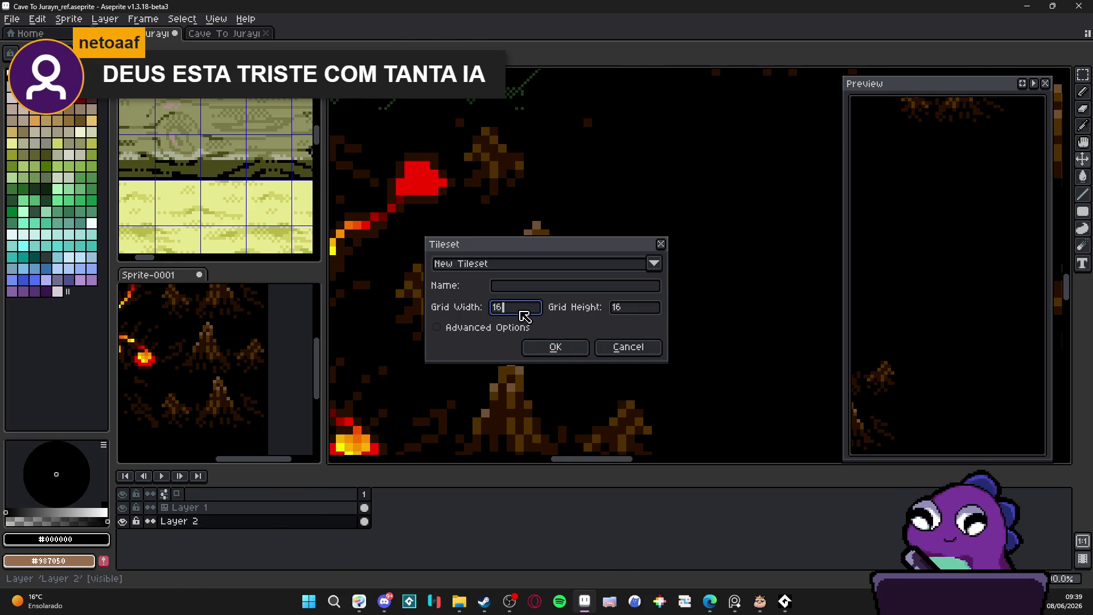
pyautogui.click(649, 347)
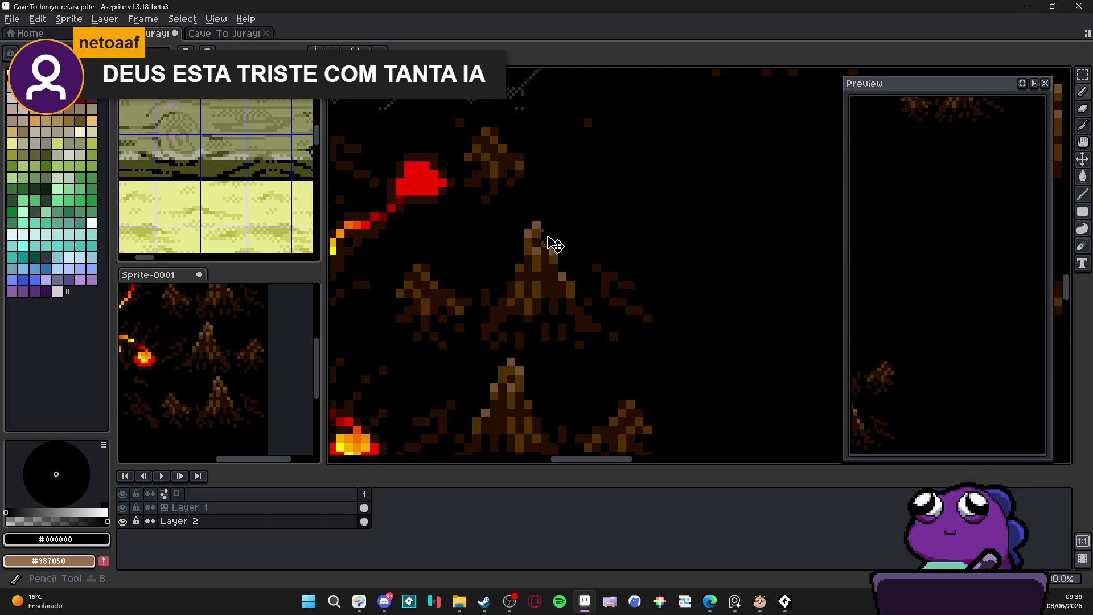
pyautogui.scroll(4, 557, 258)
pyautogui.scroll(-3, 556, 257)
pyautogui.scroll(5, 558, 256)
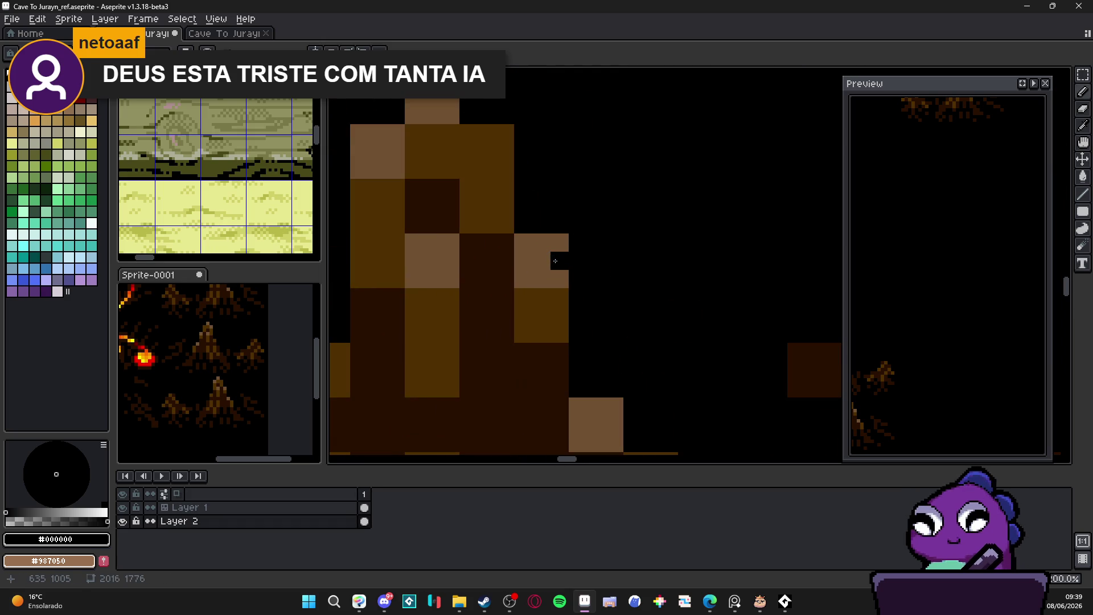
pyautogui.scroll(-1, 560, 256)
# - Convert Layer 2 to a tilemap with a 48-pixel tileset grid
pyautogui.rightClick(251, 521)
pyautogui.moveTo(290, 527)
pyautogui.click(409, 556)
pyautogui.press('Tab')
pyautogui.press('Tab')
pyautogui.press('Tab')
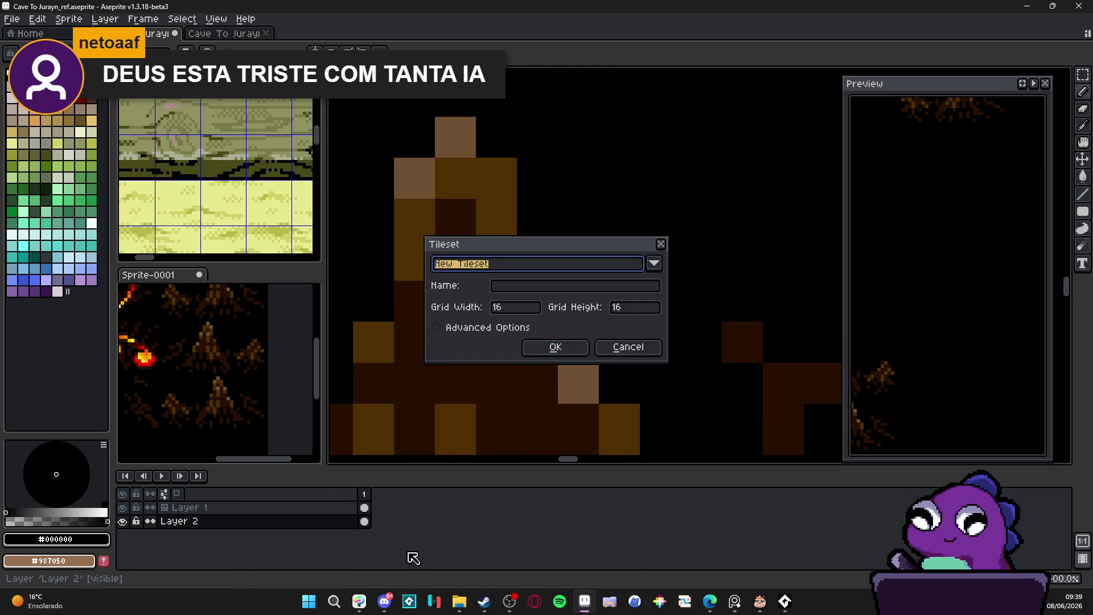
pyautogui.press('Tab')
pyautogui.write('48')
pyautogui.press('Return')
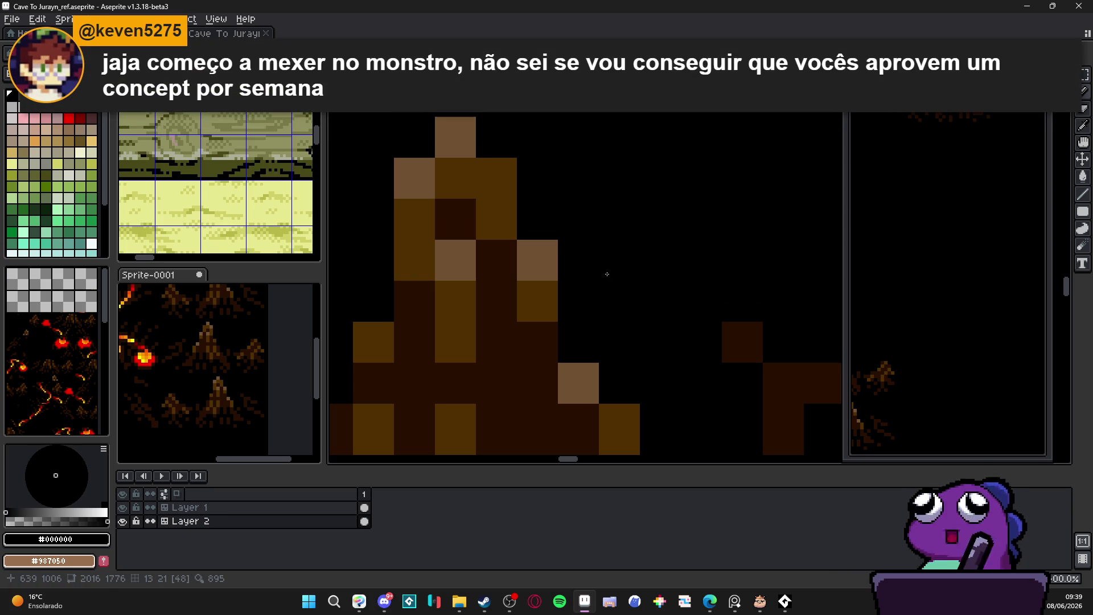
pyautogui.scroll(-3, 461, 207)
# - Step the stump's left edge out in #503000 and add light-brown #705030 pixels near its top
pyautogui.scroll(4, 467, 197)
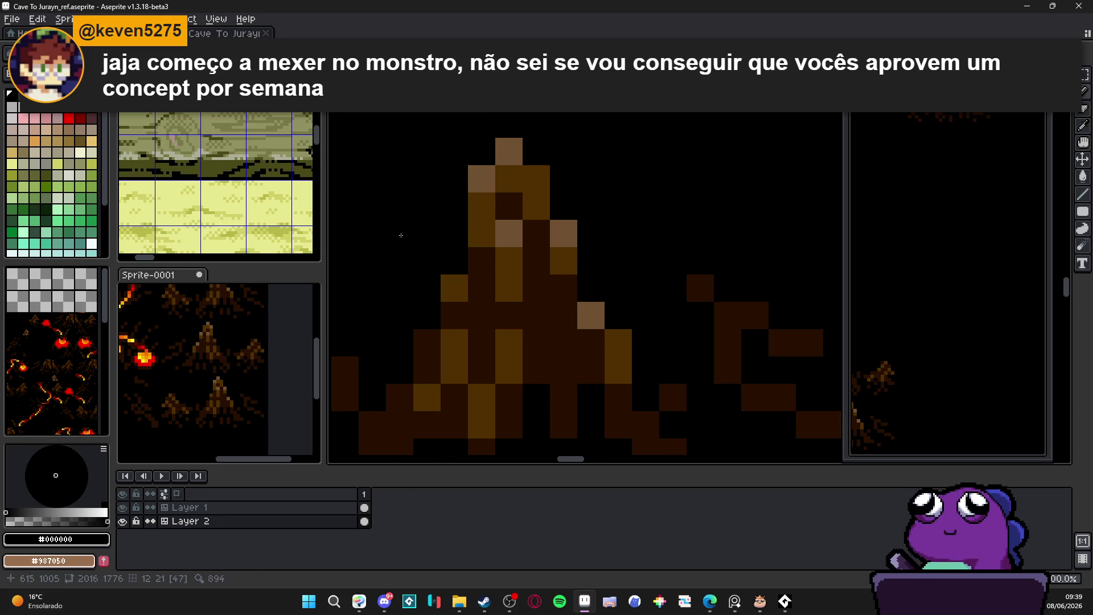
pyautogui.scroll(-1, 480, 247)
pyautogui.scroll(1, 376, 208)
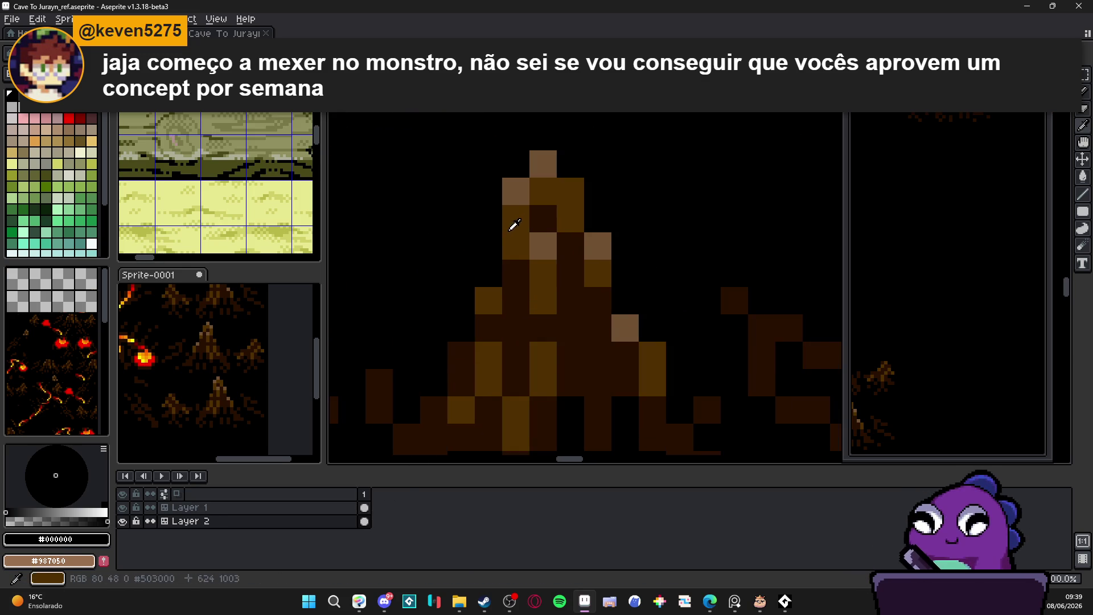
pyautogui.keyDown('alt'); pyautogui.click(502, 211); pyautogui.keyUp('alt')
pyautogui.moveTo(498, 223)
pyautogui.mouseDown()
pyautogui.moveTo(489, 284)
pyautogui.moveTo(498, 254)
pyautogui.moveTo(497, 281)
pyautogui.mouseUp()
pyautogui.scroll(-5, 542, 219)
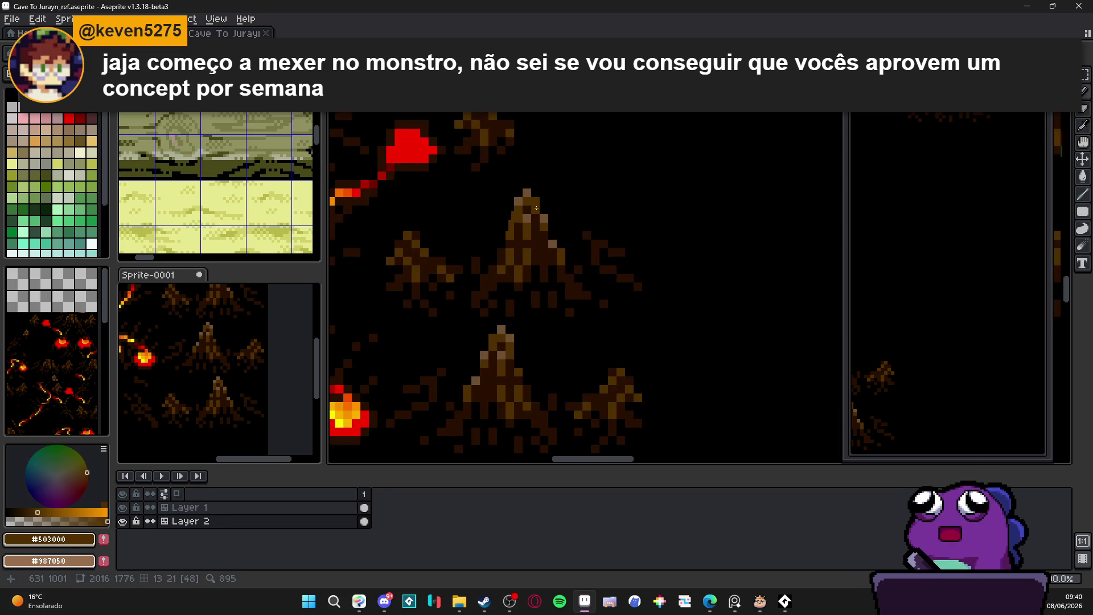
pyautogui.scroll(5, 542, 224)
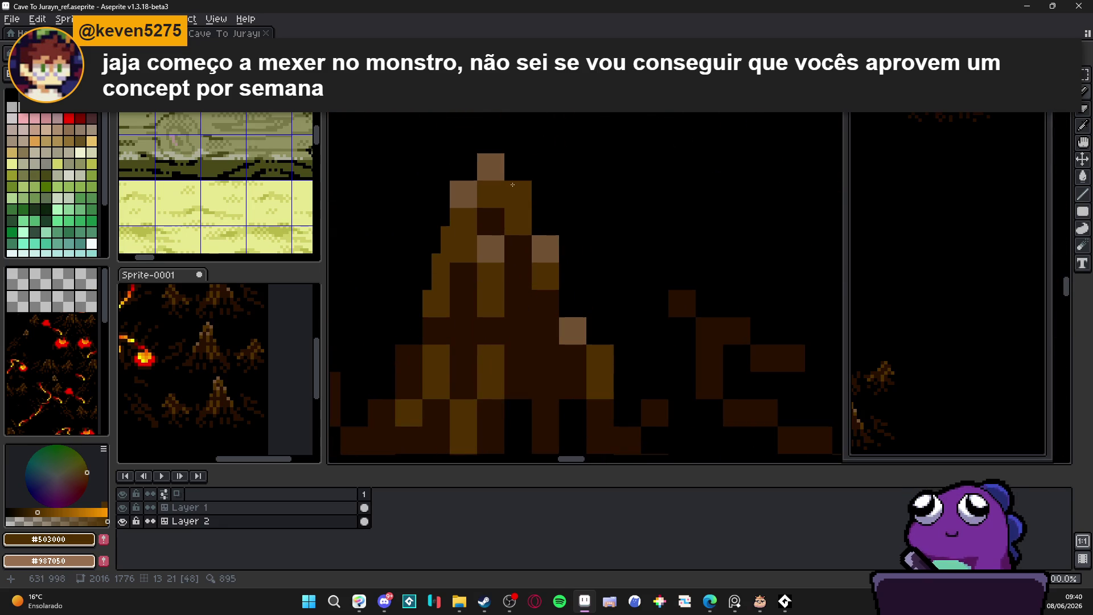
pyautogui.keyDown('alt'); pyautogui.click(499, 165); pyautogui.keyUp('alt')
pyautogui.moveTo(506, 171)
pyautogui.mouseDown()
pyautogui.moveTo(509, 181)
pyautogui.moveTo(509, 168)
pyautogui.mouseUp()
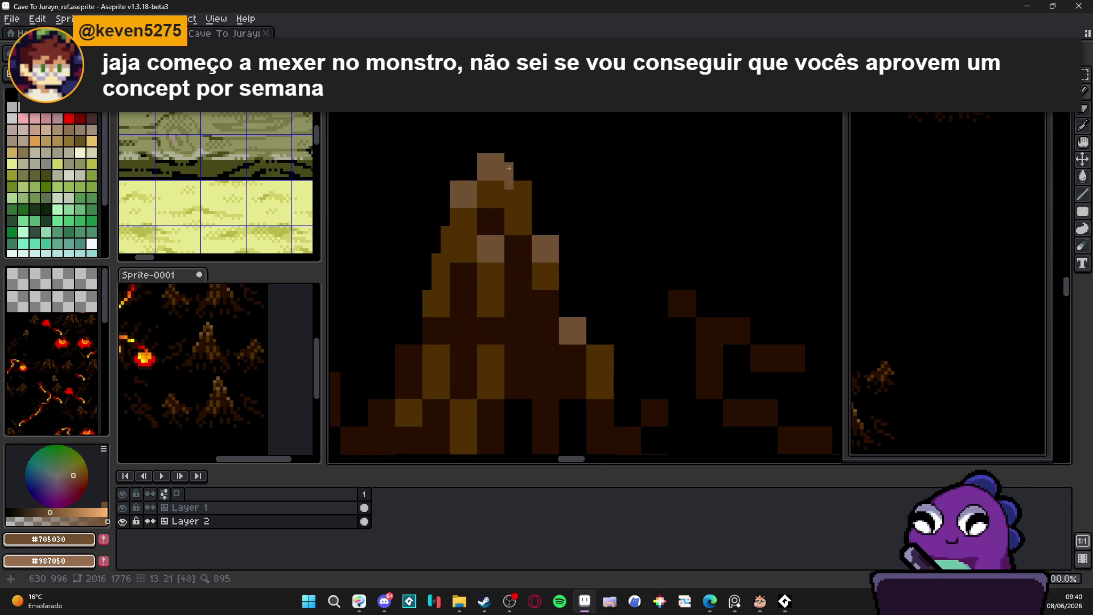
pyautogui.click(469, 177)
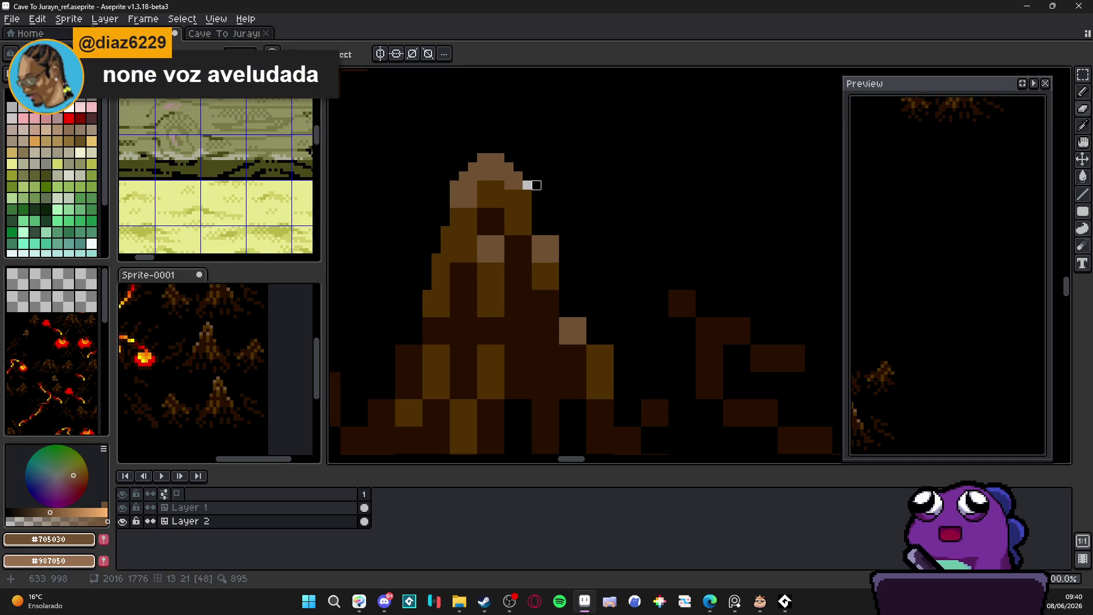
# - Retouch edge pixels in light brown and brown, then undo the repaints
pyautogui.keyDown('alt'); pyautogui.click(527, 185); pyautogui.keyUp('alt')
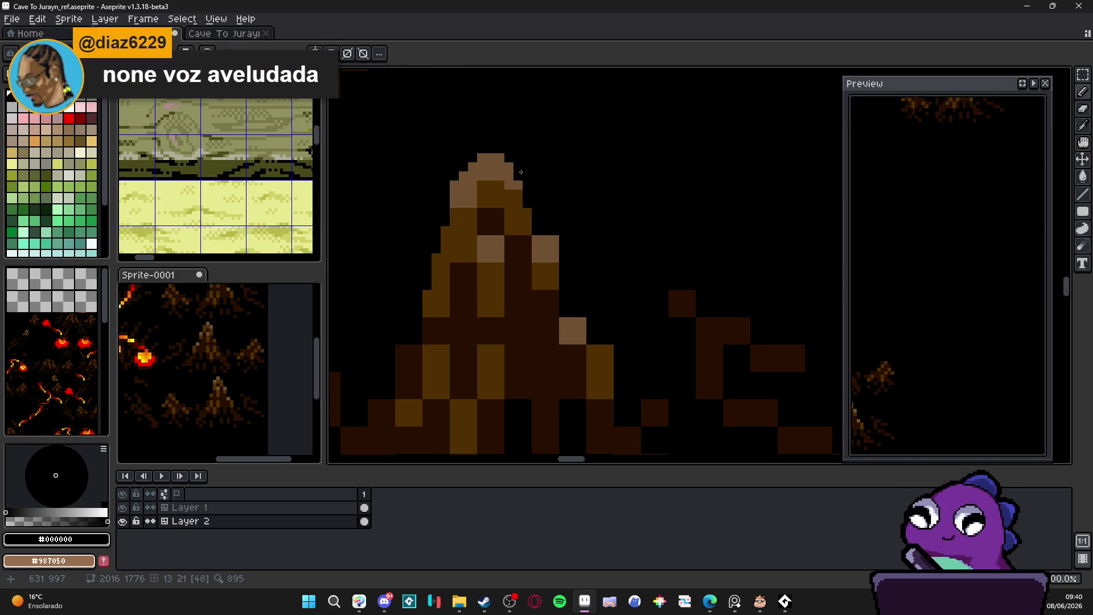
pyautogui.keyDown('alt'); pyautogui.click(518, 189); pyautogui.keyUp('alt')
pyautogui.click(518, 200)
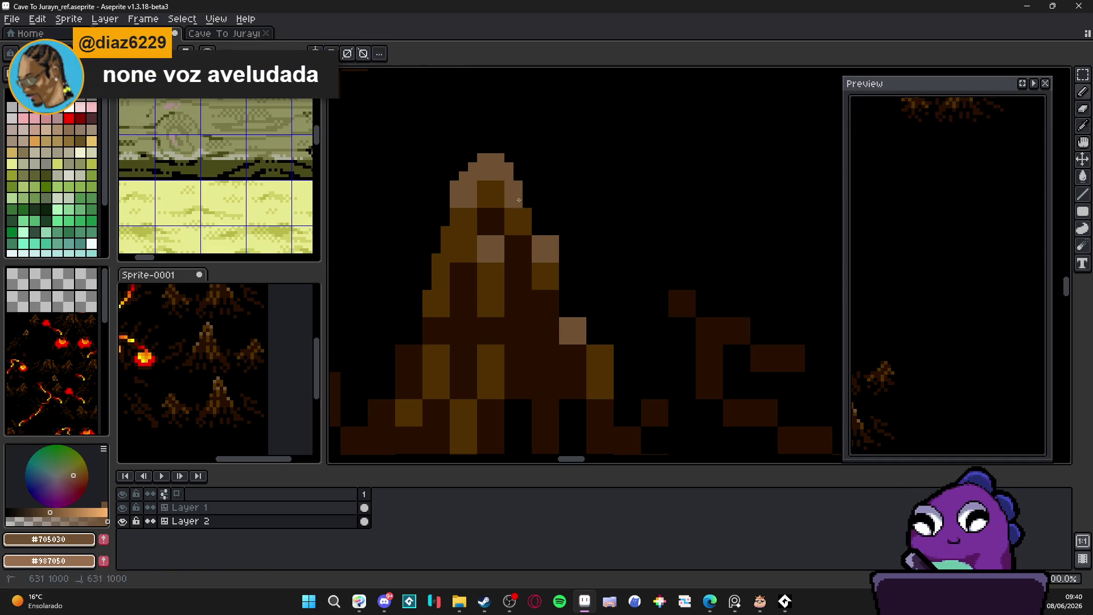
pyautogui.keyDown('alt'); pyautogui.click(488, 196); pyautogui.keyUp('alt')
pyautogui.click(496, 220)
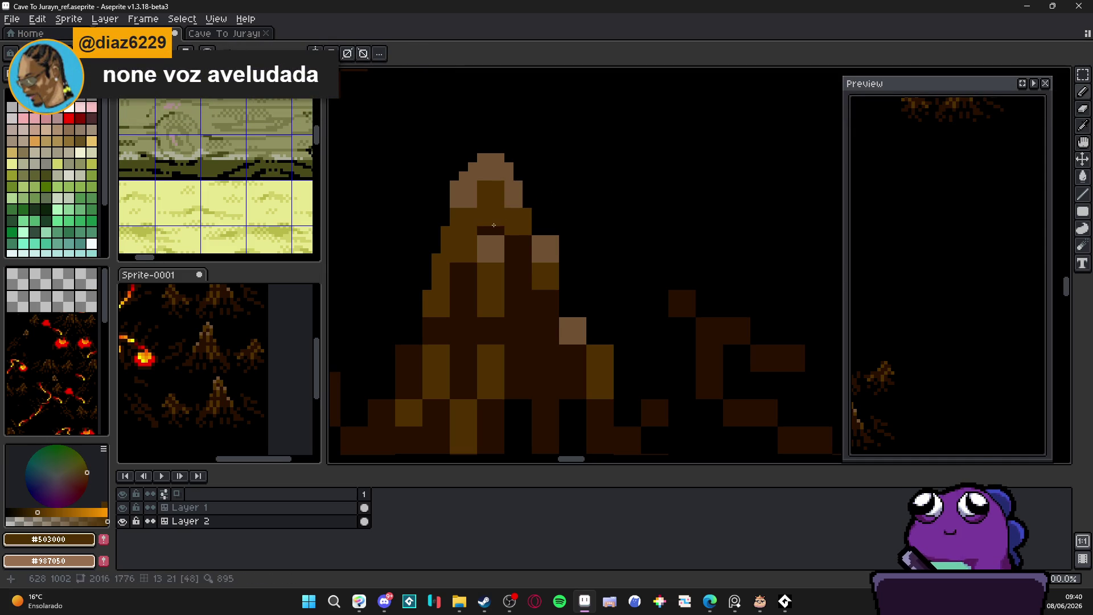
pyautogui.scroll(-2, 487, 234)
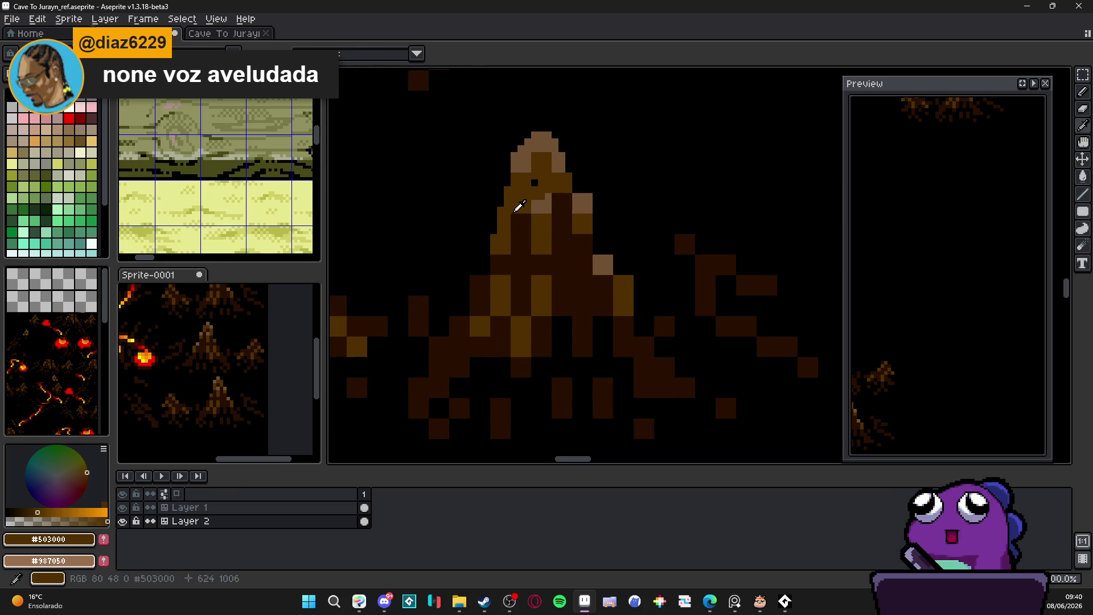
pyautogui.hotkey('ctrl', 'z')
pyautogui.hotkey('ctrl', 'z')
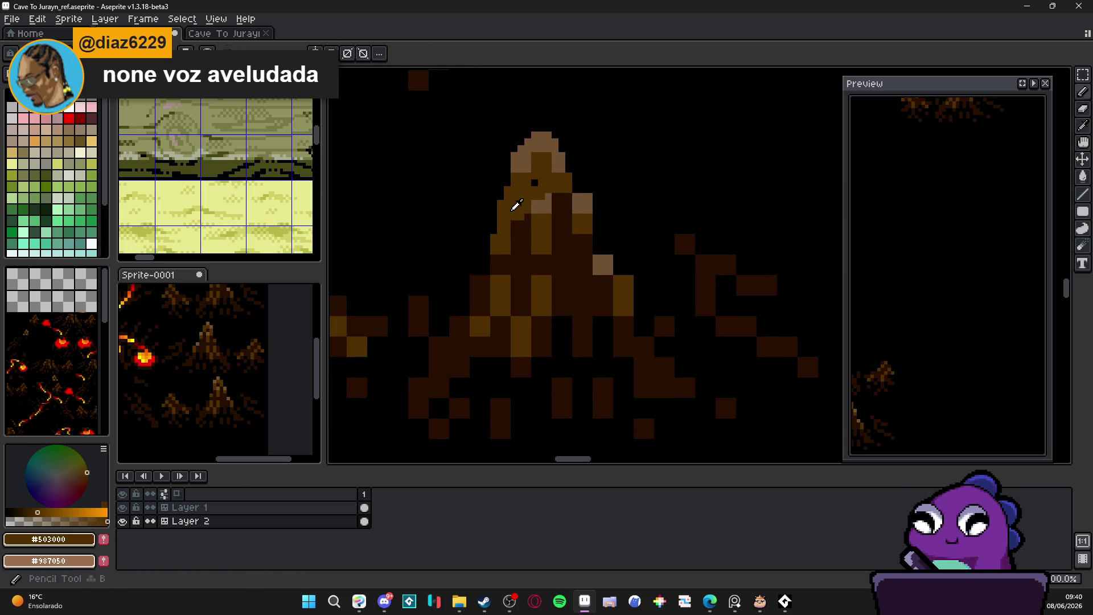
# - Try a light-brown highlight line down the stump's left slope, then undo it
pyautogui.hscroll(-2, 513, 242)
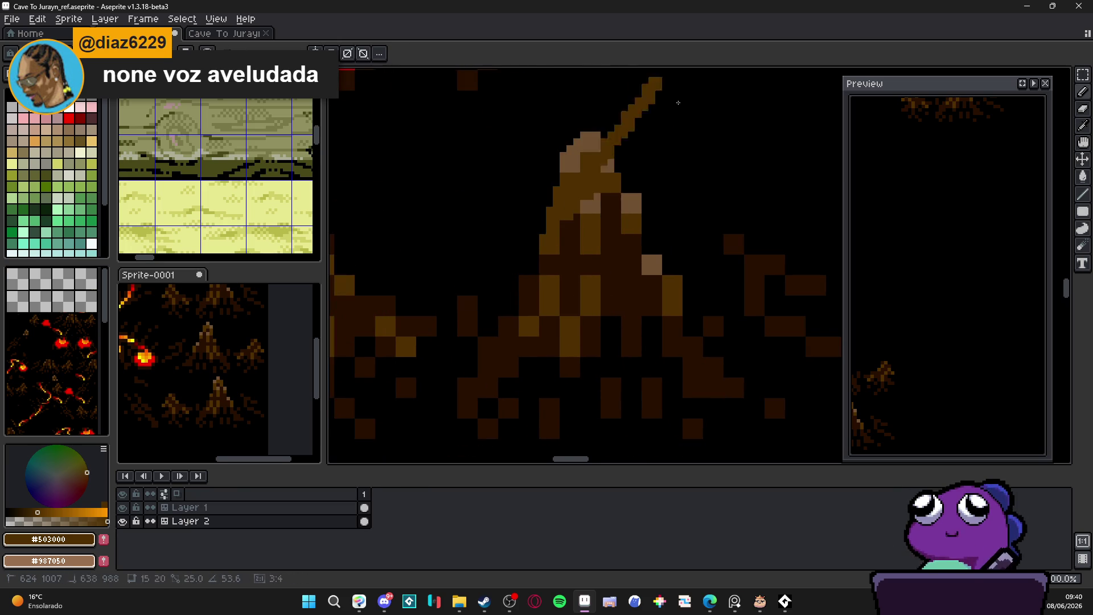
pyautogui.scroll(1, 522, 236)
pyautogui.moveTo(572, 234)
pyautogui.mouseDown()
pyautogui.moveTo(531, 253)
pyautogui.moveTo(467, 393)
pyautogui.mouseUp()
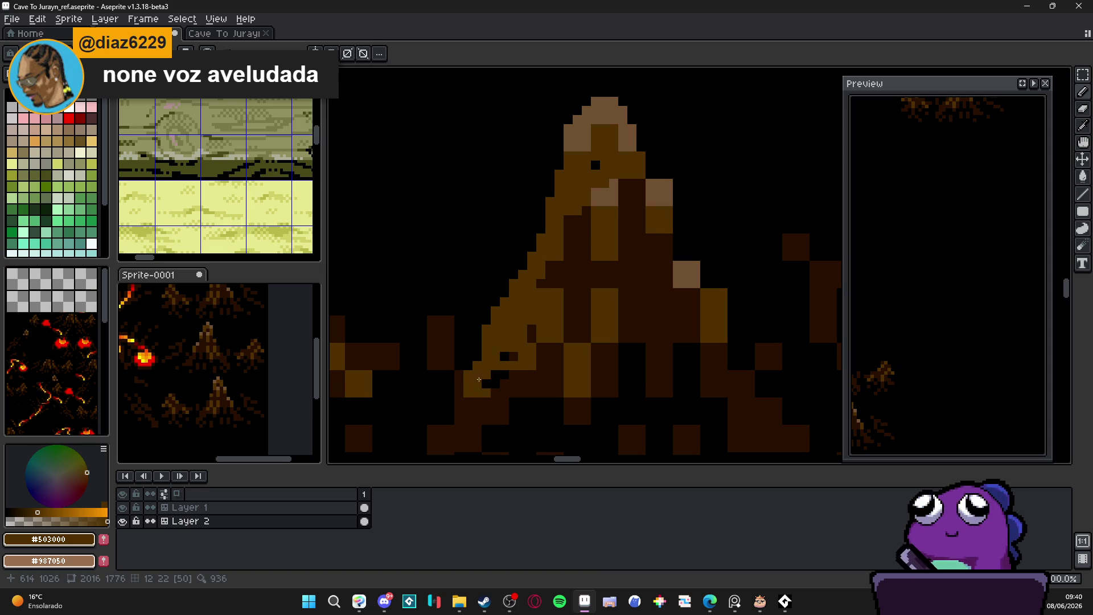
pyautogui.scroll(-3, 436, 354)
pyautogui.moveTo(509, 277)
pyautogui.mouseDown()
pyautogui.moveTo(458, 345)
pyautogui.moveTo(484, 342)
pyautogui.moveTo(543, 285)
pyautogui.moveTo(598, 296)
pyautogui.moveTo(472, 393)
pyautogui.moveTo(370, 183)
pyautogui.moveTo(488, 259)
pyautogui.moveTo(348, 293)
pyautogui.mouseUp()
pyautogui.hotkey('ctrl', 'z')
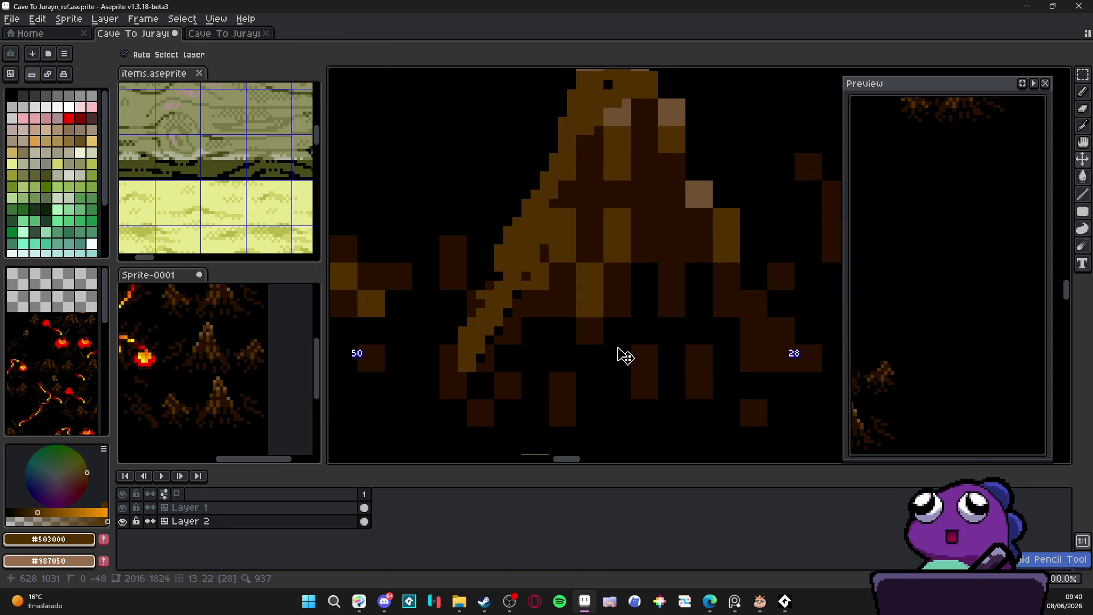
pyautogui.hotkey('ctrl', 'z')
pyautogui.hotkey('ctrl', 'z')
pyautogui.hotkey('ctrl', 'z')
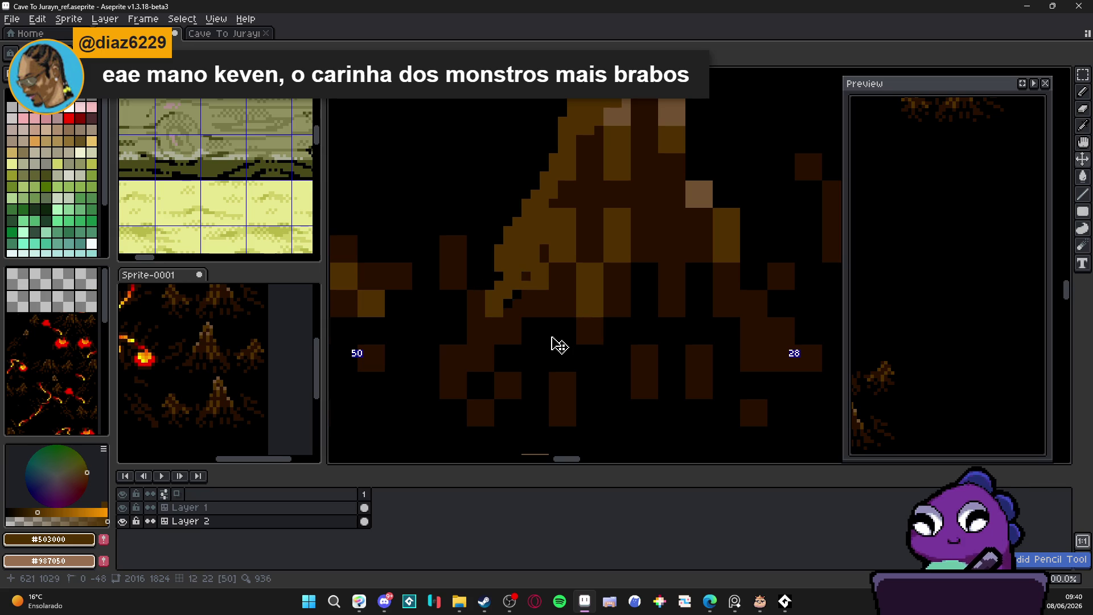
# - Paint a gold diagonal highlight along the stump's left edge, extending down-left
pyautogui.moveTo(564, 326); pyautogui.dragTo(517, 361)
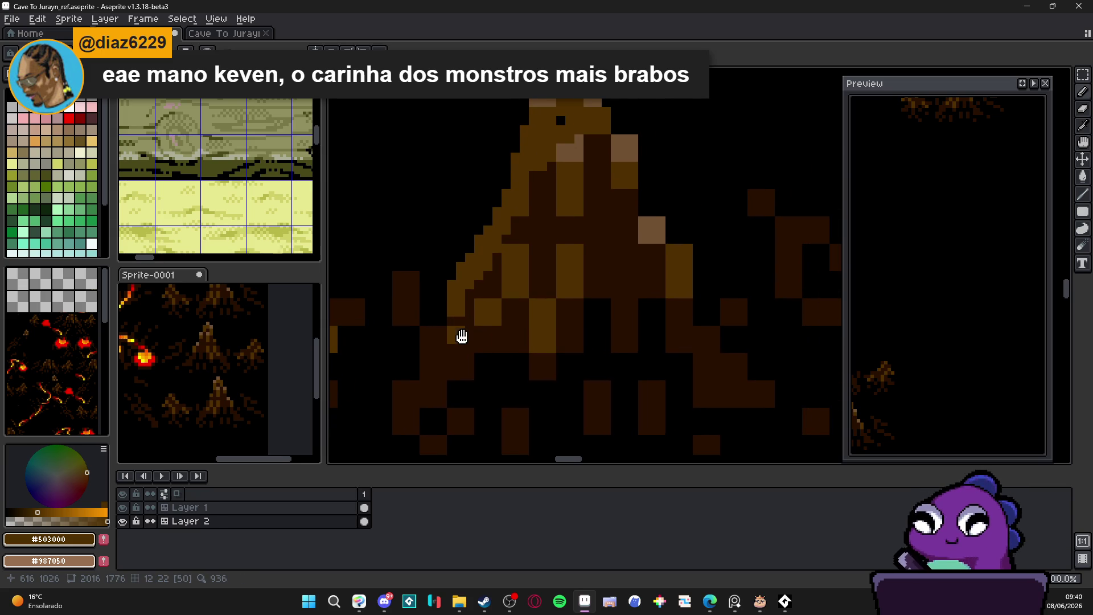
pyautogui.moveTo(460, 338); pyautogui.dragTo(480, 334)
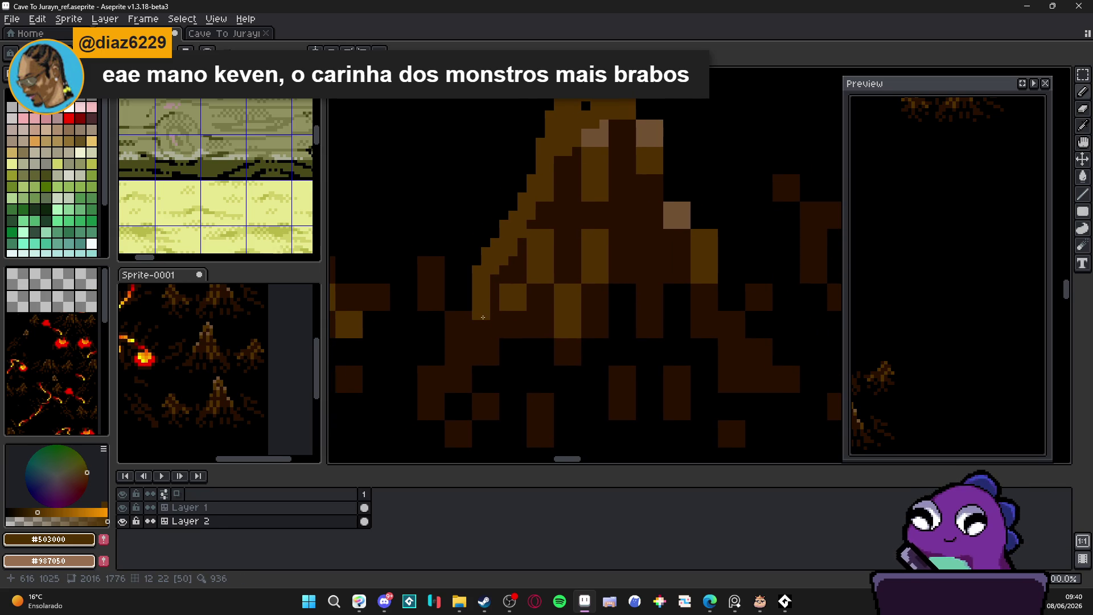
pyautogui.hscroll(-1, 535, 297)
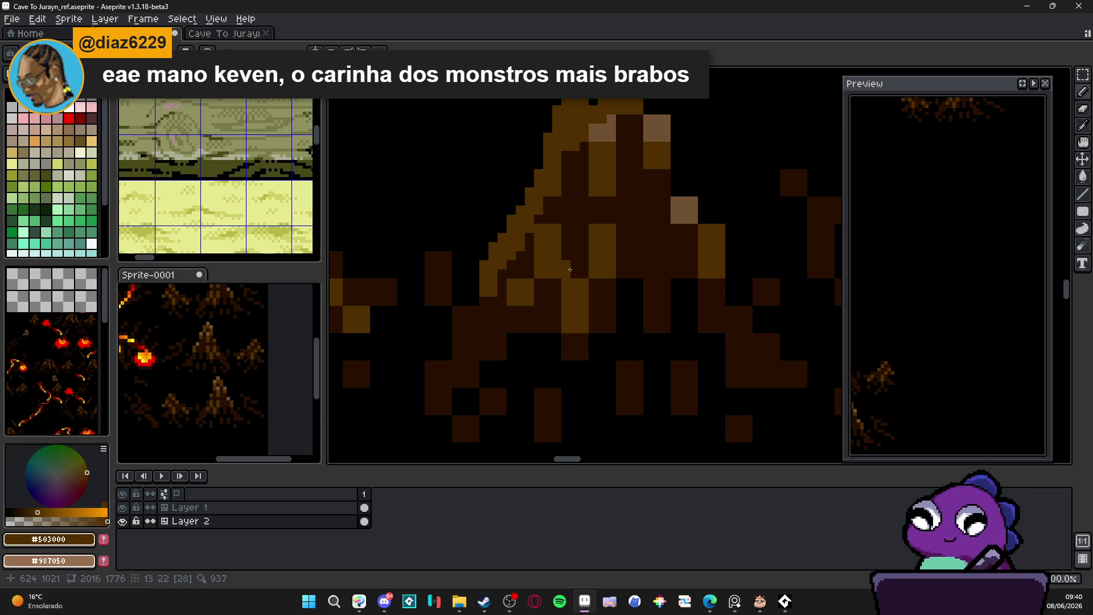
pyautogui.scroll(1, 493, 307)
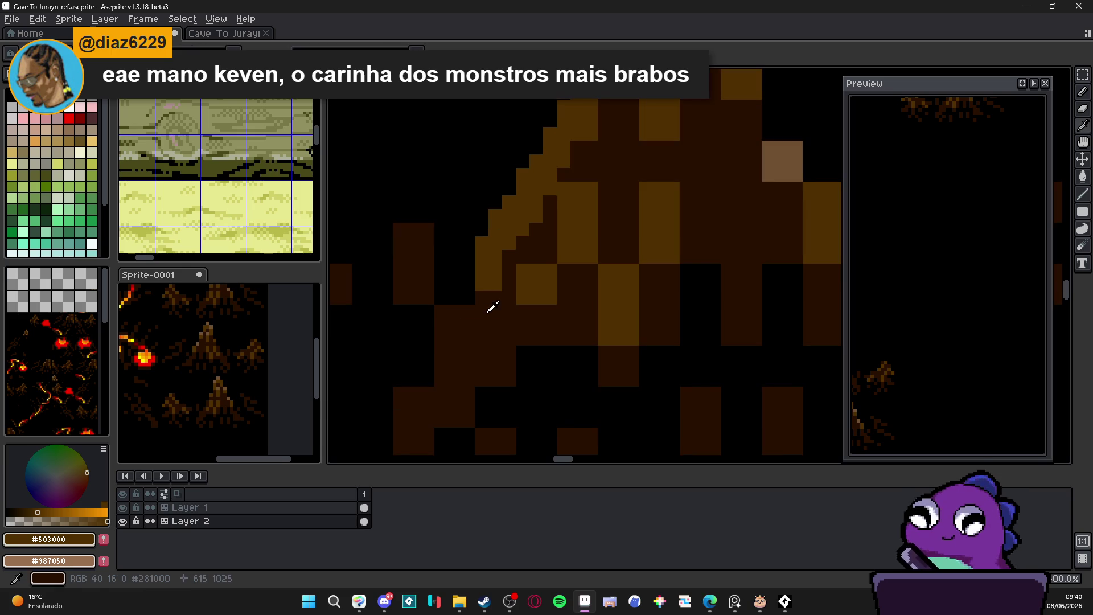
pyautogui.keyDown('alt'); pyautogui.click(492, 308); pyautogui.keyUp('alt')
pyautogui.moveTo(481, 284)
pyautogui.mouseDown()
pyautogui.moveTo(474, 270)
pyautogui.moveTo(471, 307)
pyautogui.moveTo(444, 350)
pyautogui.mouseUp()
pyautogui.keyDown('alt'); pyautogui.click(482, 256); pyautogui.keyUp('alt')
pyautogui.keyDown('alt'); pyautogui.click(450, 284); pyautogui.keyUp('alt')
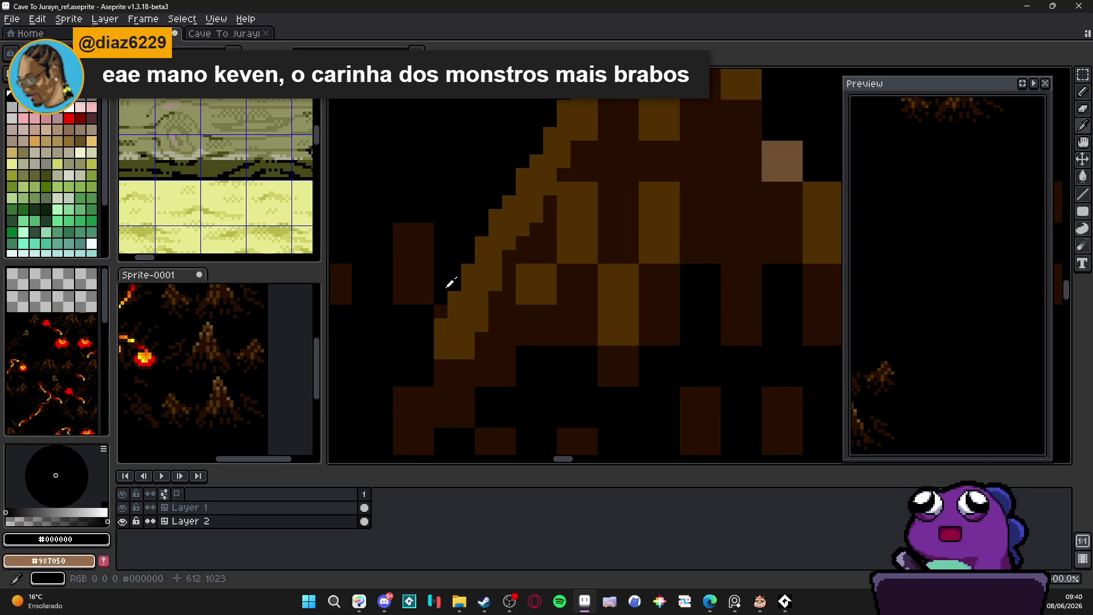
# - Reshape the dark-brown #281000 root, extending it and trimming its edges to black
pyautogui.moveTo(394, 228)
pyautogui.mouseDown()
pyautogui.moveTo(394, 262)
pyautogui.moveTo(413, 244)
pyautogui.moveTo(439, 258)
pyautogui.moveTo(454, 212)
pyautogui.mouseUp()
pyautogui.click(399, 270)
pyautogui.keyDown('alt'); pyautogui.click(424, 239); pyautogui.keyUp('alt')
pyautogui.click(453, 204)
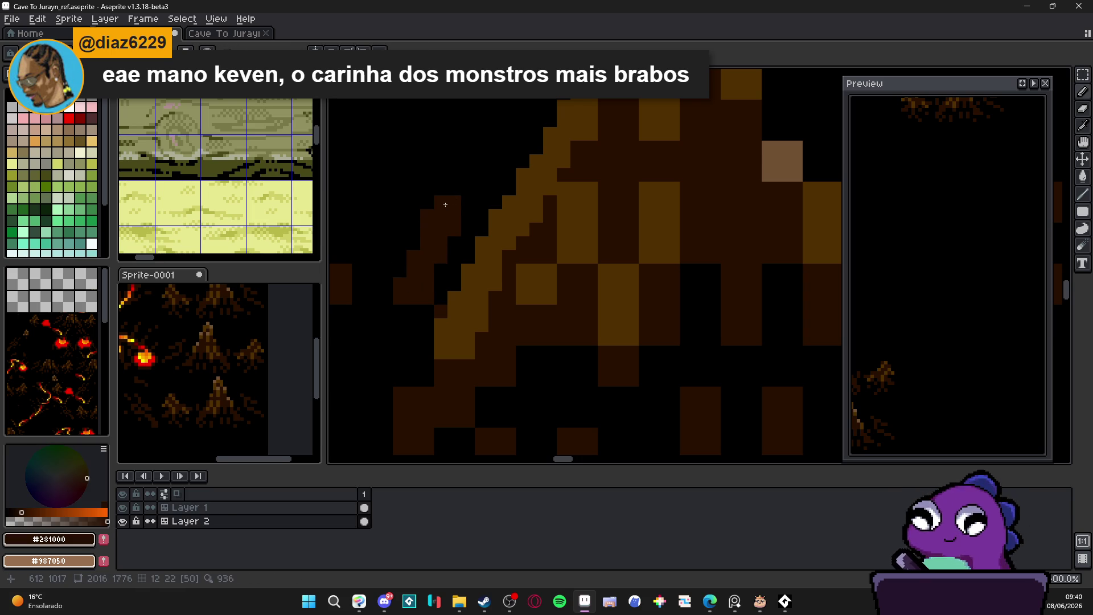
pyautogui.keyDown('alt'); pyautogui.click(454, 188); pyautogui.keyUp('alt')
pyautogui.moveTo(427, 215)
pyautogui.mouseDown()
pyautogui.moveTo(441, 202)
pyautogui.moveTo(437, 224)
pyautogui.moveTo(444, 213)
pyautogui.mouseUp()
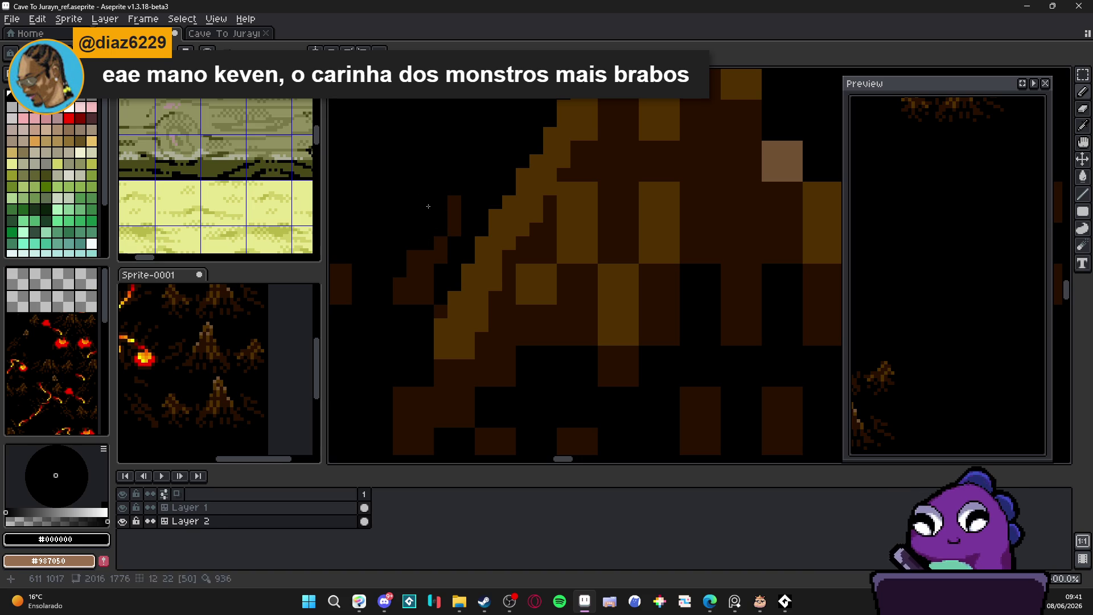
pyautogui.keyDown('alt'); pyautogui.click(444, 243); pyautogui.keyUp('alt')
# - Black out a root pixel and repaint the diagonal edge's small pixels in #503000
pyautogui.scroll(-3, 440, 220)
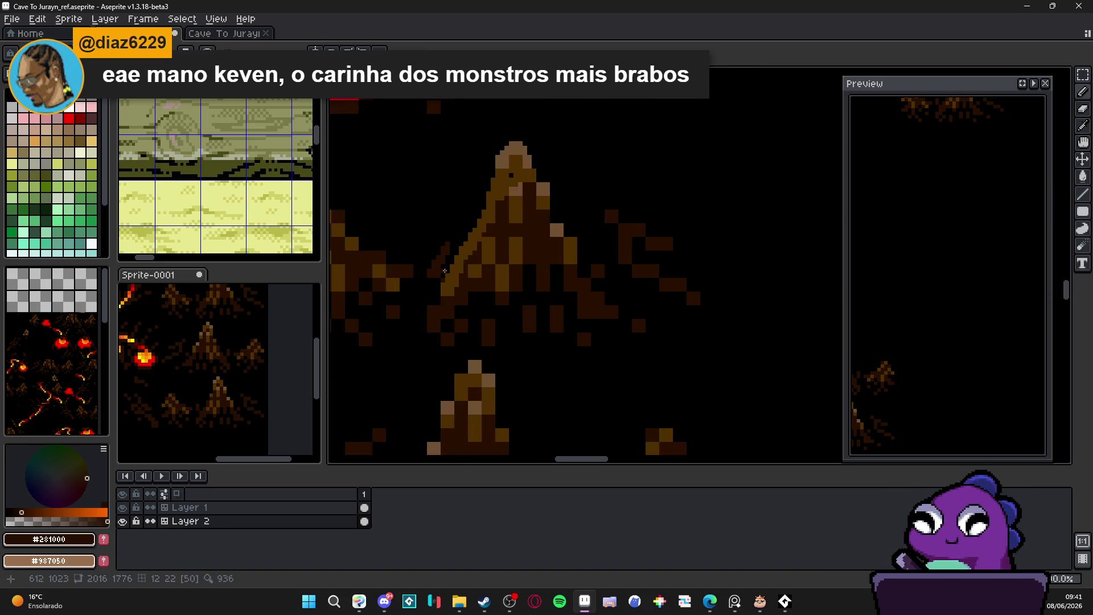
pyautogui.scroll(3, 441, 227)
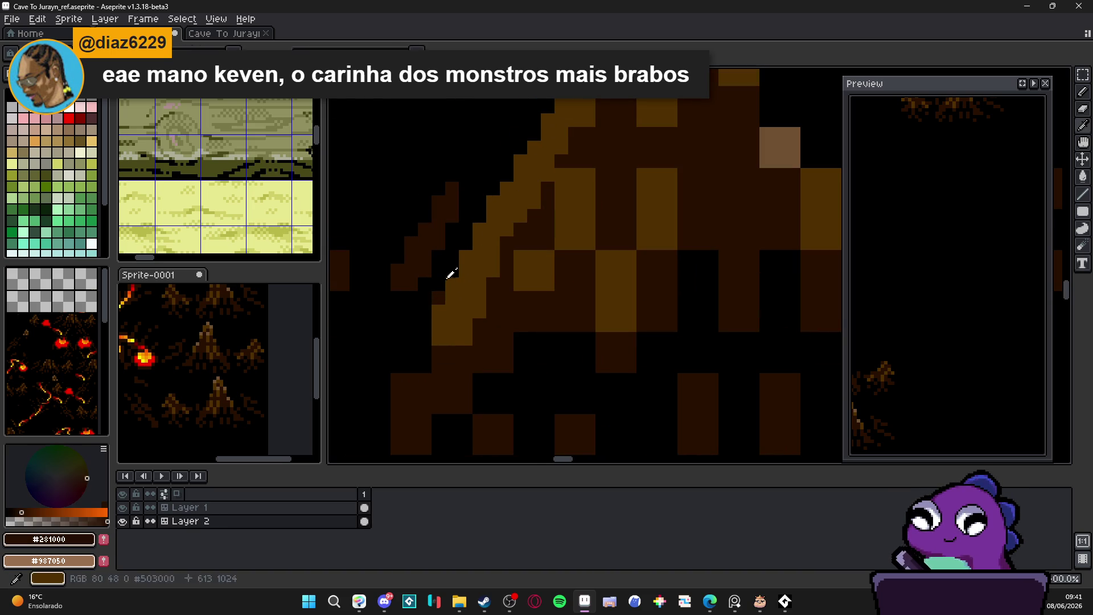
pyautogui.keyDown('alt'); pyautogui.click(424, 298); pyautogui.keyUp('alt')
pyautogui.click(437, 298)
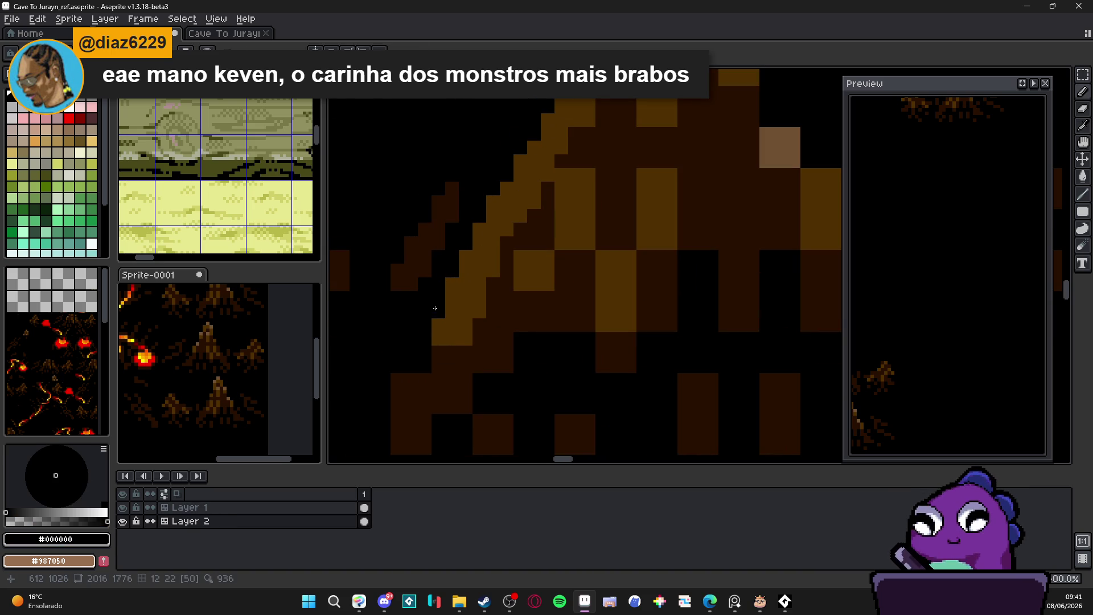
pyautogui.click(466, 257)
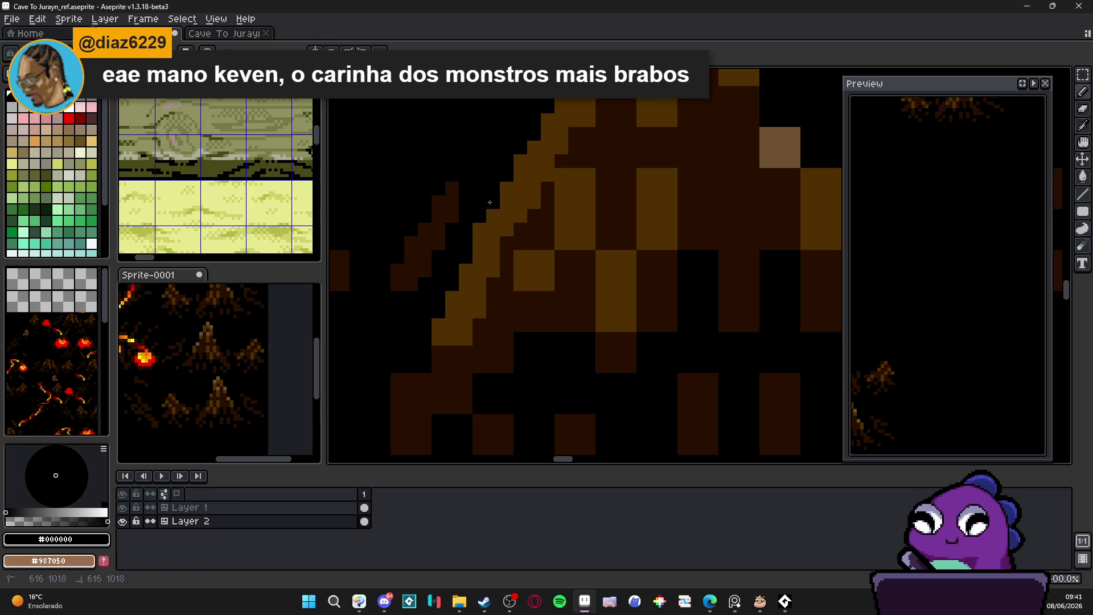
pyautogui.scroll(-2, 474, 227)
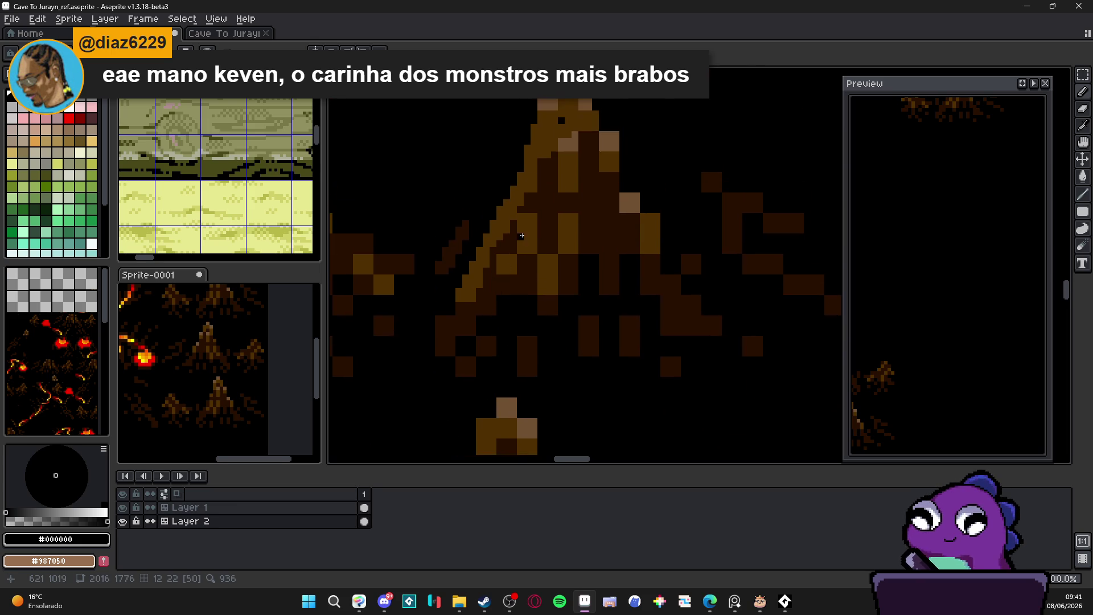
pyautogui.keyDown('alt'); pyautogui.click(536, 213); pyautogui.keyUp('alt')
pyautogui.moveTo(535, 213)
pyautogui.mouseDown()
pyautogui.moveTo(518, 207)
pyautogui.moveTo(580, 196)
pyautogui.moveTo(611, 225)
pyautogui.mouseUp()
pyautogui.scroll(-3, 501, 239)
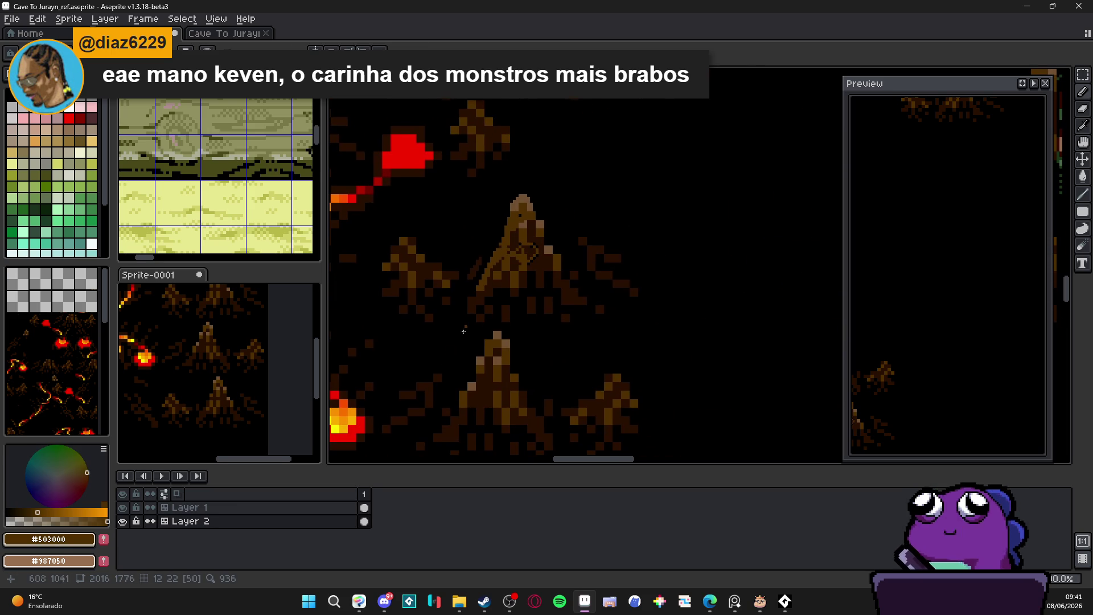
# - Save the cave tileset file
pyautogui.scroll(-1, 490, 319)
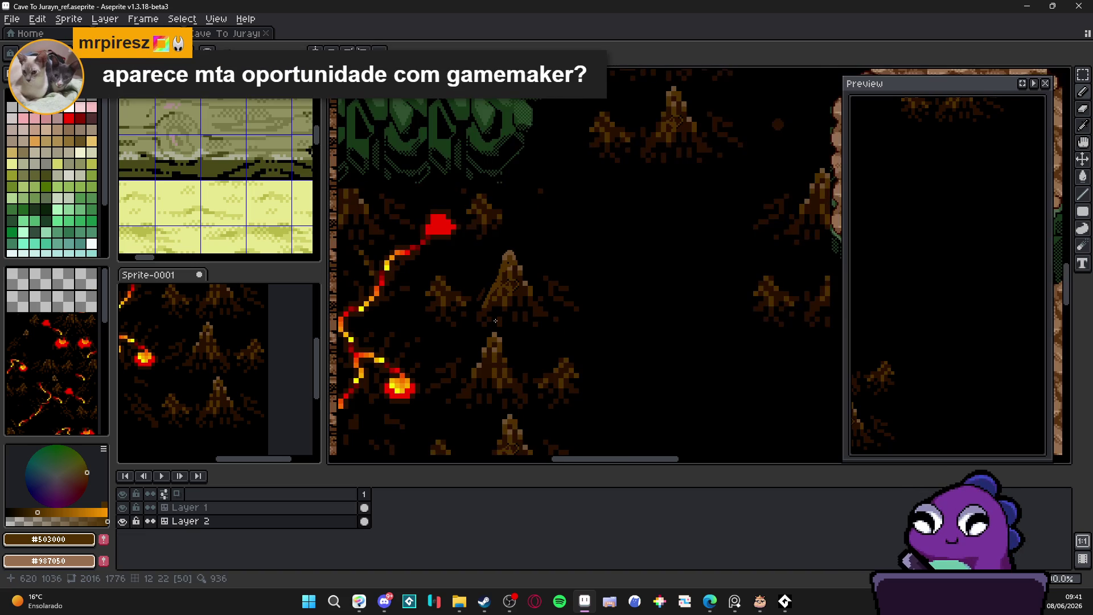
pyautogui.scroll(3, 519, 286)
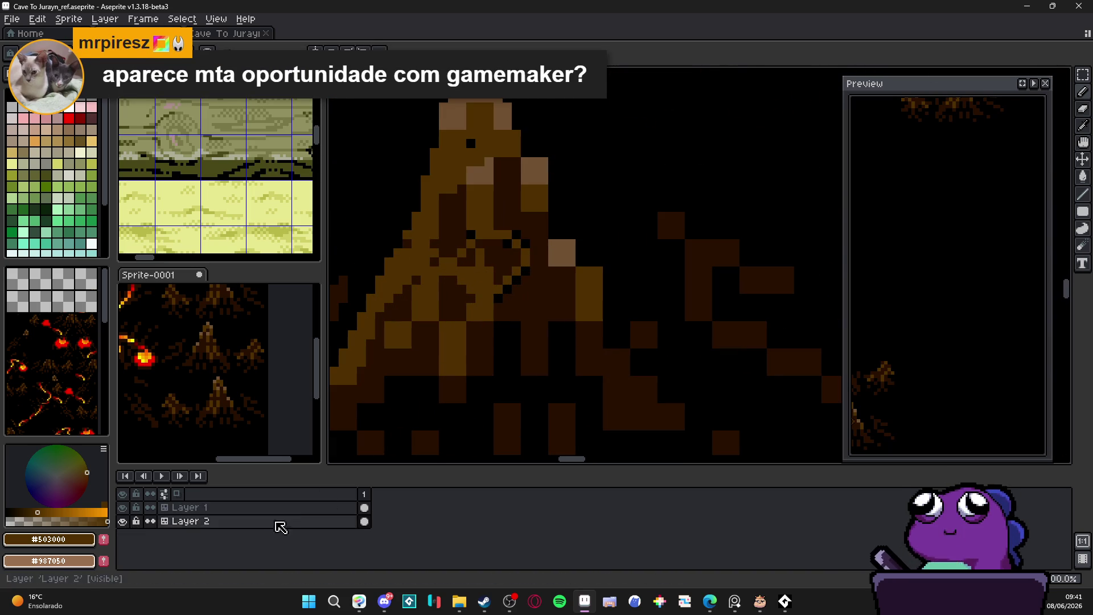
pyautogui.scroll(-2, 465, 312)
pyautogui.scroll(-1, 465, 312)
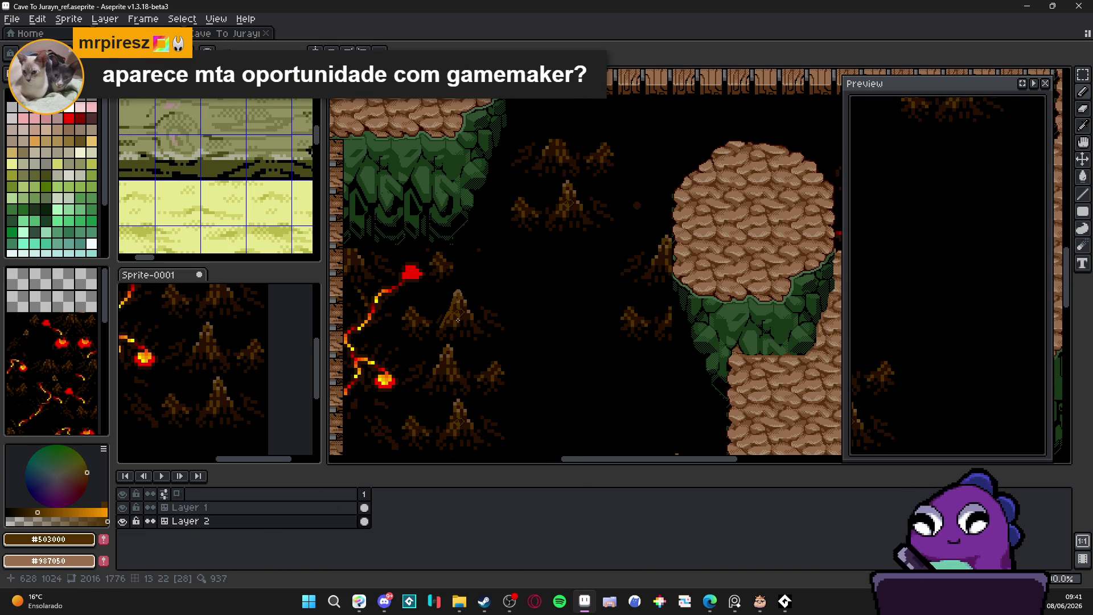
pyautogui.scroll(3, 457, 322)
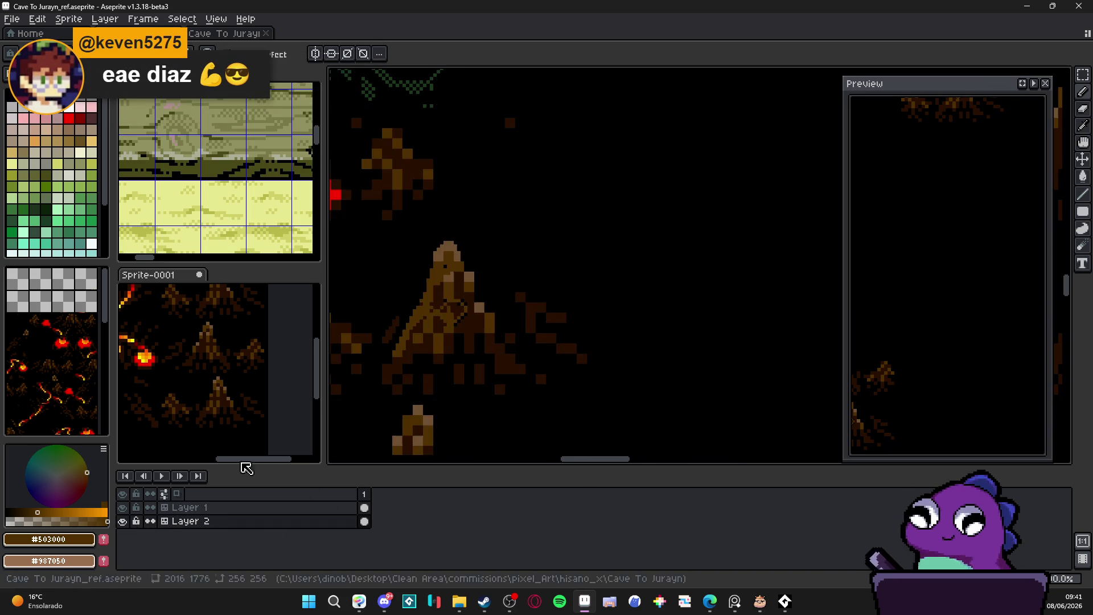
pyautogui.scroll(-3, 531, 358)
pyautogui.hotkey('ctrl', 's')
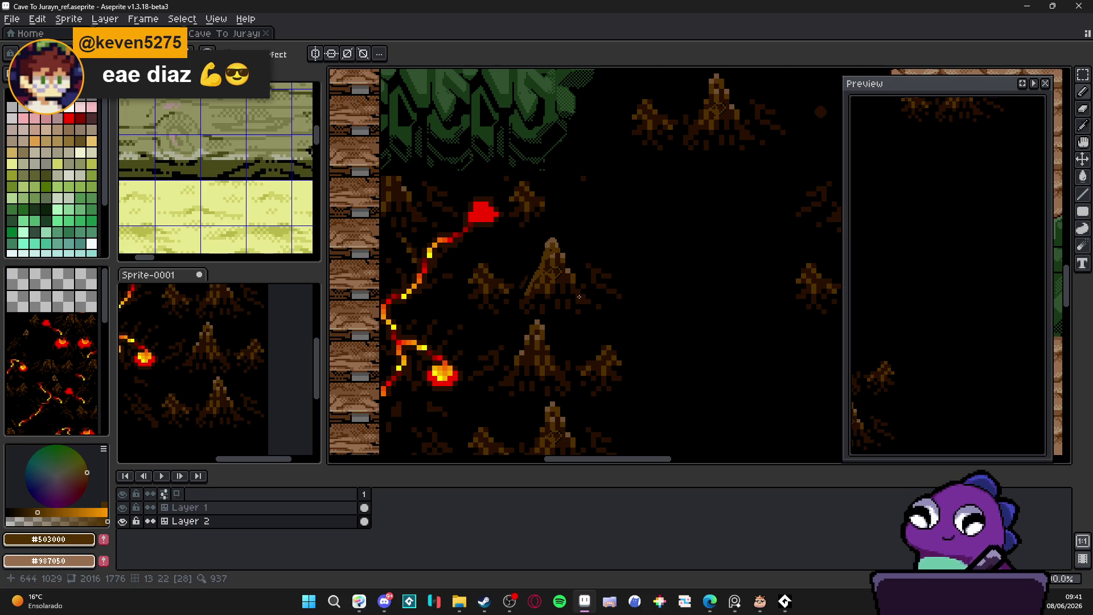
# - Undo a golden stroke down the stump's slope, then place one gold pixel
pyautogui.scroll(3, 571, 294)
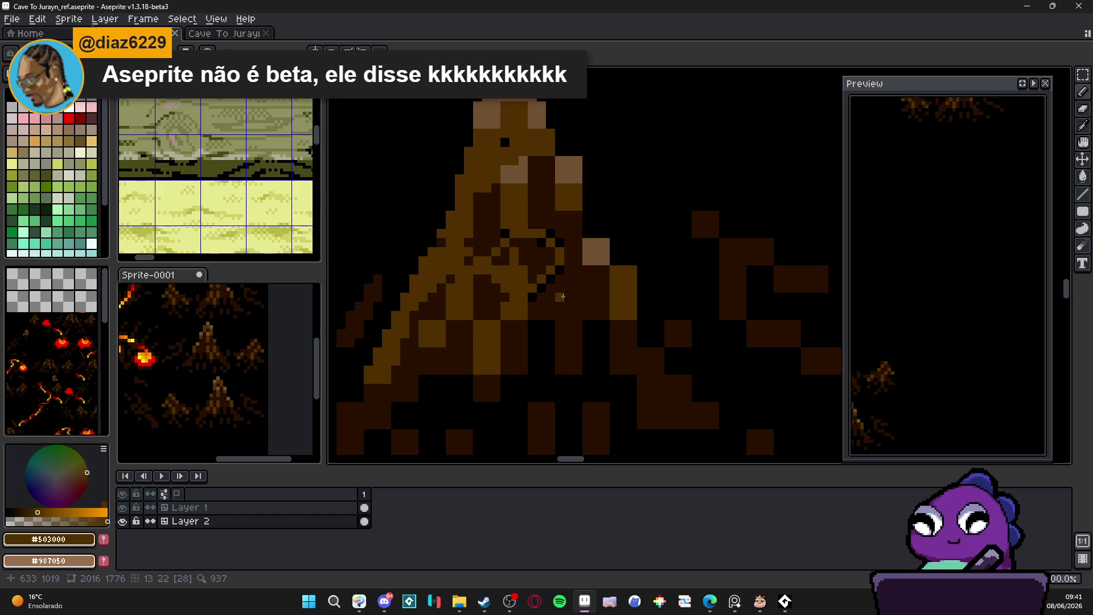
pyautogui.moveTo(578, 295)
pyautogui.mouseDown()
pyautogui.moveTo(546, 344)
pyautogui.moveTo(556, 337)
pyautogui.moveTo(475, 398)
pyautogui.moveTo(443, 357)
pyautogui.moveTo(424, 376)
pyautogui.mouseUp()
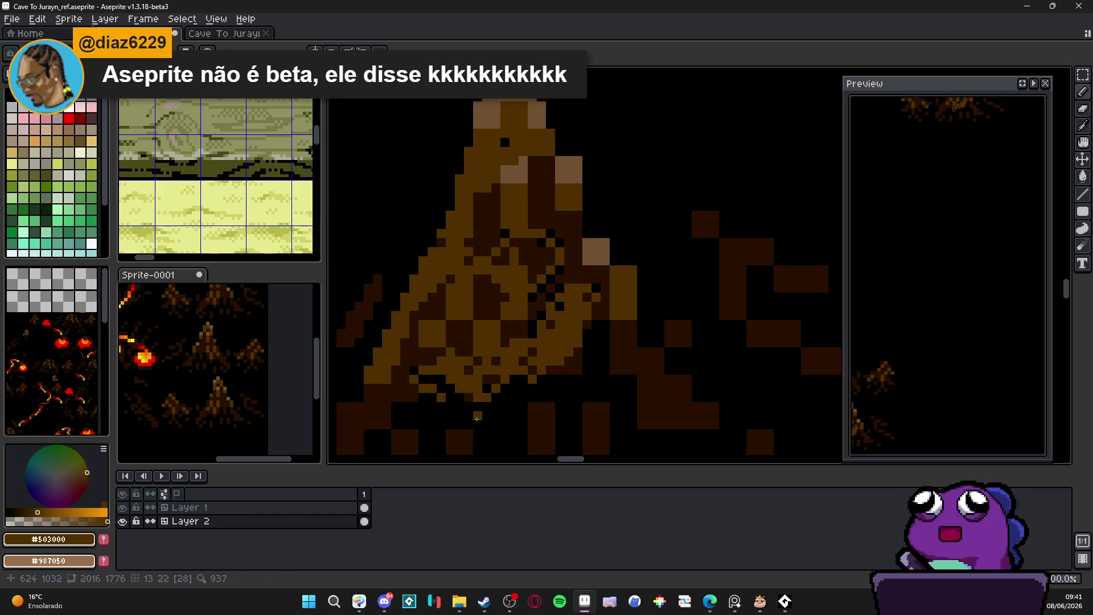
pyautogui.hotkey('ctrl', 'z')
pyautogui.click(558, 344)
# - Toggle Layer 2's visibility to compare the reshaded stump
pyautogui.scroll(-3, 557, 346)
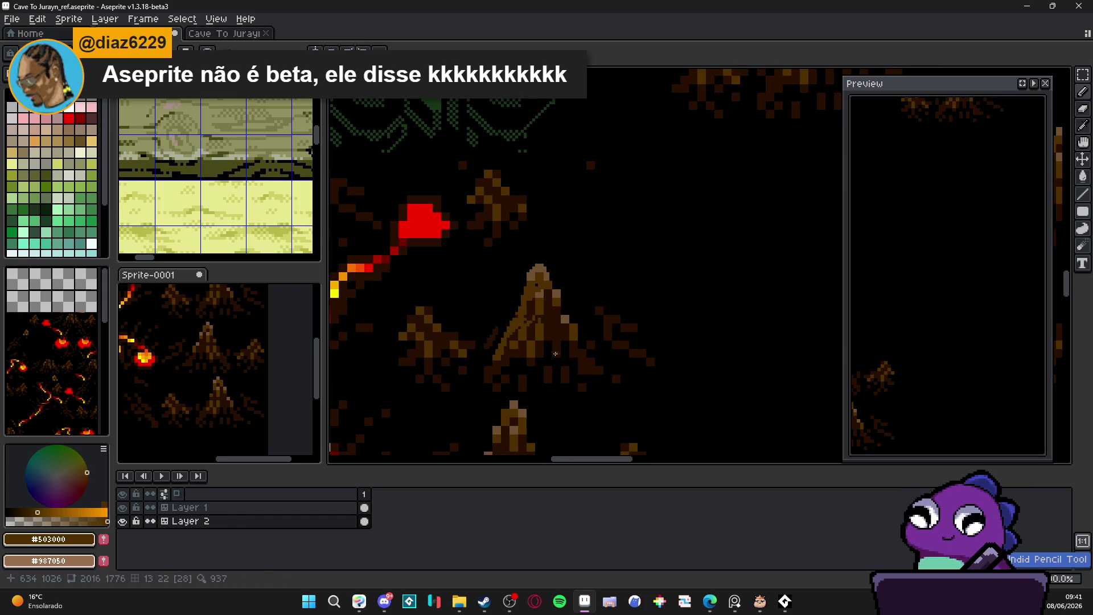
pyautogui.scroll(-1, 556, 347)
pyautogui.scroll(-2, 556, 347)
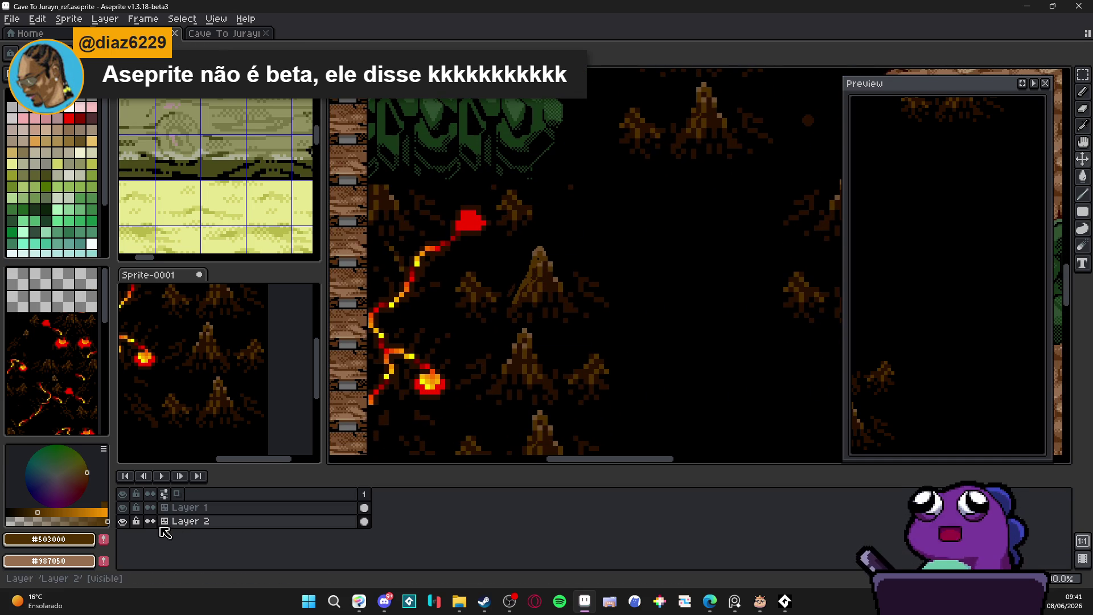
pyautogui.click(123, 521)
# - Convert Layer 2 from a tilemap into a normal layer
pyautogui.rightClick(190, 521)
pyautogui.moveTo(239, 522)
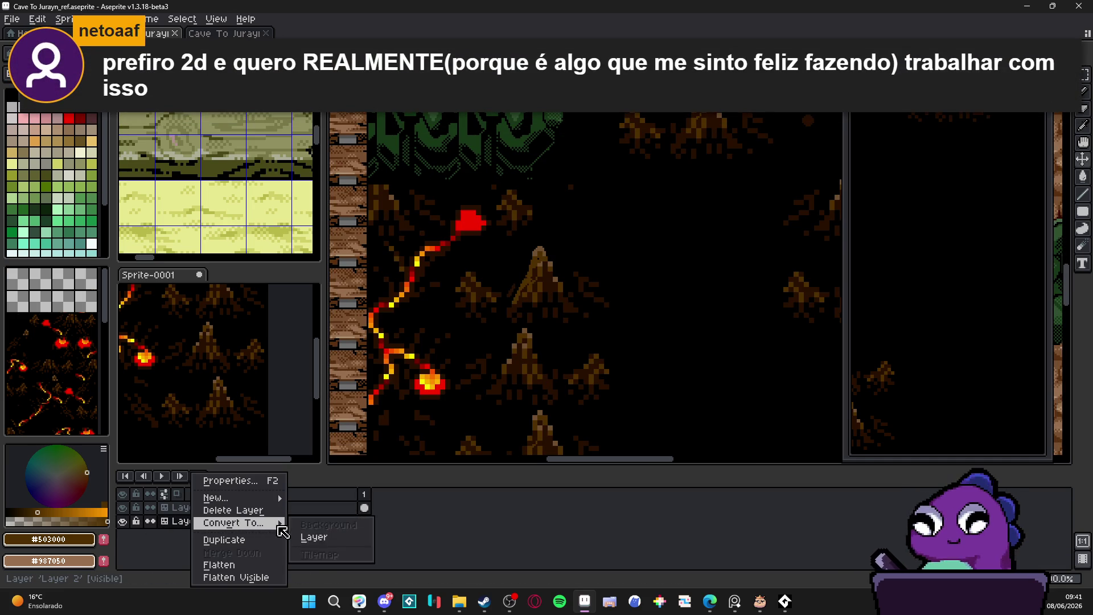
pyautogui.click(342, 535)
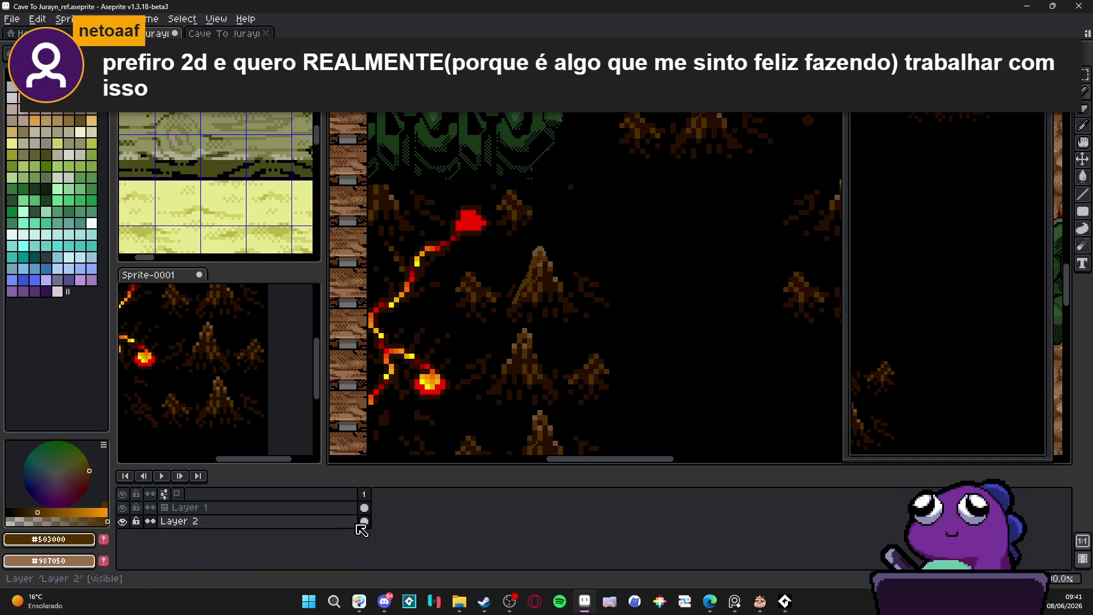
# - Make Layer 2 a tilemap with a new tileset, then paint a checkerboard dither on the stump's lower left
pyautogui.rightClick(336, 521)
pyautogui.press('Escape')
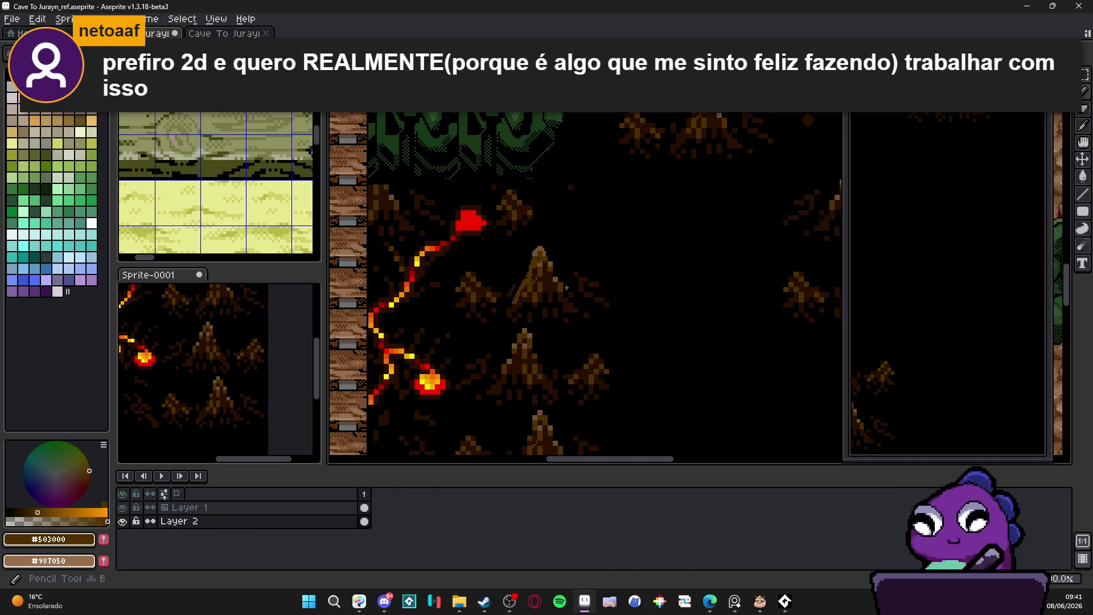
pyautogui.scroll(2, 514, 310)
pyautogui.rightClick(335, 521)
pyautogui.press('Escape')
pyautogui.click(500, 309)
pyautogui.press('Tab')
pyautogui.press('Return')
pyautogui.moveTo(502, 340)
pyautogui.mouseDown()
pyautogui.moveTo(461, 342)
pyautogui.moveTo(455, 325)
pyautogui.moveTo(433, 336)
pyautogui.moveTo(443, 319)
pyautogui.mouseUp()
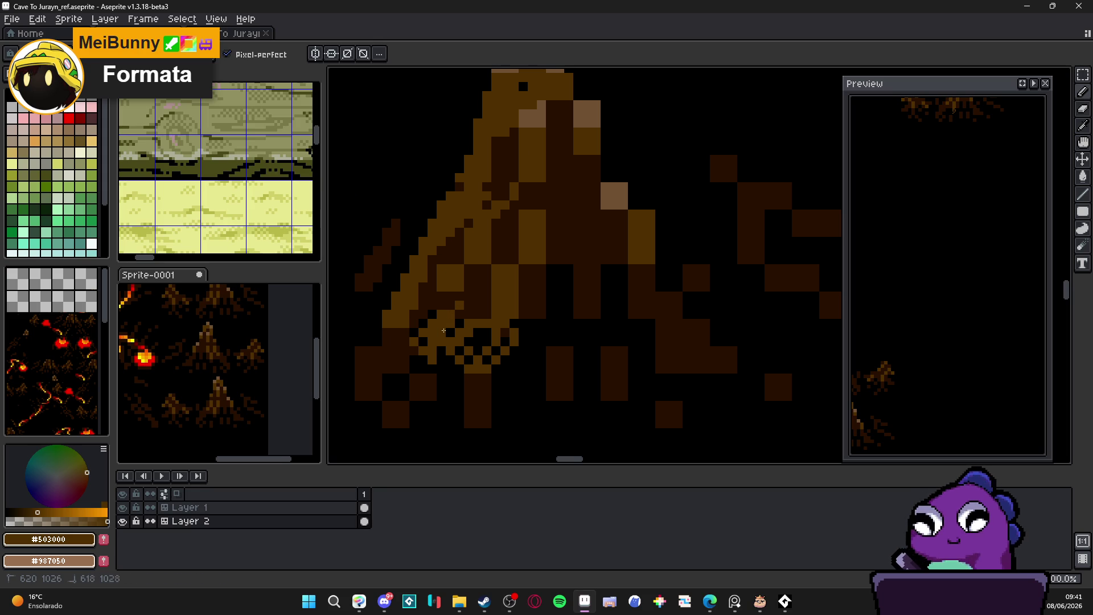
# - Switch Layer 2 to pixel editing, raise it above Layer 1, and pick dark brown #281000
pyautogui.scroll(-4, 455, 341)
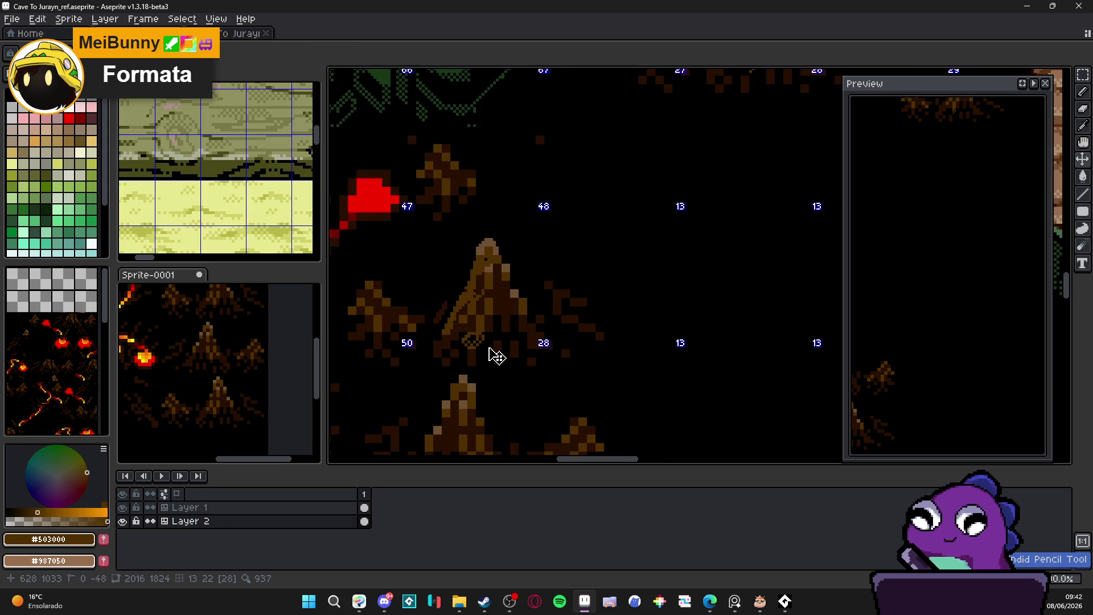
pyautogui.press('Tab')
pyautogui.hscroll(-2, 528, 321)
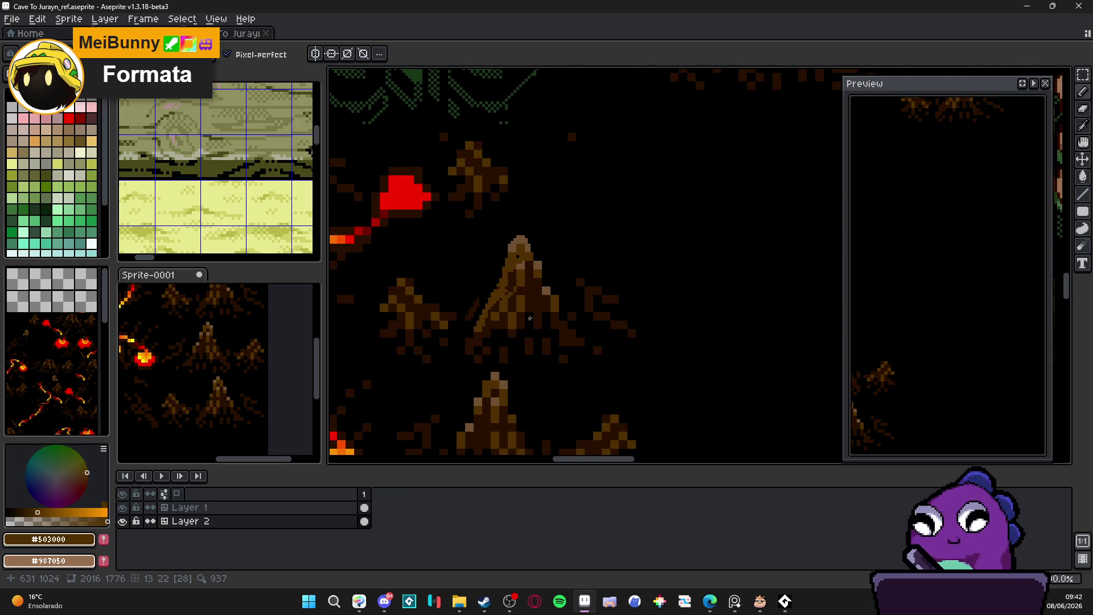
pyautogui.scroll(-2, 530, 318)
pyautogui.hscroll(2, 540, 317)
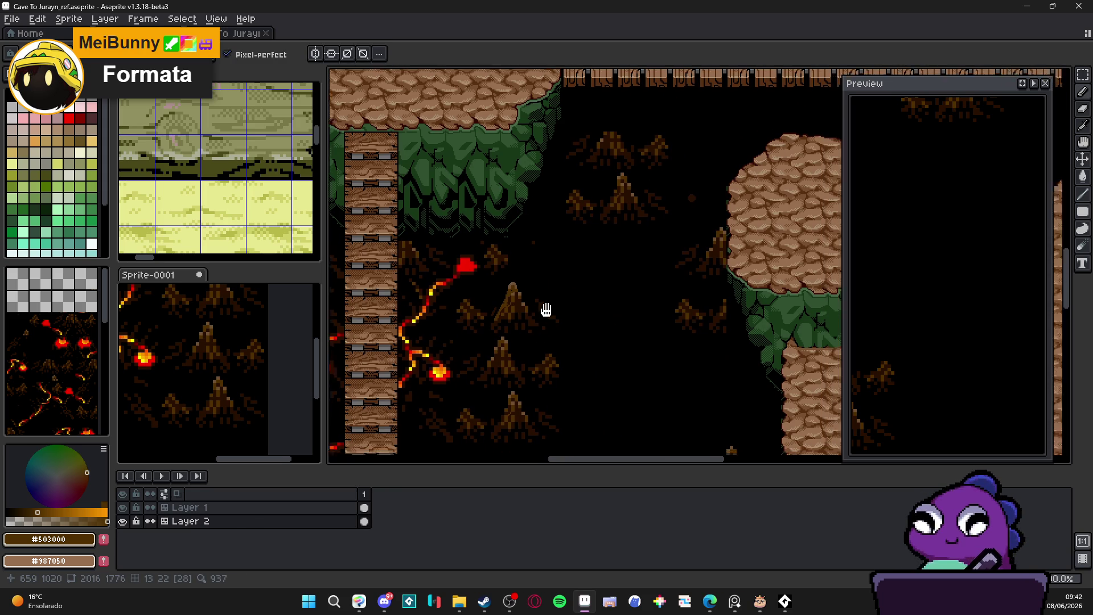
pyautogui.moveTo(254, 524); pyautogui.dragTo(260, 505)
pyautogui.scroll(3, 508, 323)
pyautogui.keyDown('alt'); pyautogui.click(480, 393); pyautogui.keyUp('alt')
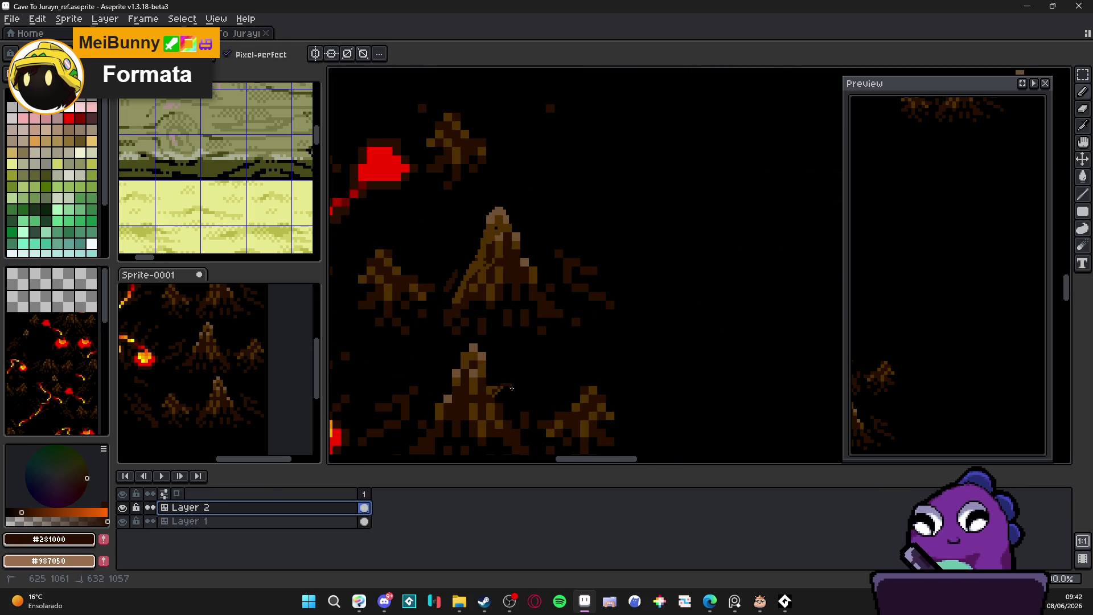
# - Move Layer 2 back beneath Layer 1 and zoom out to view the full cave map
pyautogui.scroll(-2, 512, 421)
pyautogui.moveTo(194, 507)
pyautogui.mouseDown()
pyautogui.moveTo(205, 527)
pyautogui.moveTo(166, 514)
pyautogui.mouseUp()
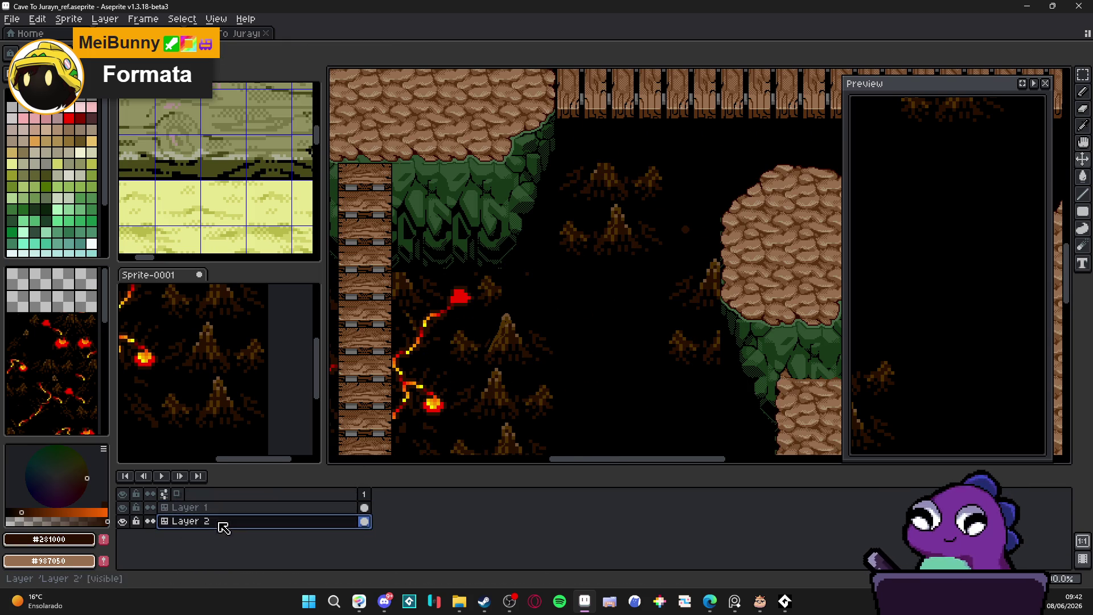
pyautogui.scroll(-3, 78, 391)
pyautogui.scroll(-2, 78, 392)
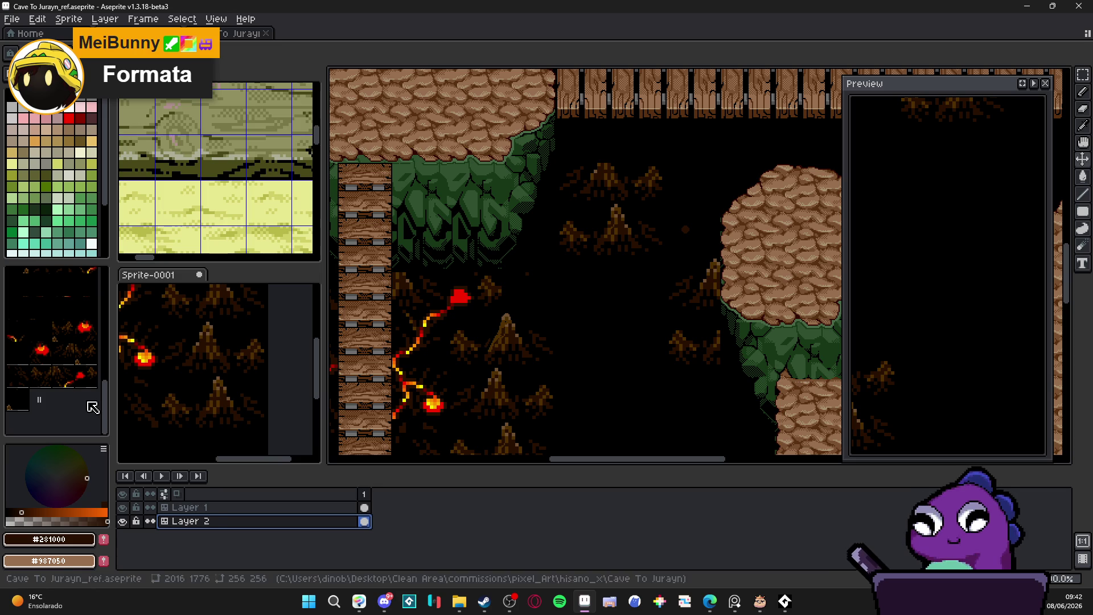
pyautogui.scroll(-5, 80, 392)
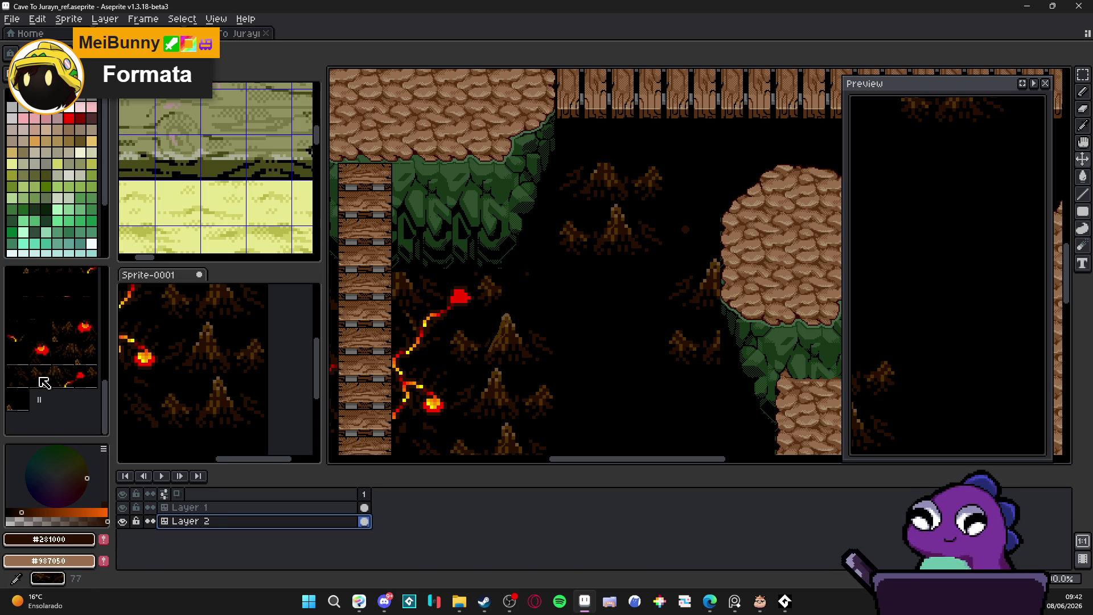
pyautogui.scroll(-2, 533, 318)
pyautogui.scroll(-3, 533, 318)
pyautogui.scroll(2, 512, 271)
pyautogui.scroll(1, 556, 337)
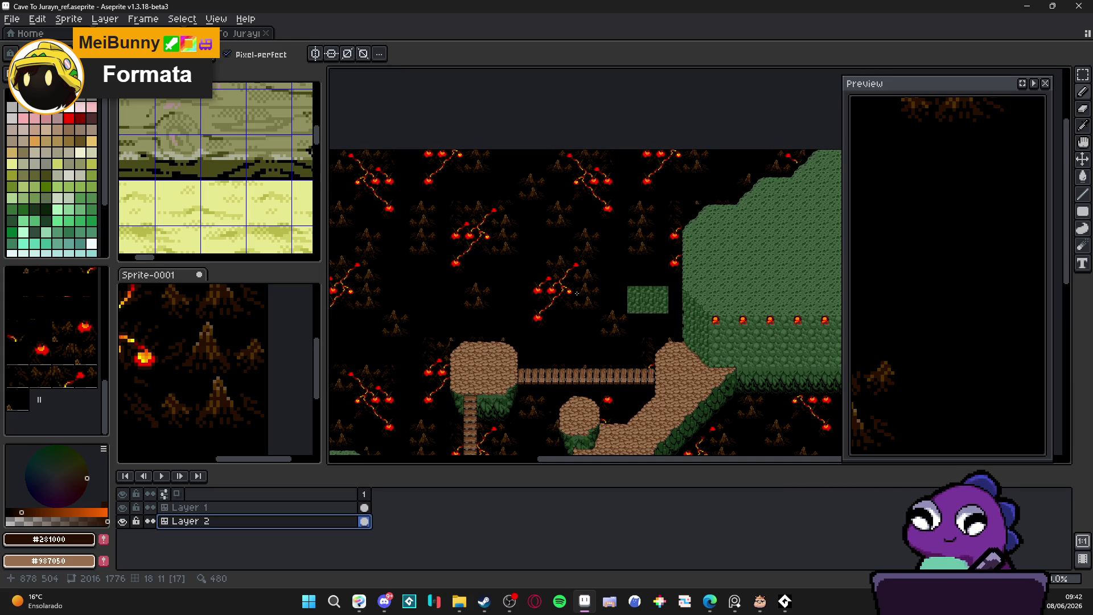
pyautogui.moveTo(576, 293); pyautogui.dragTo(525, 280)
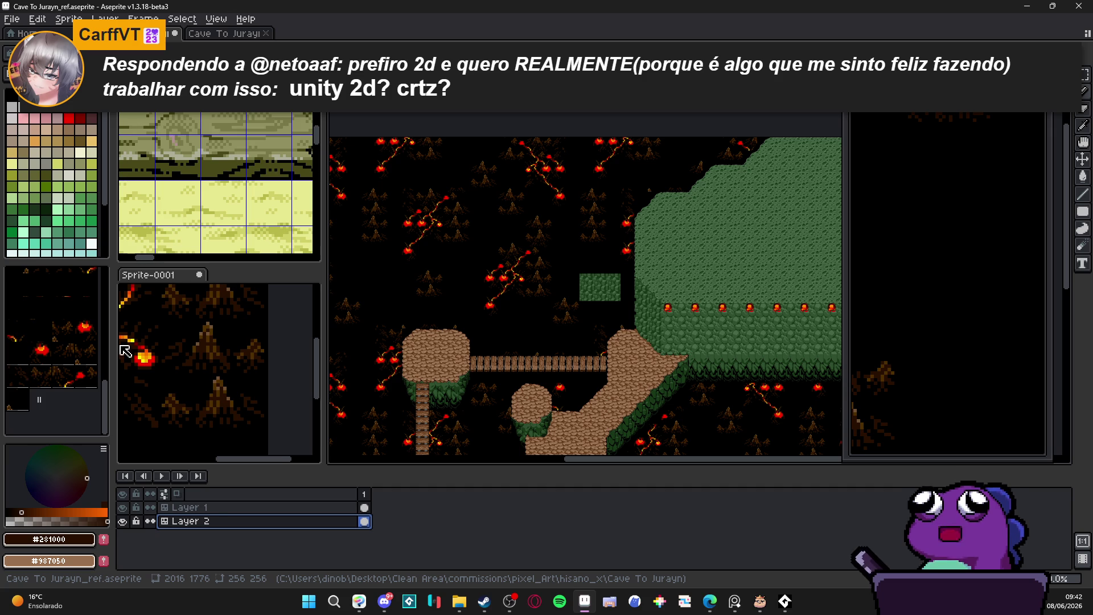
pyautogui.scroll(1, 370, 336)
pyautogui.scroll(1, 407, 259)
pyautogui.hscroll(-3, 407, 260)
pyautogui.scroll(4, 444, 216)
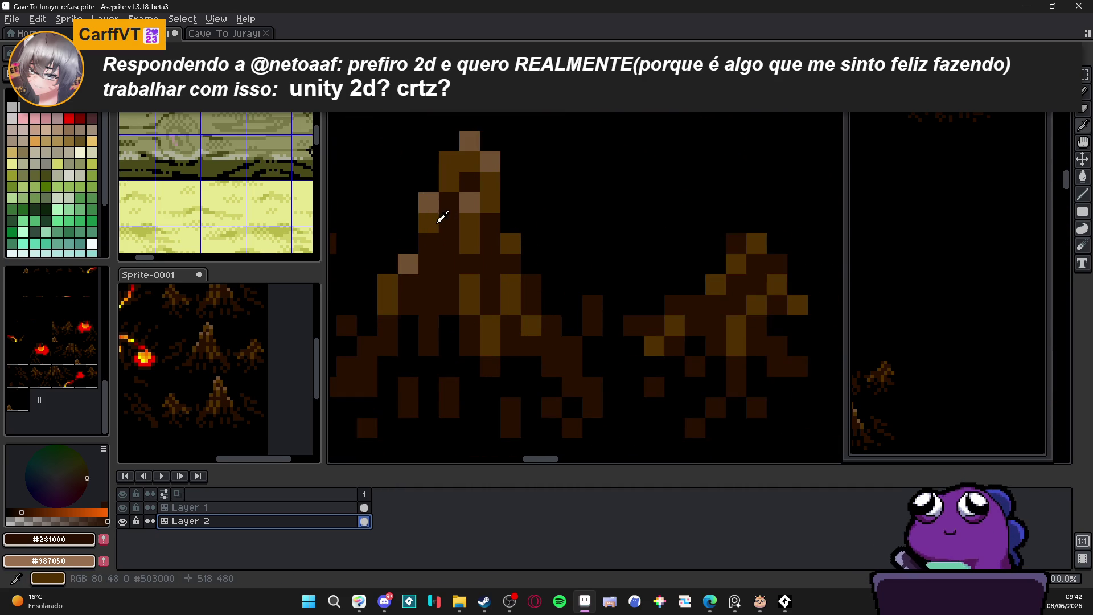
# - Repaint light tan pixels on the stump's top and left edge in dark gold #503000
pyautogui.keyDown('alt'); pyautogui.click(429, 222); pyautogui.keyUp('alt')
pyautogui.click(432, 199)
pyautogui.click(422, 206)
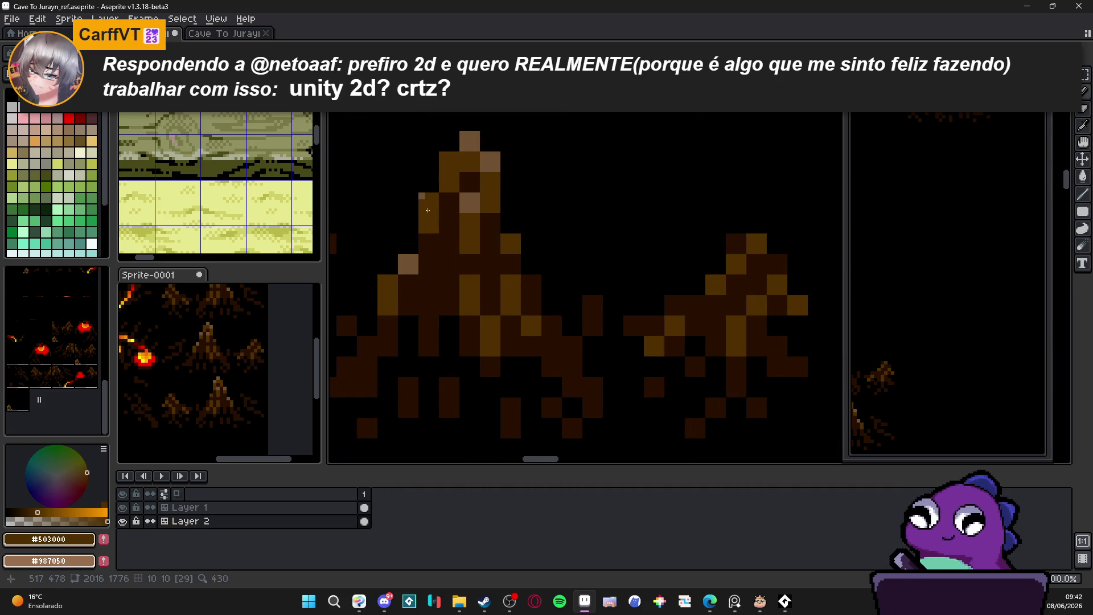
pyautogui.click(422, 195)
pyautogui.click(435, 181)
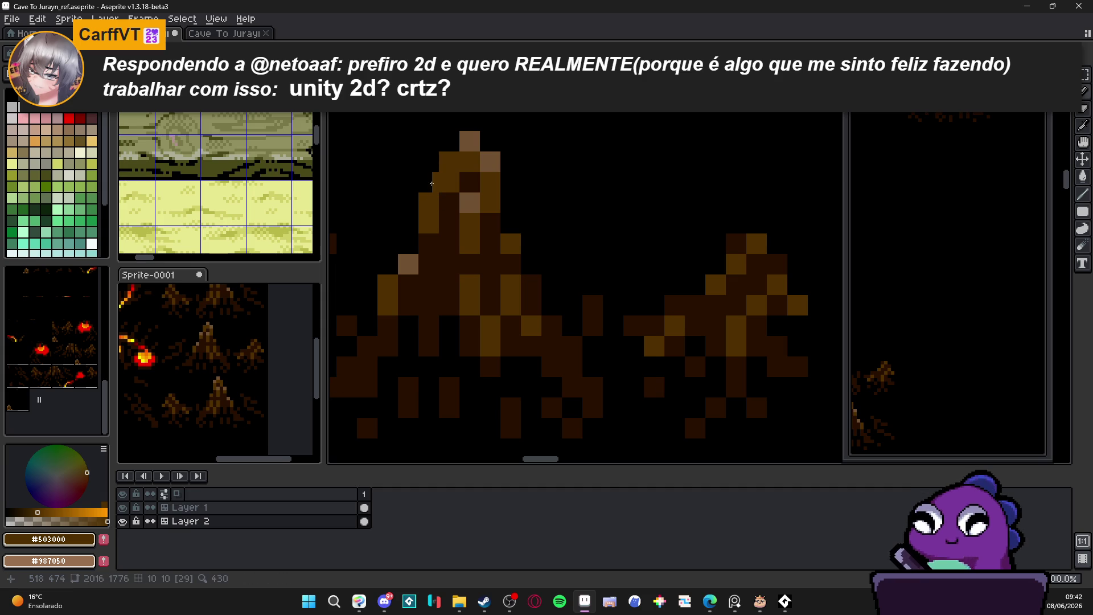
pyautogui.hotkey('ctrl', 'z')
pyautogui.click(458, 147)
pyautogui.click(455, 141)
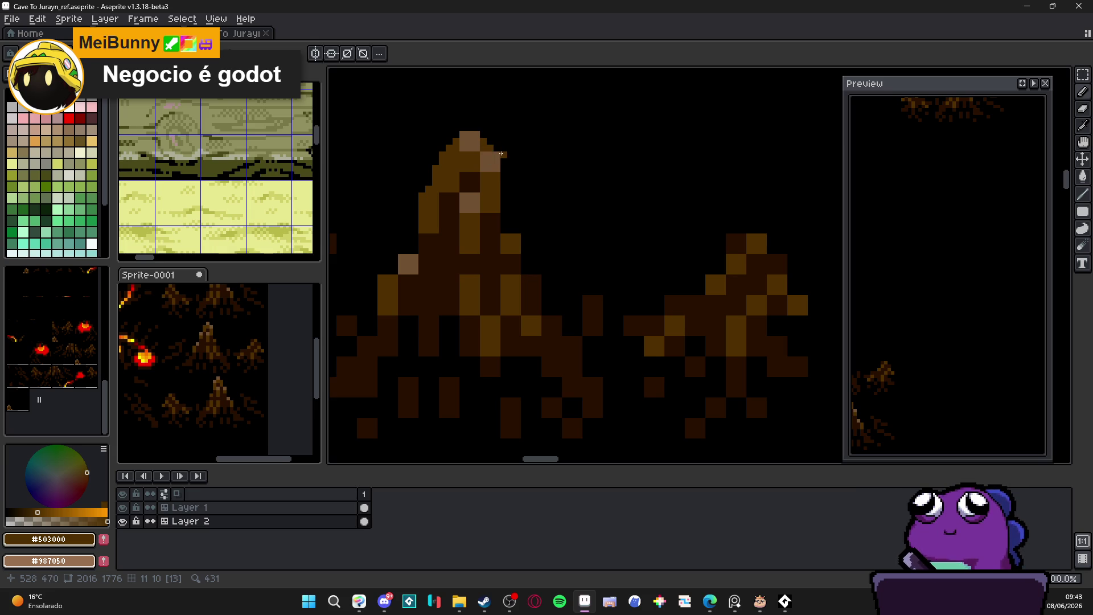
# - Black out the upper-right highlight and fill the stump's tip and centre with #503000
pyautogui.moveTo(496, 155); pyautogui.dragTo(496, 168)
pyautogui.keyDown('alt'); pyautogui.click(510, 154); pyautogui.keyUp('alt')
pyautogui.click(490, 149)
pyautogui.click(486, 146)
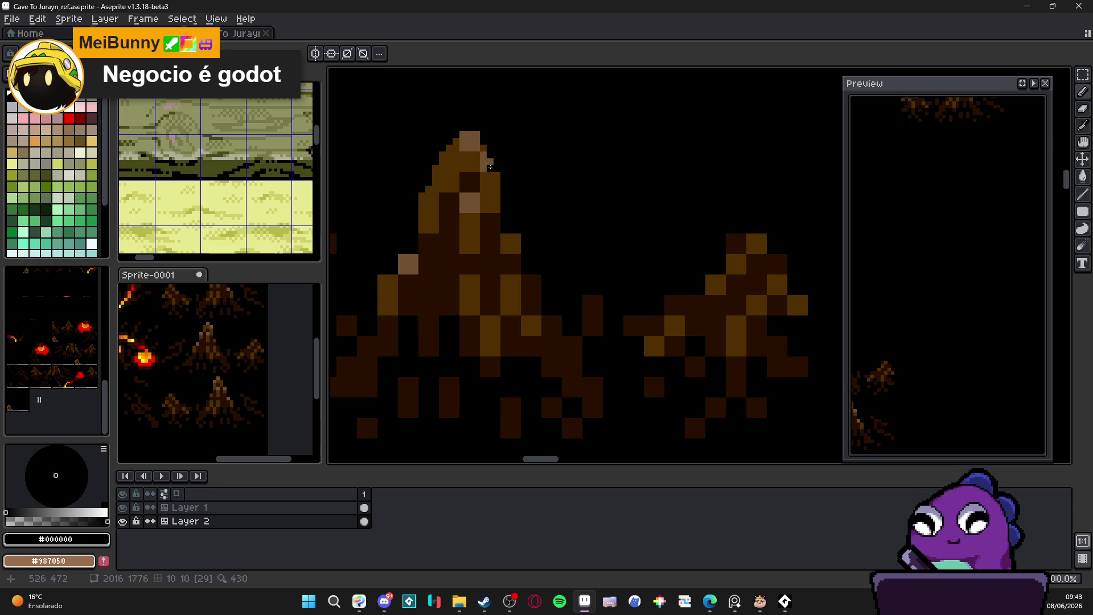
pyautogui.keyDown('alt'); pyautogui.click(490, 195); pyautogui.keyUp('alt')
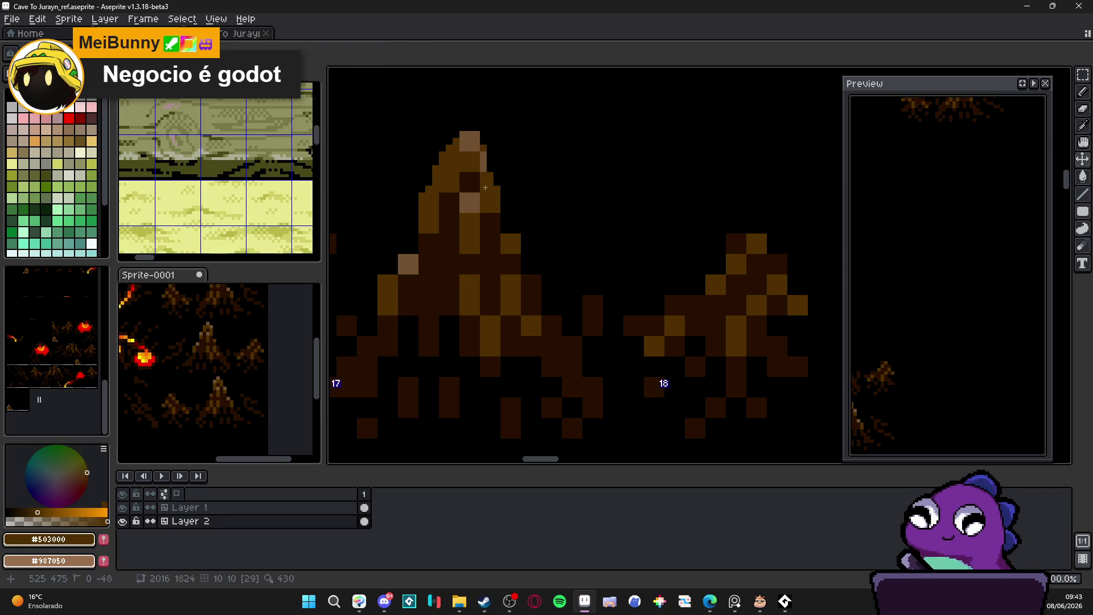
pyautogui.moveTo(475, 152)
pyautogui.mouseDown()
pyautogui.moveTo(470, 140)
pyautogui.moveTo(464, 170)
pyautogui.moveTo(486, 211)
pyautogui.mouseUp()
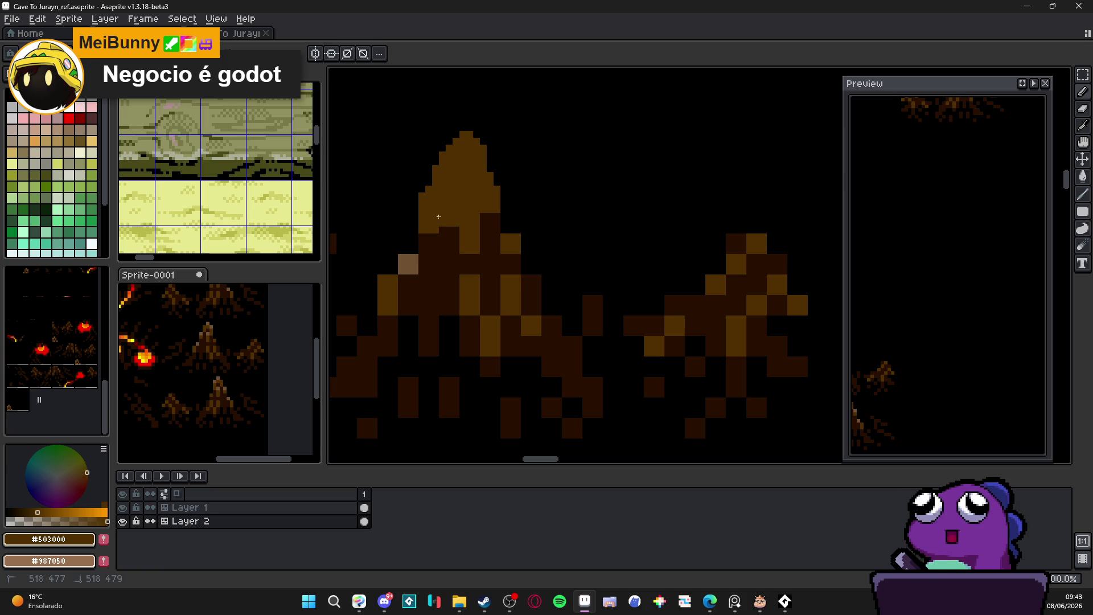
# - Shade down the stump and along its right edge with dark brown #281000
pyautogui.keyDown('alt'); pyautogui.click(447, 240); pyautogui.keyUp('alt')
pyautogui.moveTo(455, 234)
pyautogui.mouseDown()
pyautogui.moveTo(463, 225)
pyautogui.moveTo(470, 244)
pyautogui.mouseUp()
pyautogui.scroll(-3, 472, 170)
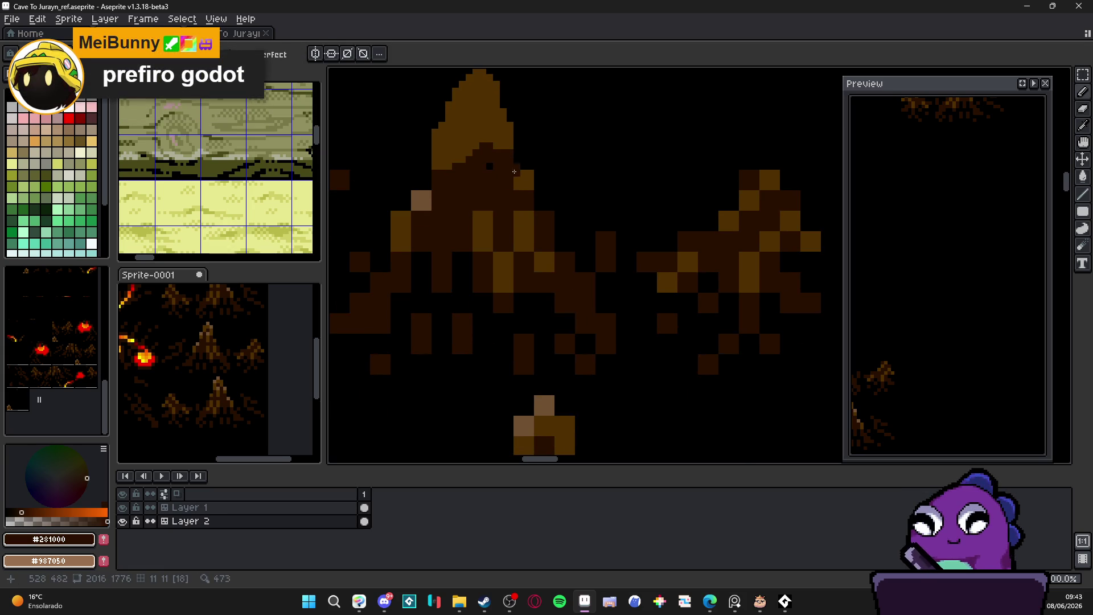
pyautogui.moveTo(512, 157); pyautogui.dragTo(519, 165)
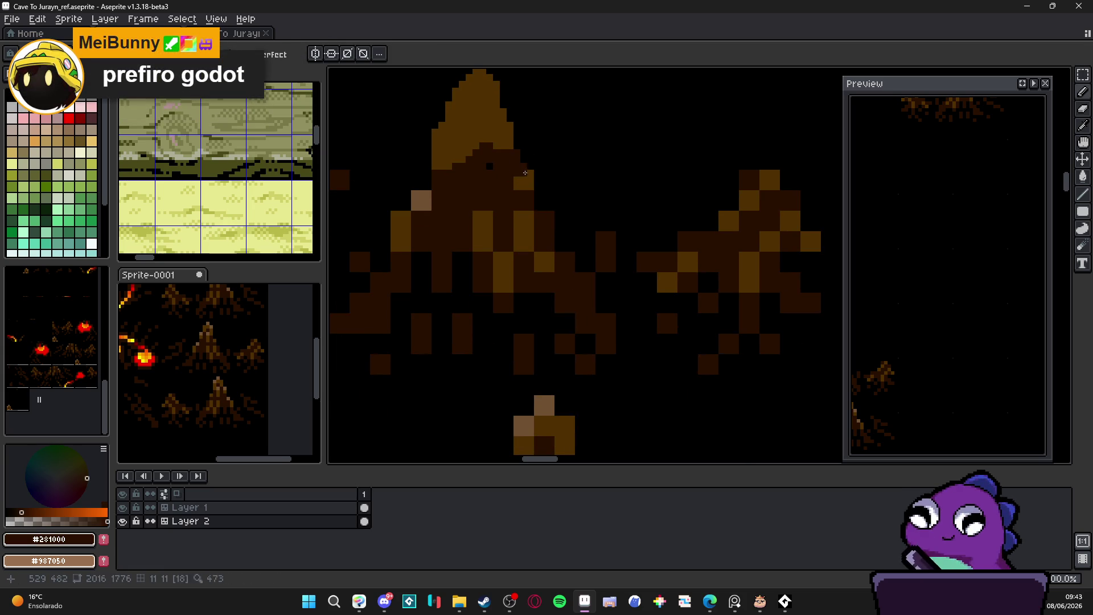
pyautogui.moveTo(545, 247); pyautogui.dragTo(554, 260)
pyautogui.moveTo(592, 328)
pyautogui.mouseDown()
pyautogui.moveTo(572, 288)
pyautogui.moveTo(586, 342)
pyautogui.moveTo(576, 341)
pyautogui.mouseUp()
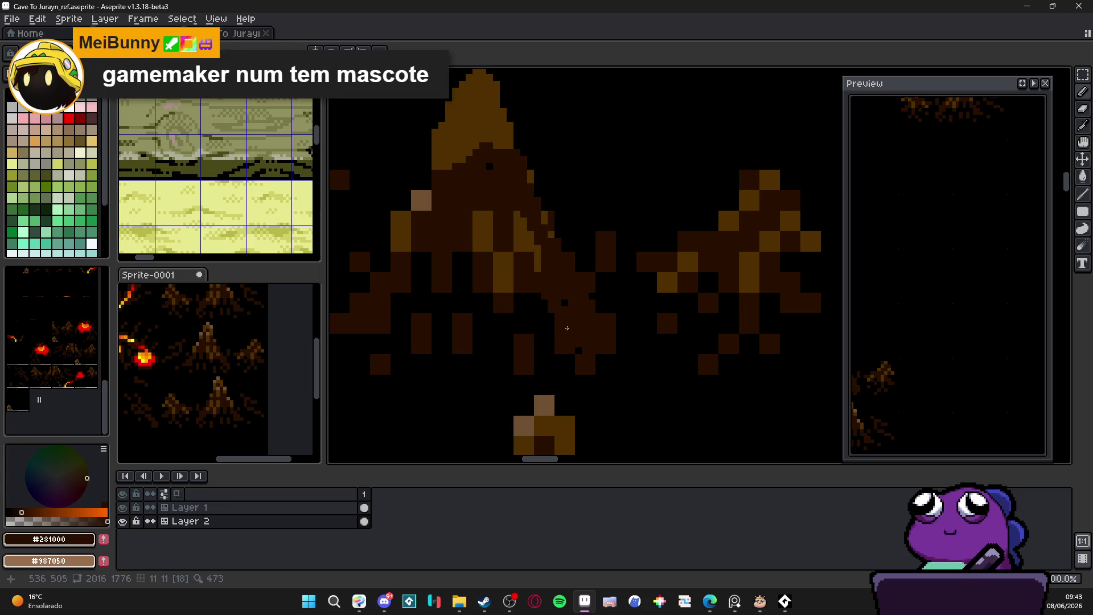
# - Darken the stump's left edge and scatter dark-brown dither pixels down the left slope
pyautogui.moveTo(549, 299); pyautogui.dragTo(620, 317)
pyautogui.moveTo(499, 197); pyautogui.dragTo(453, 319)
pyautogui.moveTo(481, 279); pyautogui.dragTo(498, 232)
pyautogui.moveTo(467, 307)
pyautogui.mouseDown()
pyautogui.moveTo(505, 215)
pyautogui.moveTo(506, 256)
pyautogui.moveTo(550, 225)
pyautogui.moveTo(581, 273)
pyautogui.moveTo(603, 284)
pyautogui.moveTo(598, 295)
pyautogui.mouseUp()
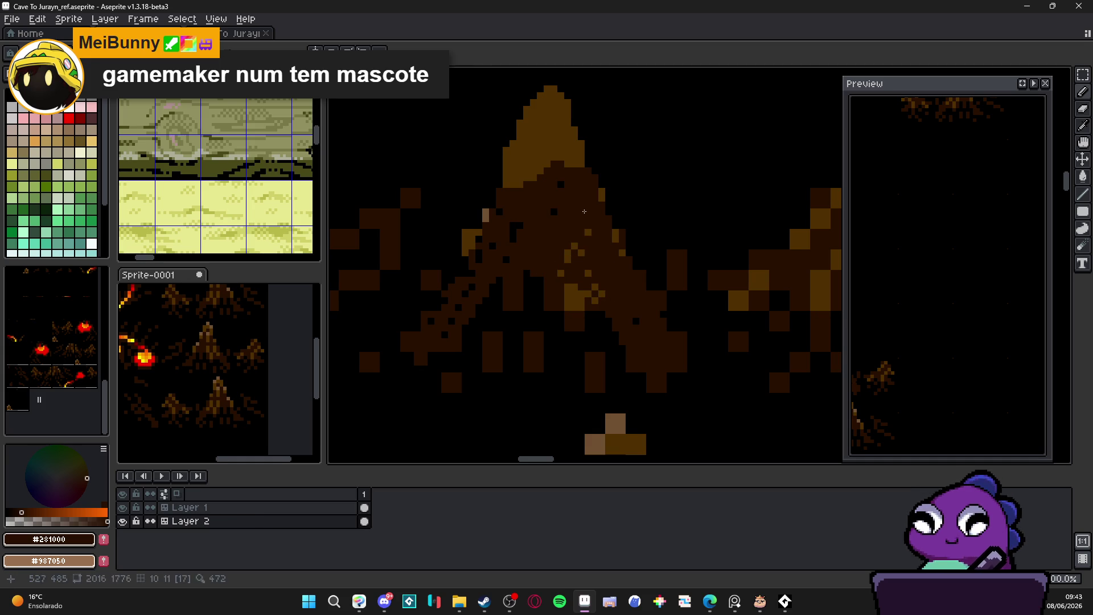
pyautogui.scroll(-3, 584, 211)
pyautogui.scroll(2, 577, 256)
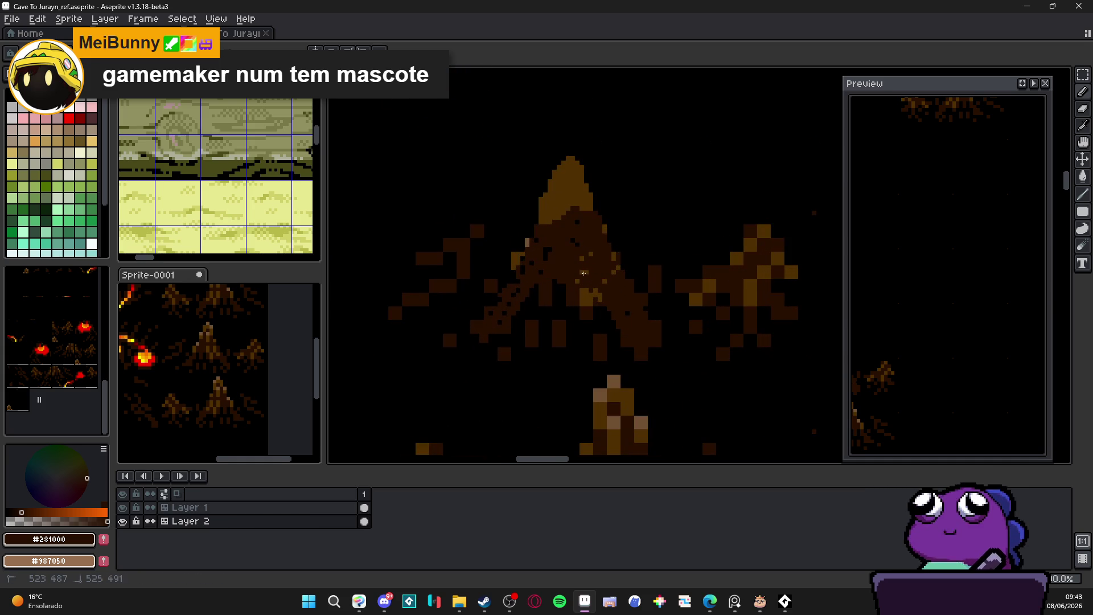
pyautogui.scroll(-2, 576, 257)
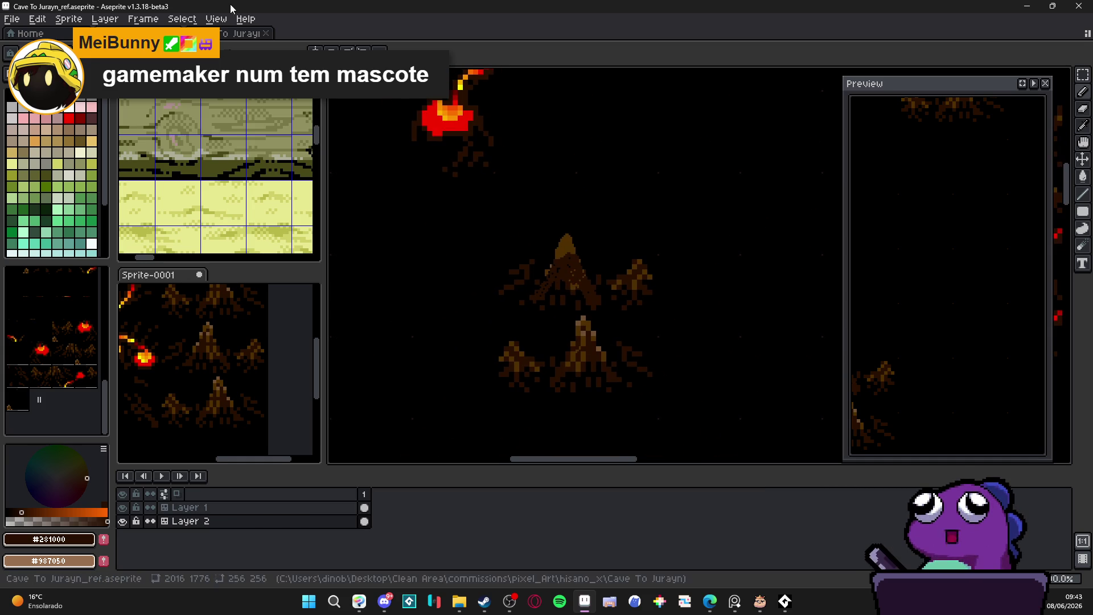
# - Open Sprite-0001 in its own tab, return to the cave map, then close Aseprite's window
pyautogui.hotkey('ctrl', 'alt', 'v')
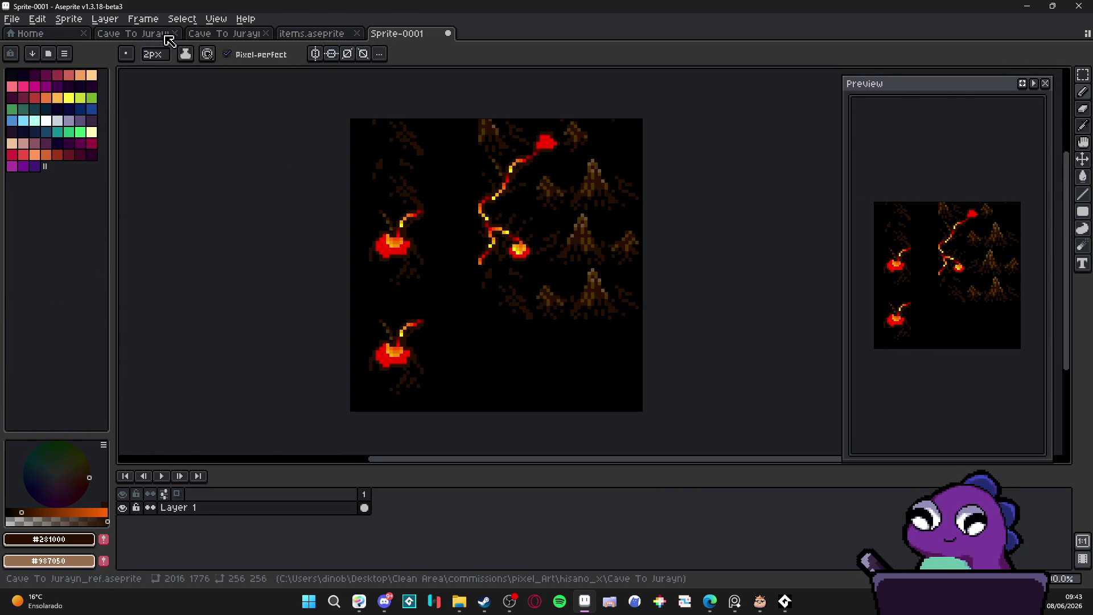
pyautogui.click(166, 37)
pyautogui.scroll(2, 553, 293)
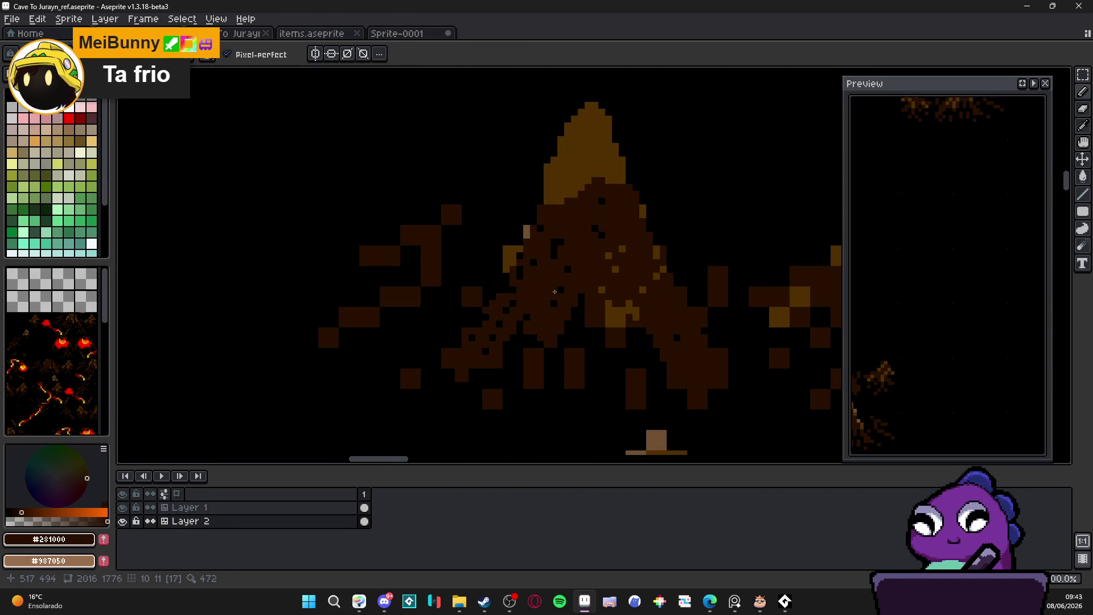
pyautogui.scroll(-2, 554, 293)
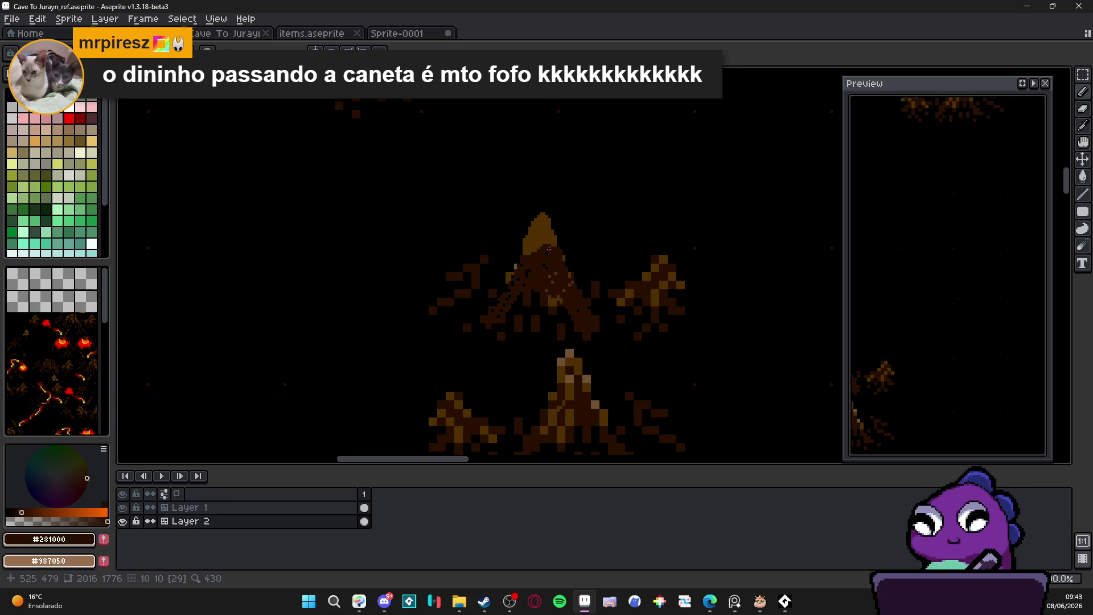
pyautogui.scroll(-3, 535, 275)
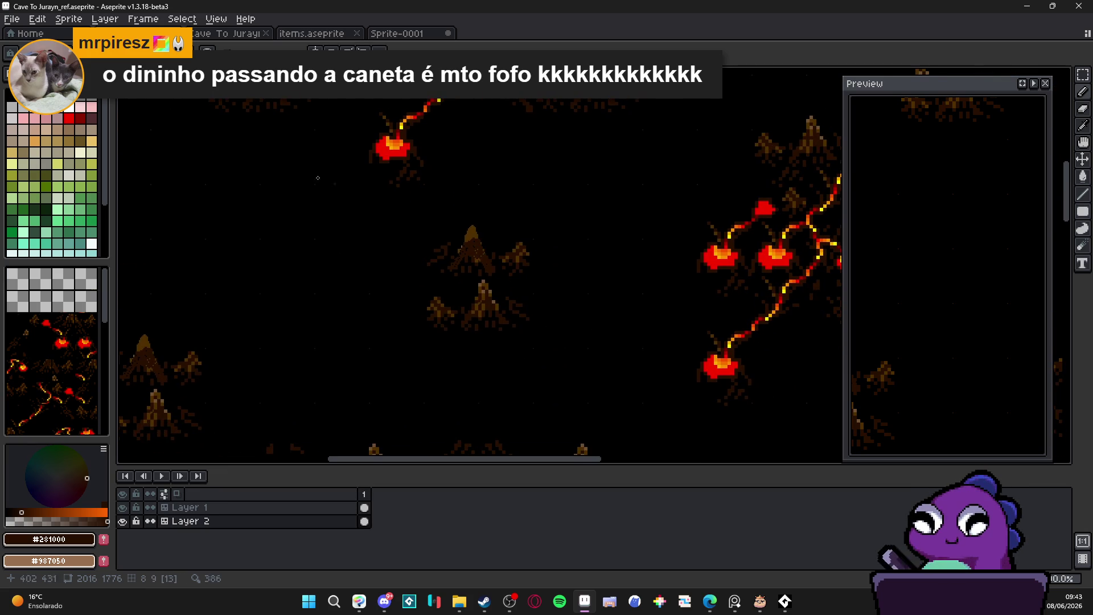
pyautogui.click(1079, 6)
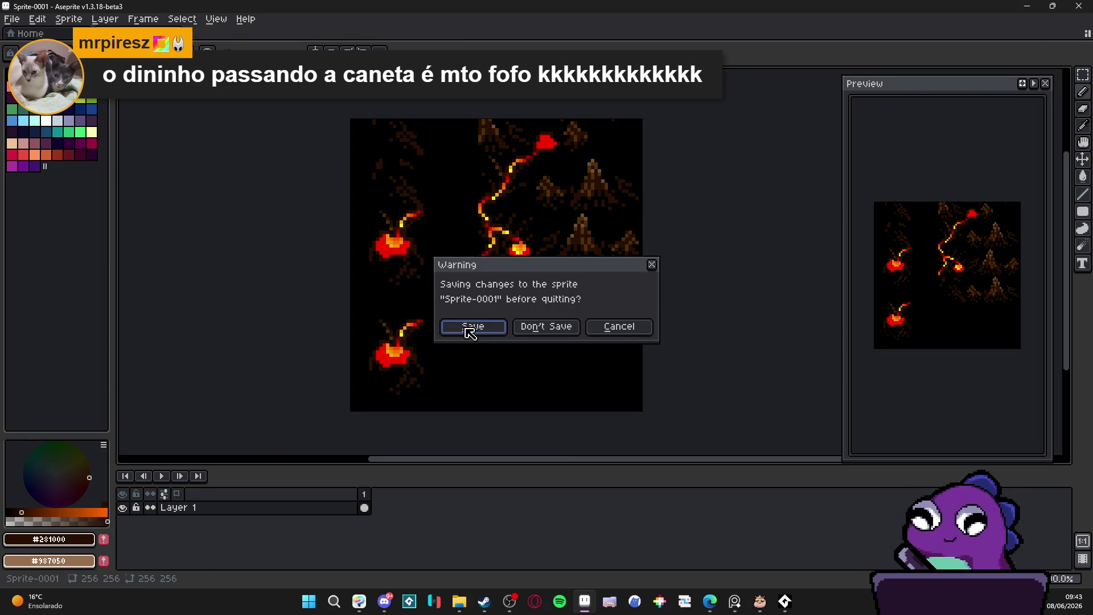
# - Discard Sprite-0001, relaunch Aseprite, and open Cave To Jurayn_ref.aseprite via the hisano_x folder
pyautogui.click(545, 326)
pyautogui.click(585, 601)
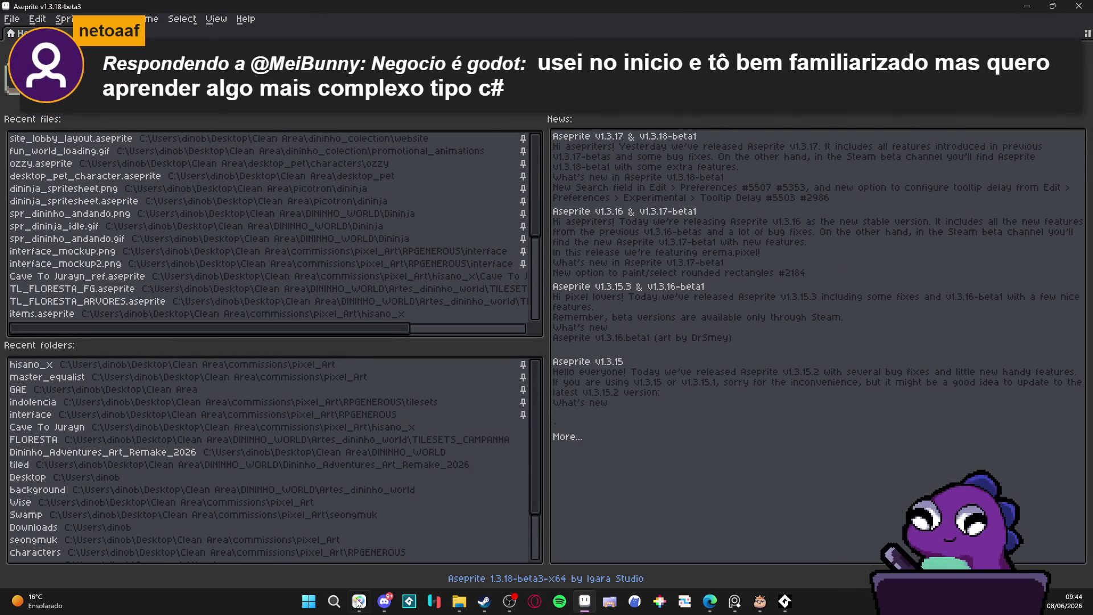
pyautogui.click(65, 367)
pyautogui.click(66, 367)
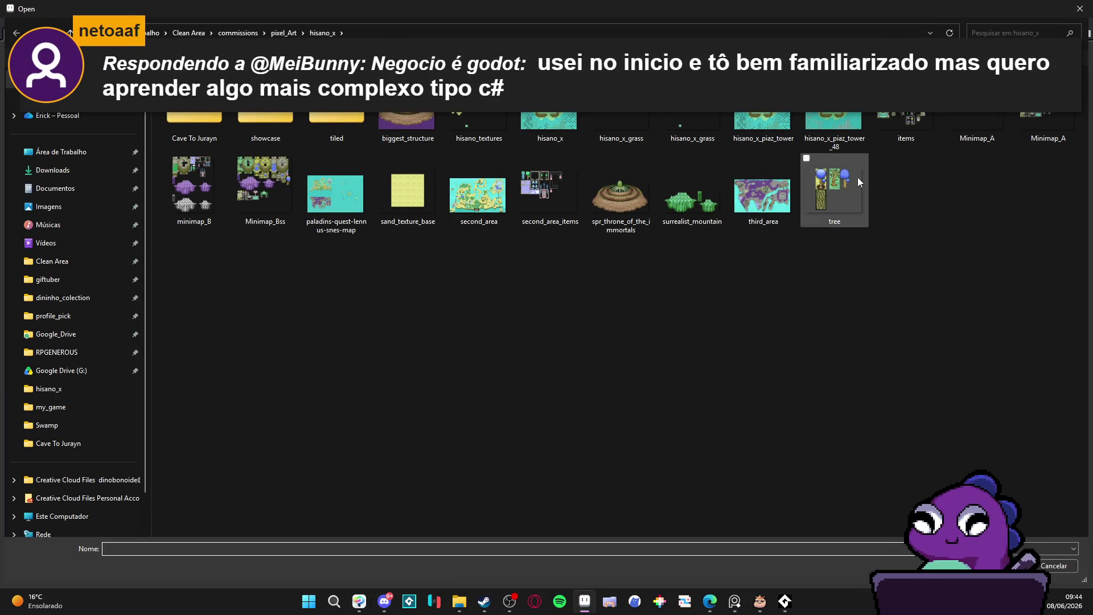
pyautogui.doubleClick(192, 117)
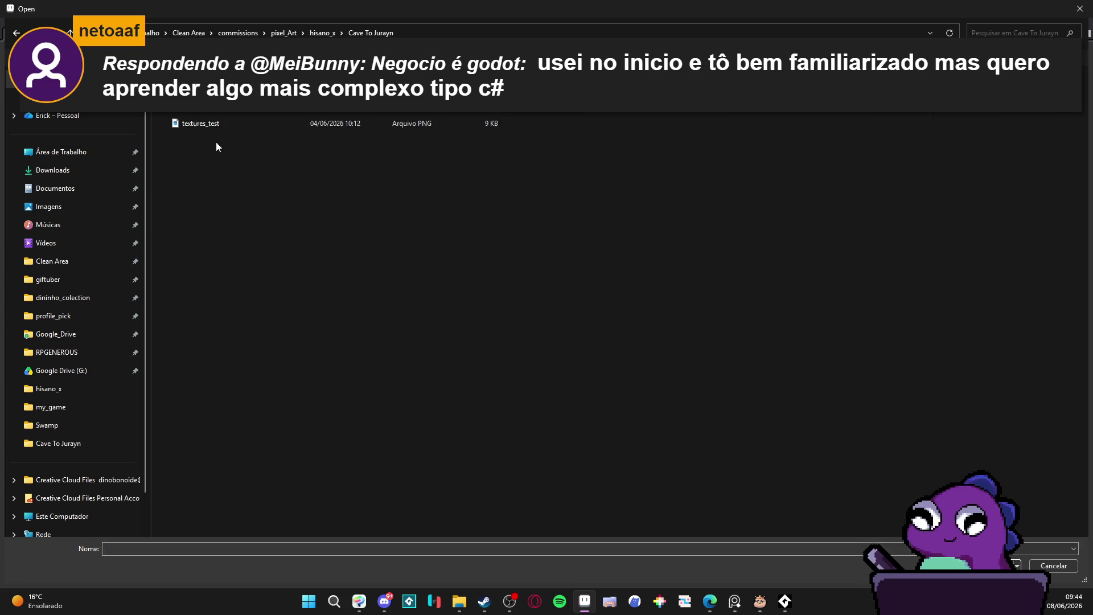
pyautogui.doubleClick(193, 111)
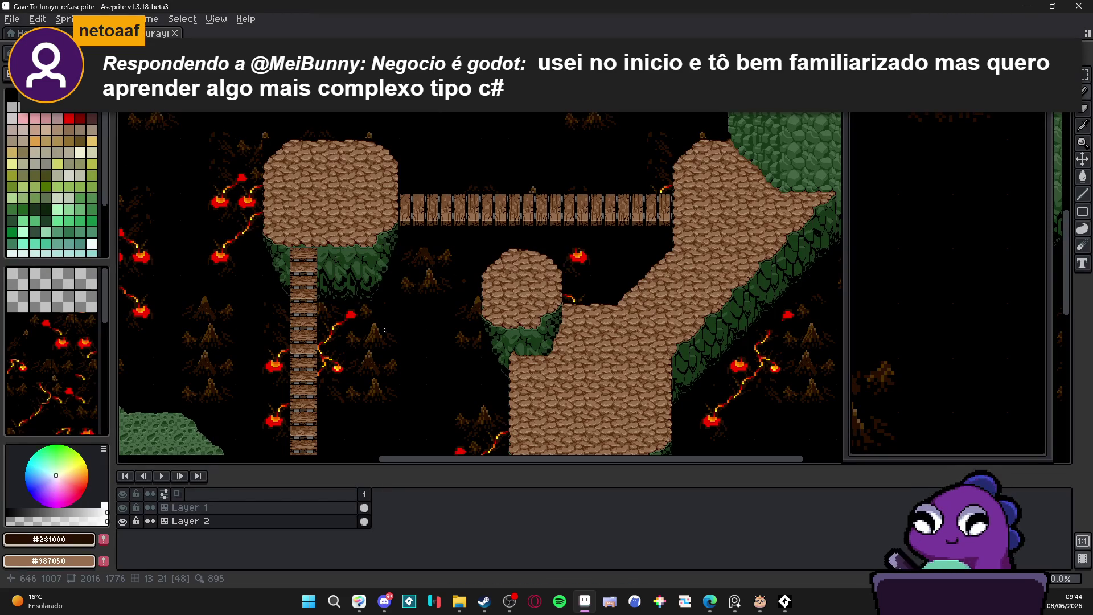
# - Fill black gaps on the stump with dark brown, including a diagonal root stroke
pyautogui.scroll(5, 409, 308)
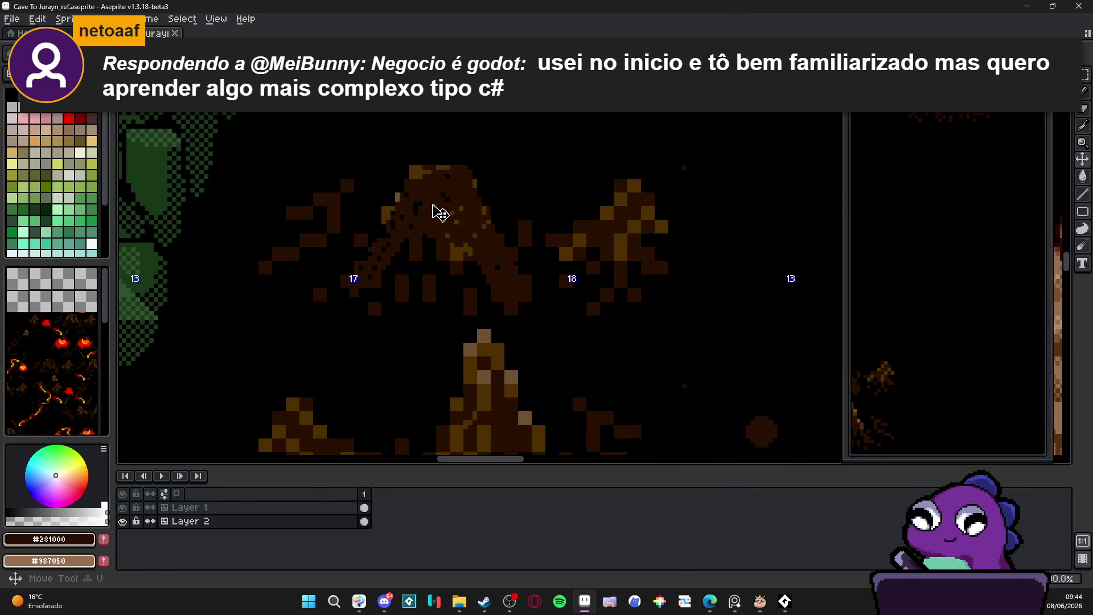
pyautogui.scroll(-1, 443, 223)
pyautogui.click(468, 149)
pyautogui.moveTo(396, 313)
pyautogui.mouseDown()
pyautogui.moveTo(399, 370)
pyautogui.moveTo(439, 344)
pyautogui.mouseUp()
pyautogui.moveTo(323, 332); pyautogui.dragTo(273, 418)
pyautogui.moveTo(297, 293)
pyautogui.mouseDown()
pyautogui.moveTo(251, 313)
pyautogui.moveTo(250, 240)
pyautogui.moveTo(216, 285)
pyautogui.moveTo(247, 298)
pyautogui.mouseUp()
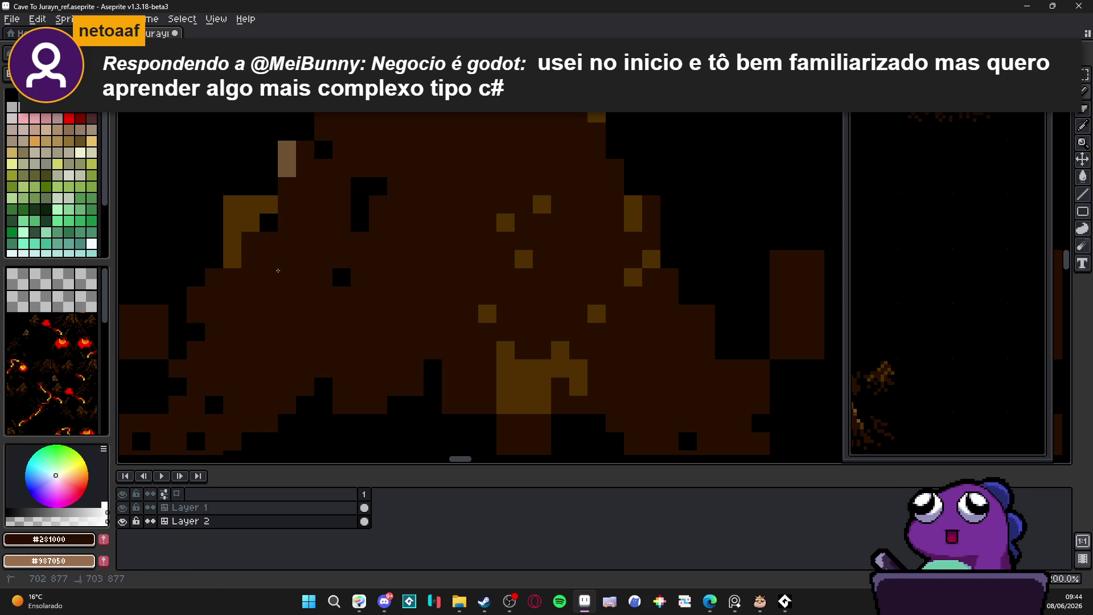
# - Zoom out and bring the File Explorer FLORESTA folder window to the front
pyautogui.scroll(-4, 246, 298)
pyautogui.scroll(-1, 447, 291)
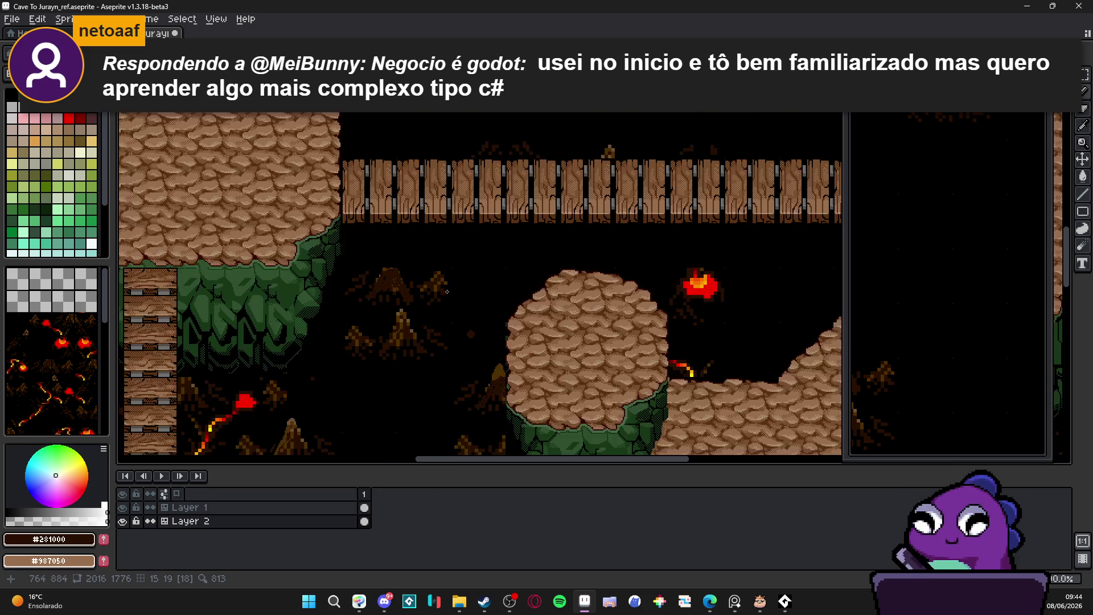
pyautogui.scroll(4, 403, 290)
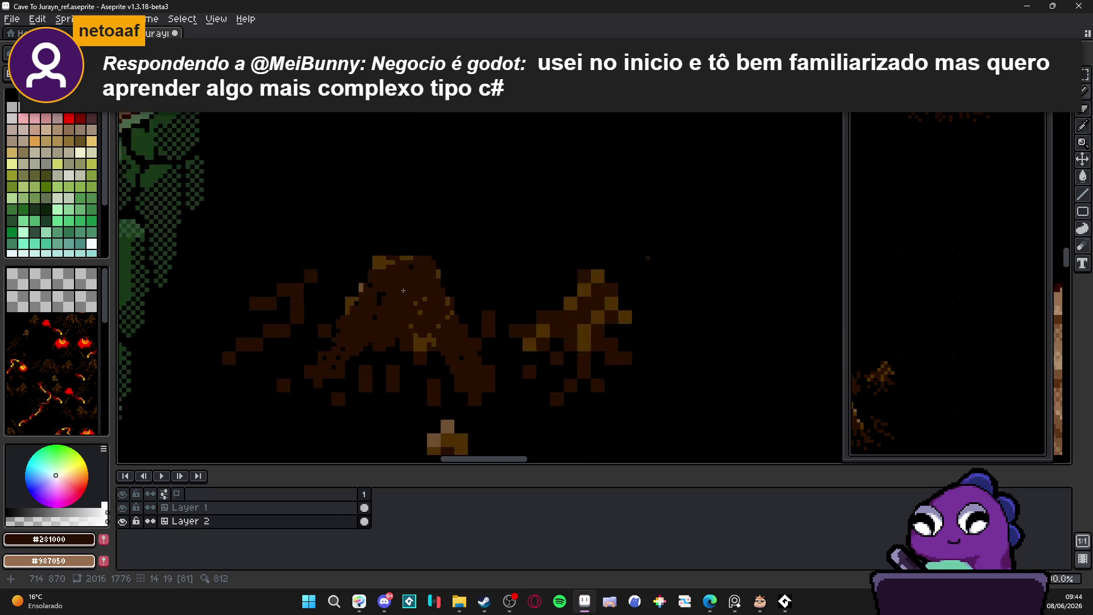
pyautogui.scroll(-2, 403, 290)
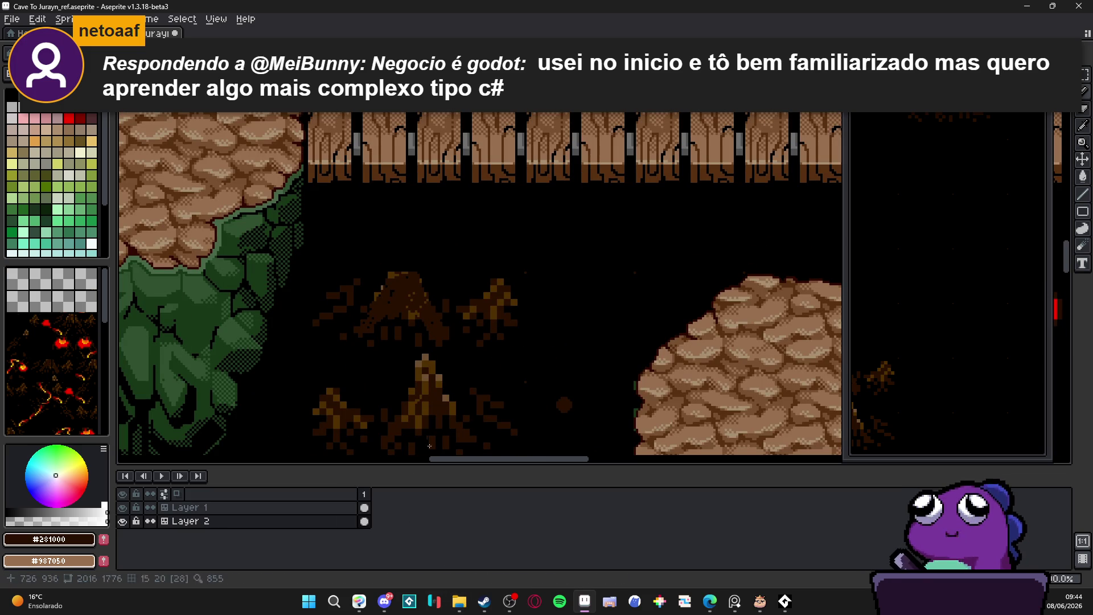
pyautogui.click(459, 601)
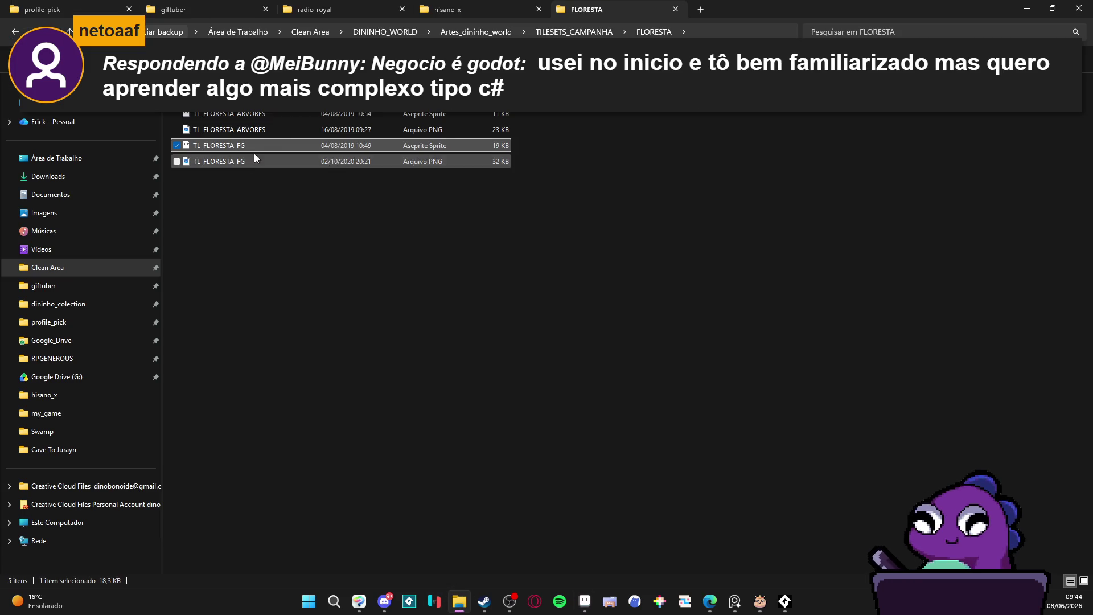
# - Switch File Explorer to icon view, close the FLORESTA tab, and minimize the window
pyautogui.click(672, 158)
pyautogui.scroll(3, 600, 117)
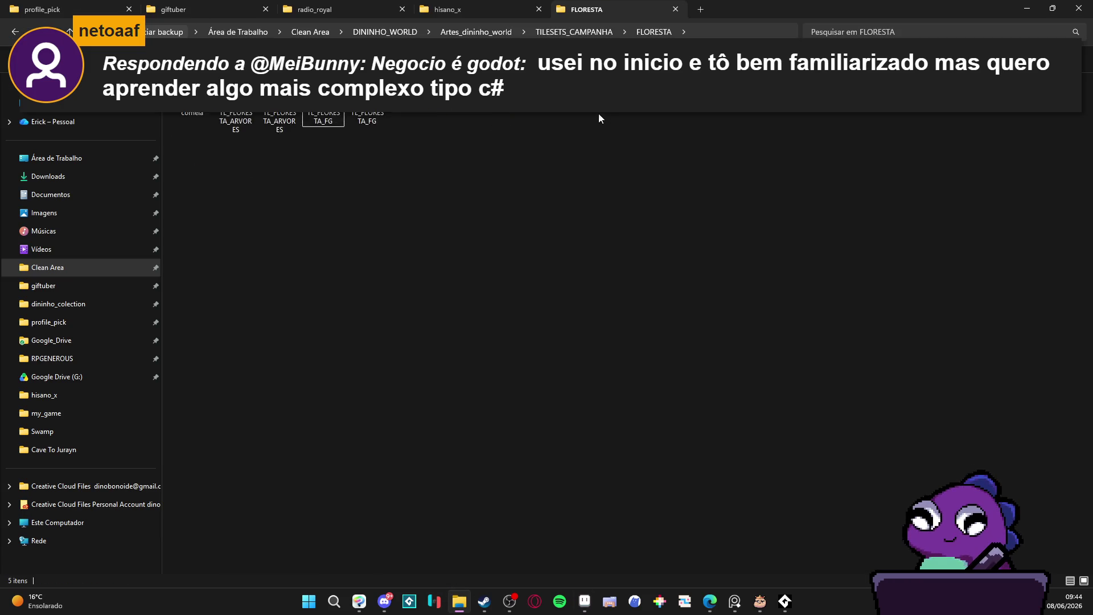
pyautogui.scroll(2, 603, 118)
pyautogui.click(675, 9)
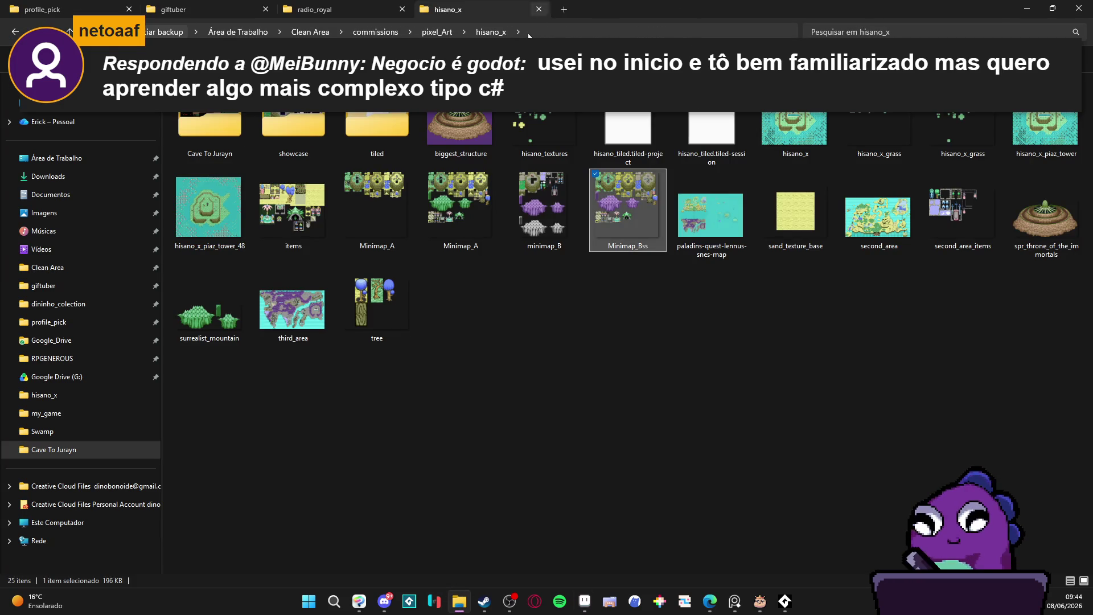
pyautogui.click(1027, 7)
pyautogui.scroll(-2, 426, 279)
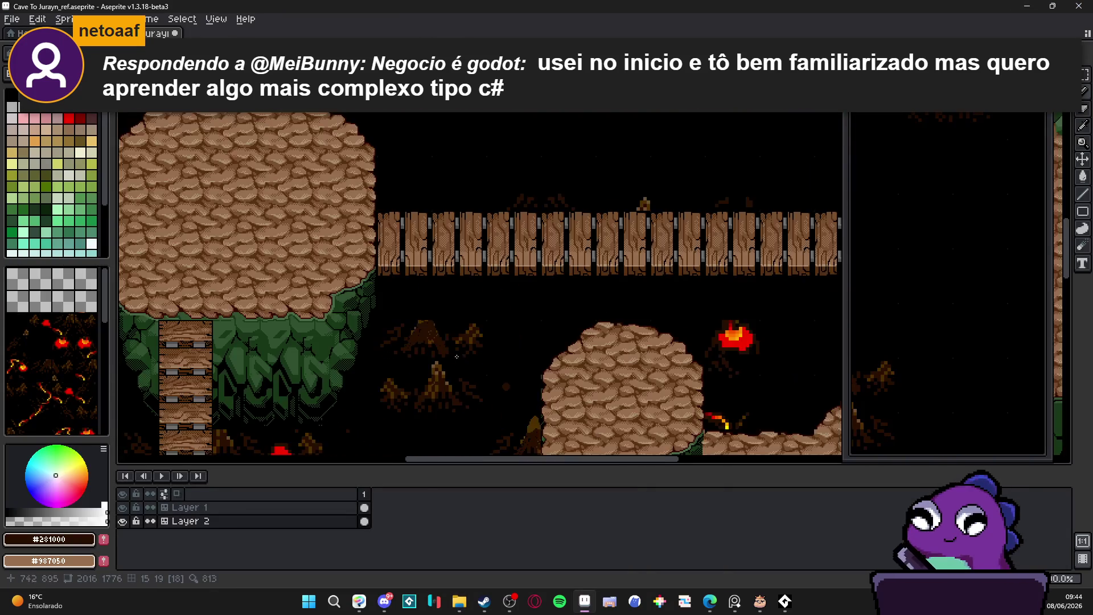
# - Create a new 288×288 sprite, paste the copied map patch, and dock it beside the cave map
pyautogui.scroll(2, 426, 279)
pyautogui.scroll(-3, 427, 279)
pyautogui.hscroll(-3, 426, 279)
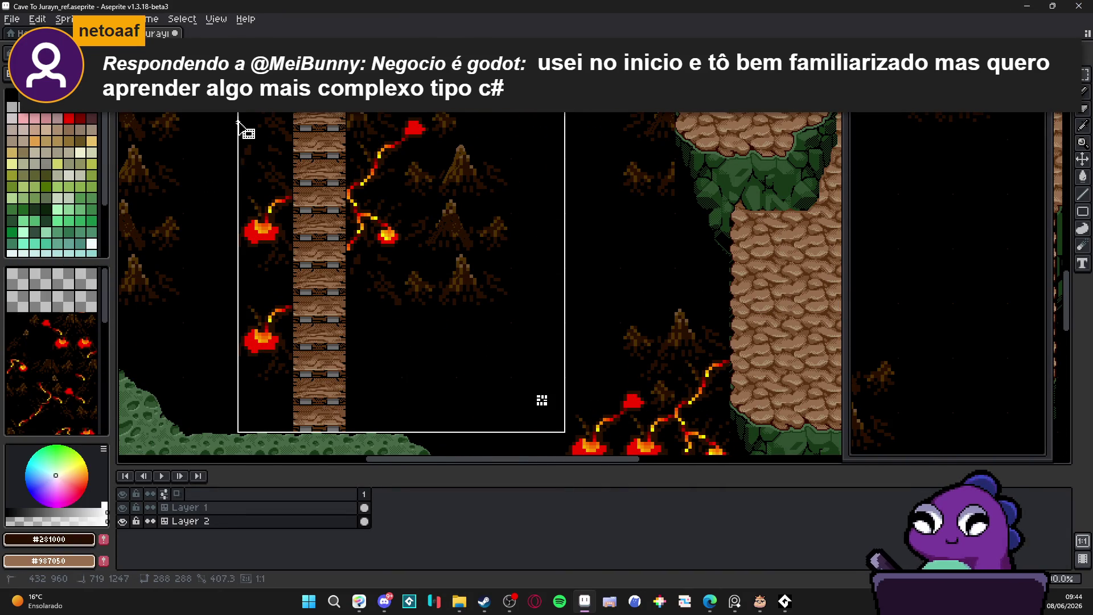
pyautogui.click(25, 20)
pyautogui.click(31, 35)
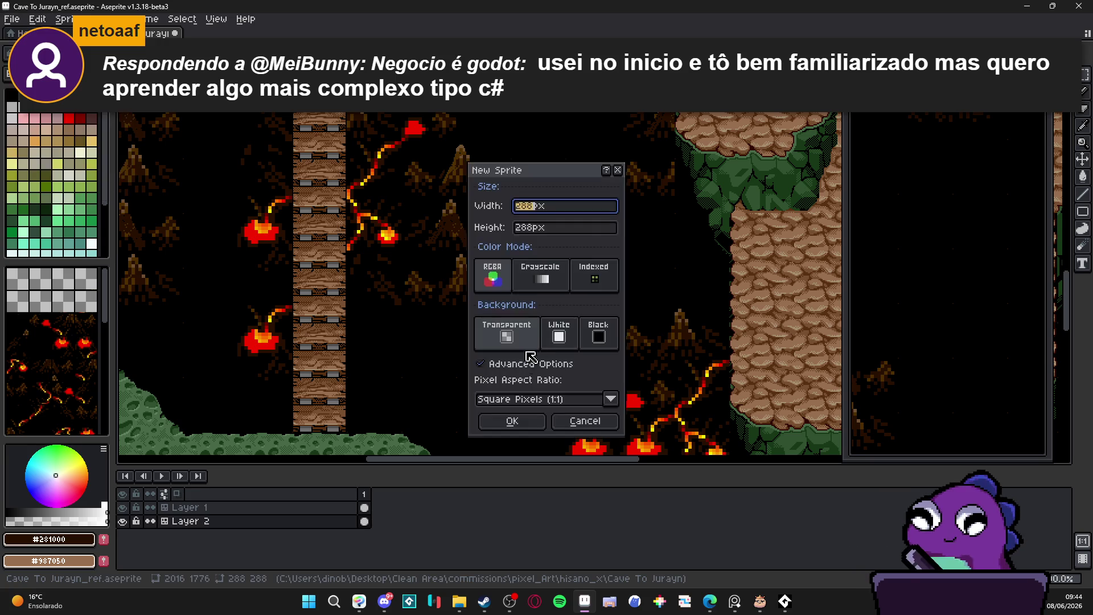
pyautogui.click(512, 421)
pyautogui.hotkey('ctrl', 'v')
pyautogui.moveTo(219, 33)
pyautogui.mouseDown()
pyautogui.moveTo(91, 216)
pyautogui.moveTo(383, 254)
pyautogui.mouseUp()
pyautogui.click(576, 331)
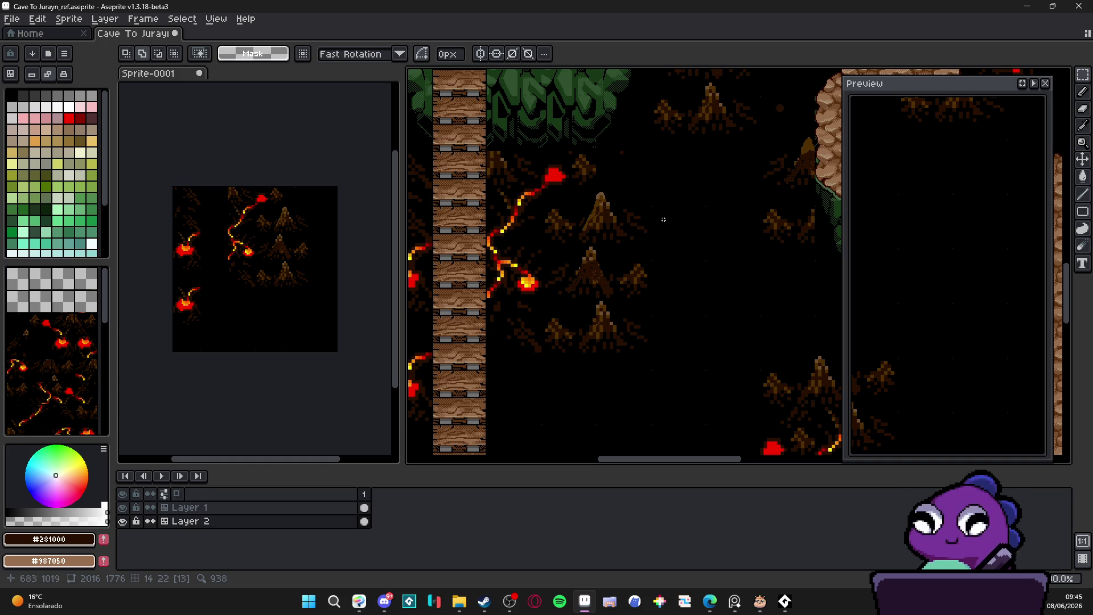
# - With the pencil and black, blacken light-brown pixels on the left edge and right of the peak
pyautogui.scroll(5, 552, 221)
pyautogui.press('b')
pyautogui.keyDown('alt'); pyautogui.click(526, 180); pyautogui.keyUp('alt')
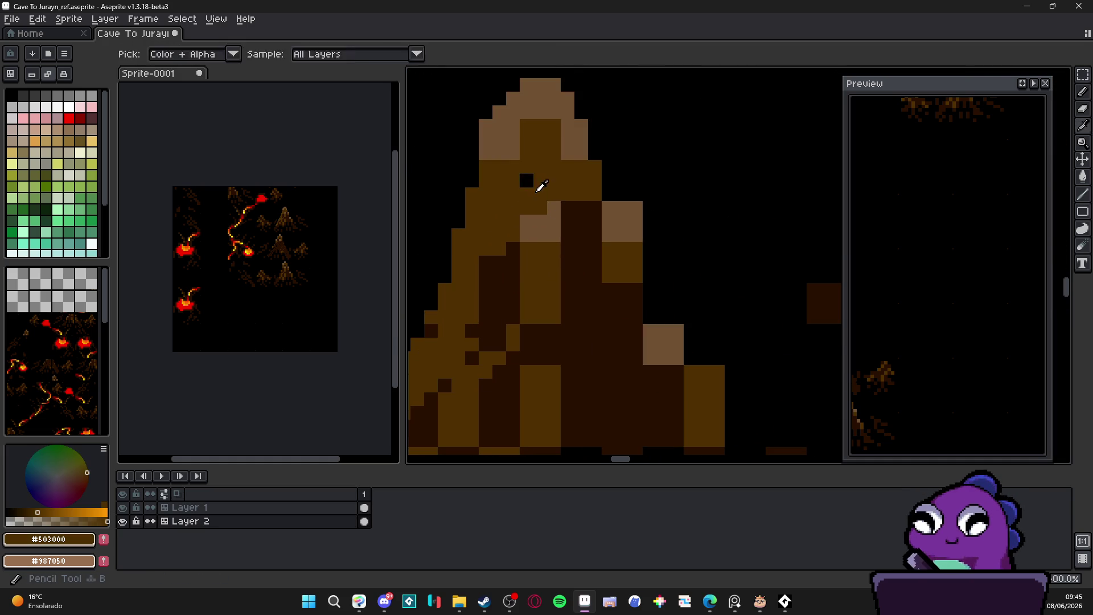
pyautogui.keyDown('alt'); pyautogui.click(482, 108); pyautogui.keyUp('alt')
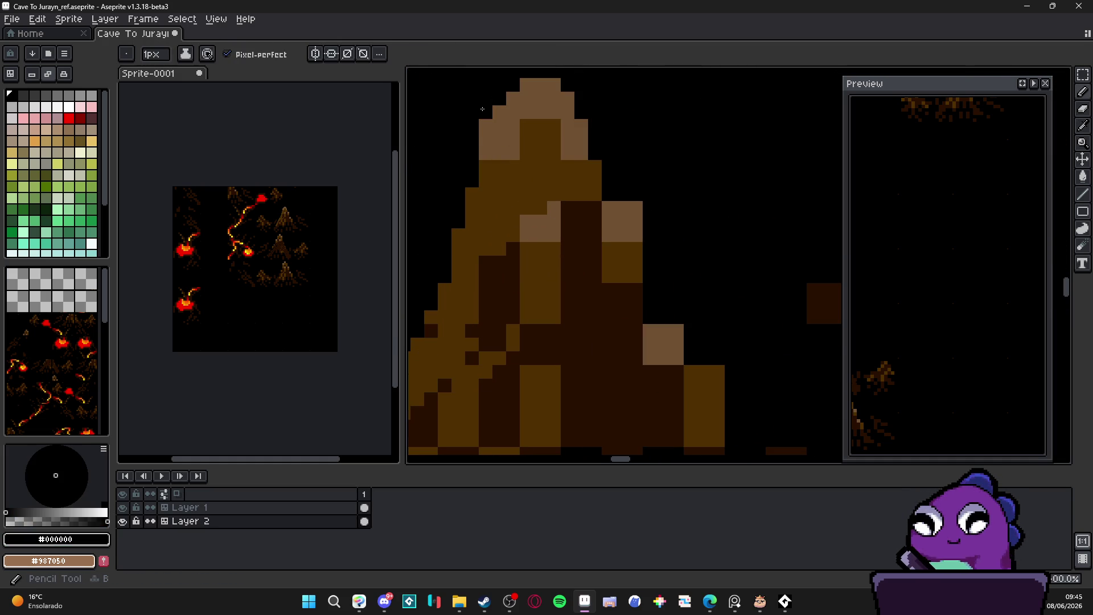
pyautogui.click(485, 137)
pyautogui.click(510, 109)
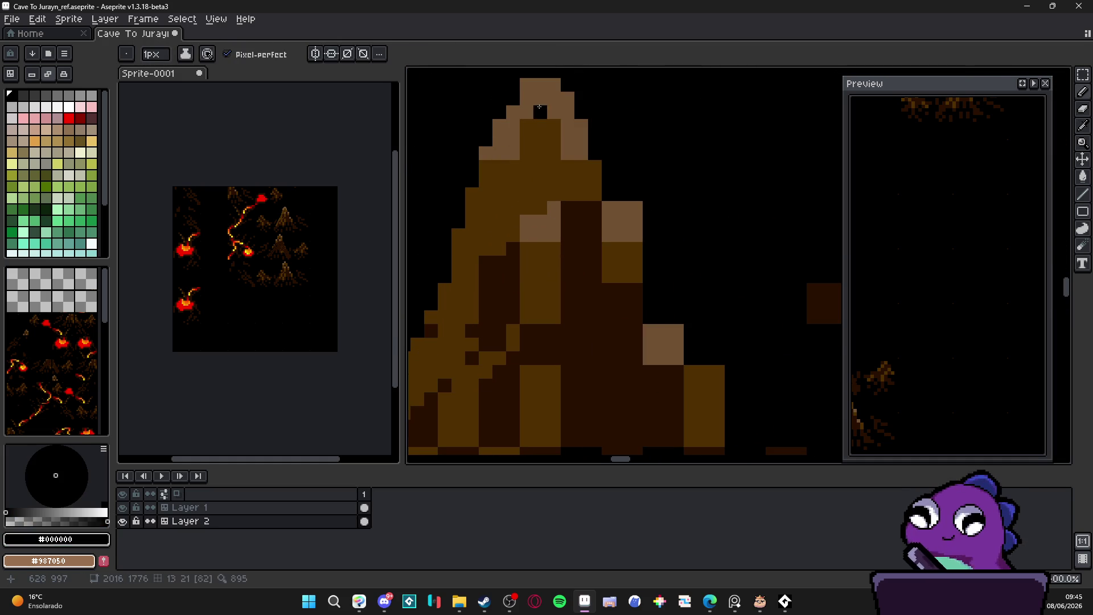
pyautogui.click(568, 99)
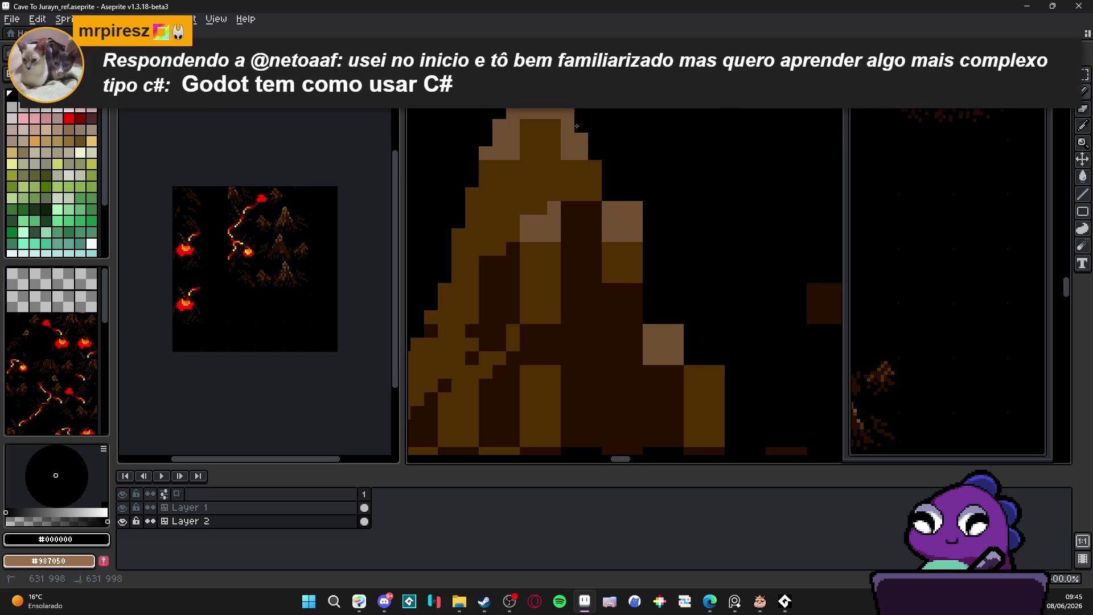
pyautogui.scroll(-1, 577, 127)
pyautogui.moveTo(648, 195)
pyautogui.mouseDown()
pyautogui.moveTo(648, 237)
pyautogui.moveTo(612, 202)
pyautogui.moveTo(525, 265)
pyautogui.moveTo(566, 222)
pyautogui.moveTo(498, 250)
pyautogui.moveTo(516, 331)
pyautogui.moveTo(525, 291)
pyautogui.moveTo(443, 319)
pyautogui.moveTo(601, 285)
pyautogui.moveTo(601, 333)
pyautogui.mouseUp()
# - Fill the stump body and left slope with ochre #503000, adjusting tan #705030 highlights near the peak
pyautogui.keyDown('alt'); pyautogui.click(622, 237); pyautogui.keyUp('alt')
pyautogui.moveTo(611, 313)
pyautogui.mouseDown()
pyautogui.moveTo(600, 264)
pyautogui.moveTo(637, 242)
pyautogui.moveTo(626, 310)
pyautogui.mouseUp()
pyautogui.click(651, 277)
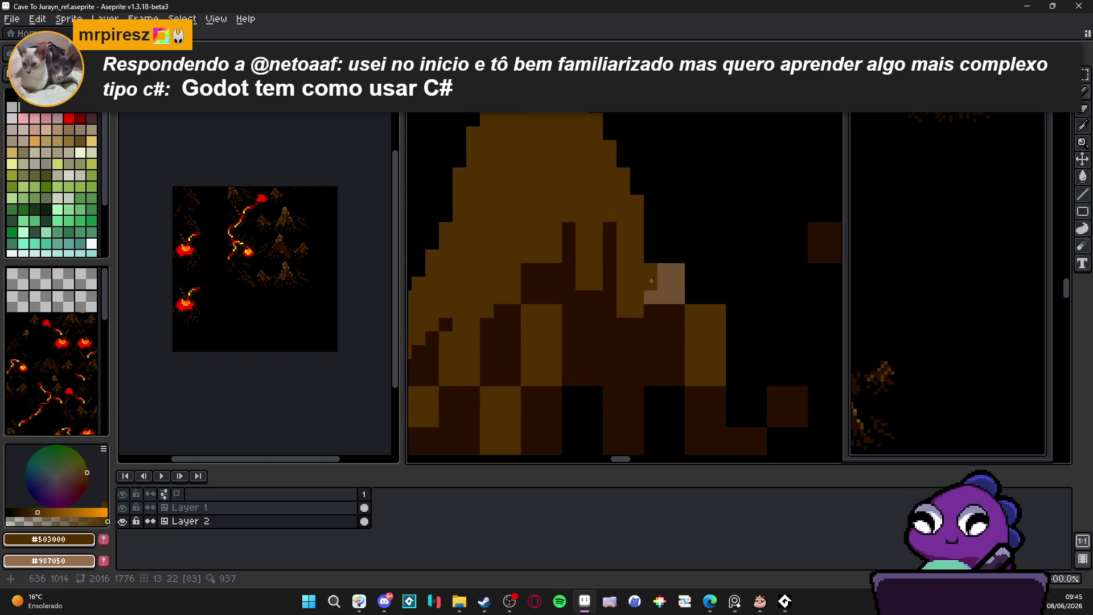
pyautogui.hotkey('ctrl', 'z')
pyautogui.moveTo(638, 256)
pyautogui.mouseDown()
pyautogui.moveTo(651, 269)
pyautogui.moveTo(638, 267)
pyautogui.moveTo(651, 291)
pyautogui.moveTo(643, 325)
pyautogui.mouseUp()
pyautogui.keyDown('alt'); pyautogui.click(637, 228); pyautogui.keyUp('alt')
pyautogui.moveTo(663, 283)
pyautogui.mouseDown()
pyautogui.moveTo(677, 296)
pyautogui.moveTo(672, 359)
pyautogui.mouseUp()
pyautogui.moveTo(603, 336)
pyautogui.mouseDown()
pyautogui.moveTo(542, 262)
pyautogui.moveTo(501, 342)
pyautogui.moveTo(594, 264)
pyautogui.mouseUp()
pyautogui.moveTo(513, 268); pyautogui.dragTo(478, 347)
pyautogui.moveTo(484, 302)
pyautogui.mouseDown()
pyautogui.moveTo(593, 350)
pyautogui.moveTo(683, 273)
pyautogui.mouseUp()
pyautogui.scroll(-3, 646, 293)
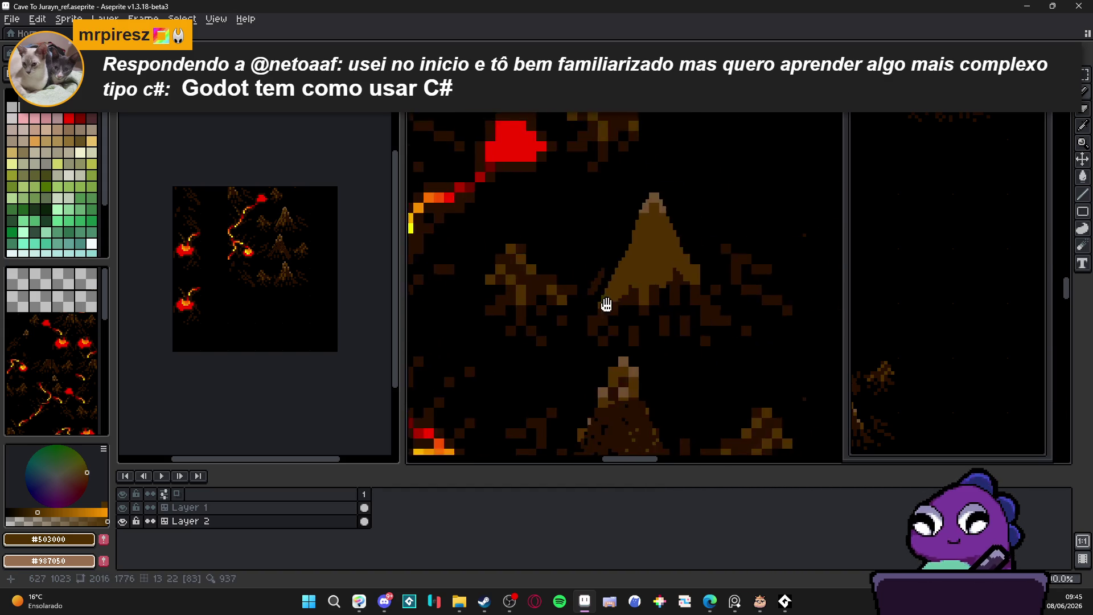
pyautogui.scroll(2, 626, 302)
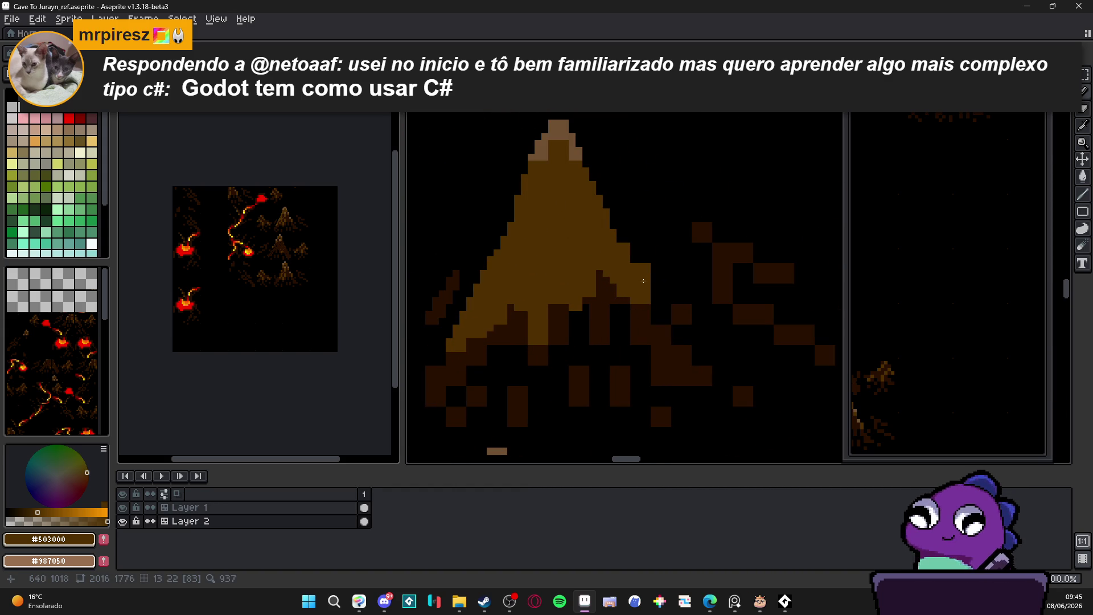
# - Trim the stump's edges and lower-left slope in black, removing stray tan and brown pixels
pyautogui.keyDown('alt'); pyautogui.click(660, 278); pyautogui.keyUp('alt')
pyautogui.moveTo(649, 268)
pyautogui.mouseDown()
pyautogui.moveTo(643, 281)
pyautogui.moveTo(644, 263)
pyautogui.moveTo(712, 385)
pyautogui.mouseUp()
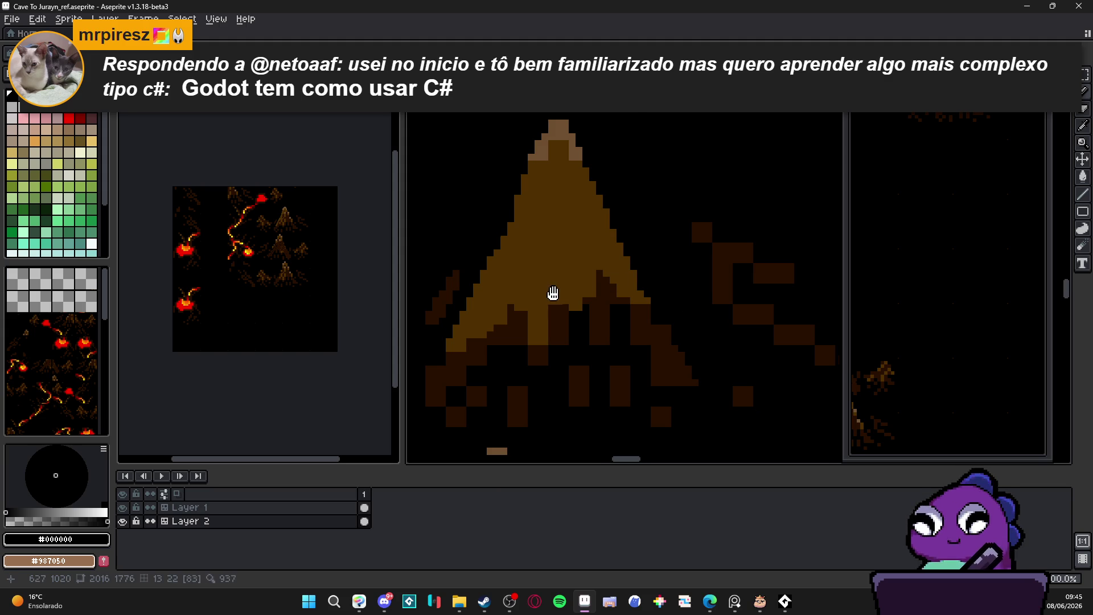
pyautogui.moveTo(549, 293); pyautogui.dragTo(611, 270)
pyautogui.moveTo(544, 369); pyautogui.dragTo(520, 401)
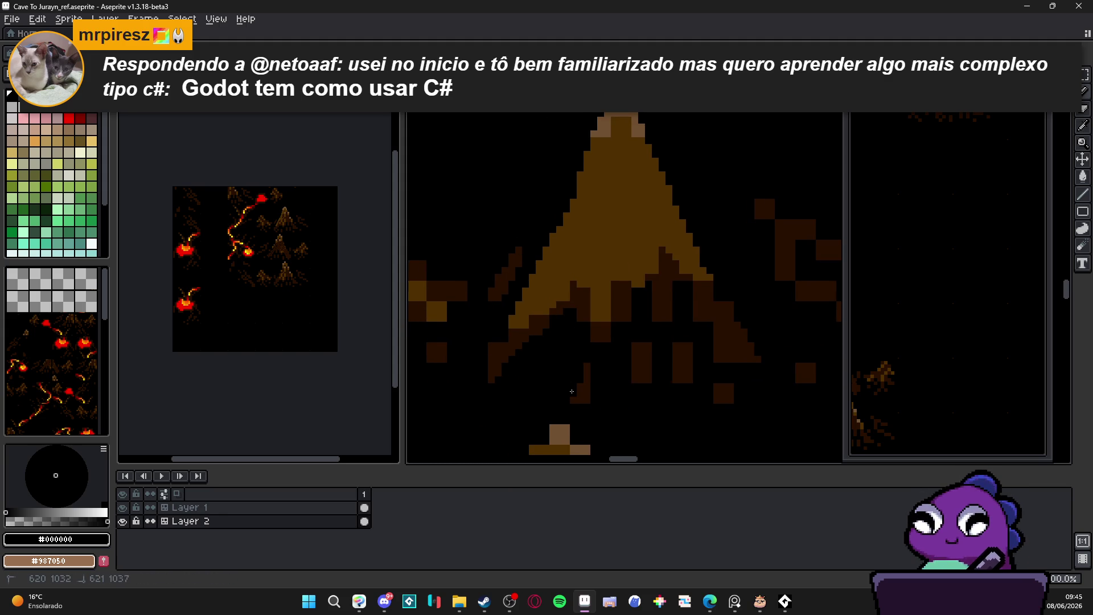
pyautogui.moveTo(582, 313)
pyautogui.mouseDown()
pyautogui.moveTo(592, 327)
pyautogui.moveTo(598, 318)
pyautogui.mouseUp()
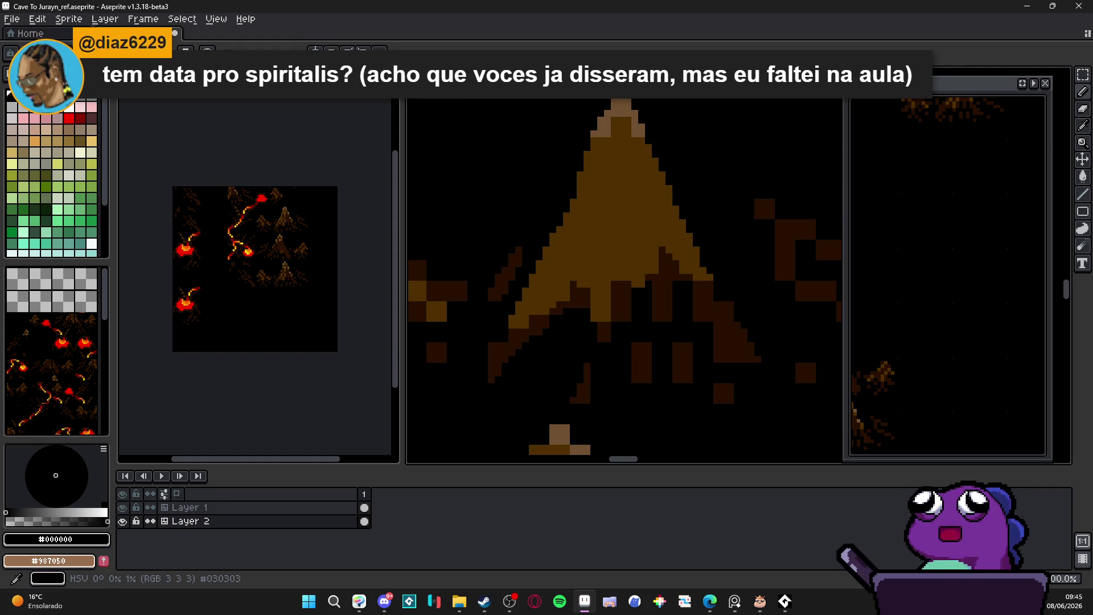
pyautogui.scroll(2, 593, 313)
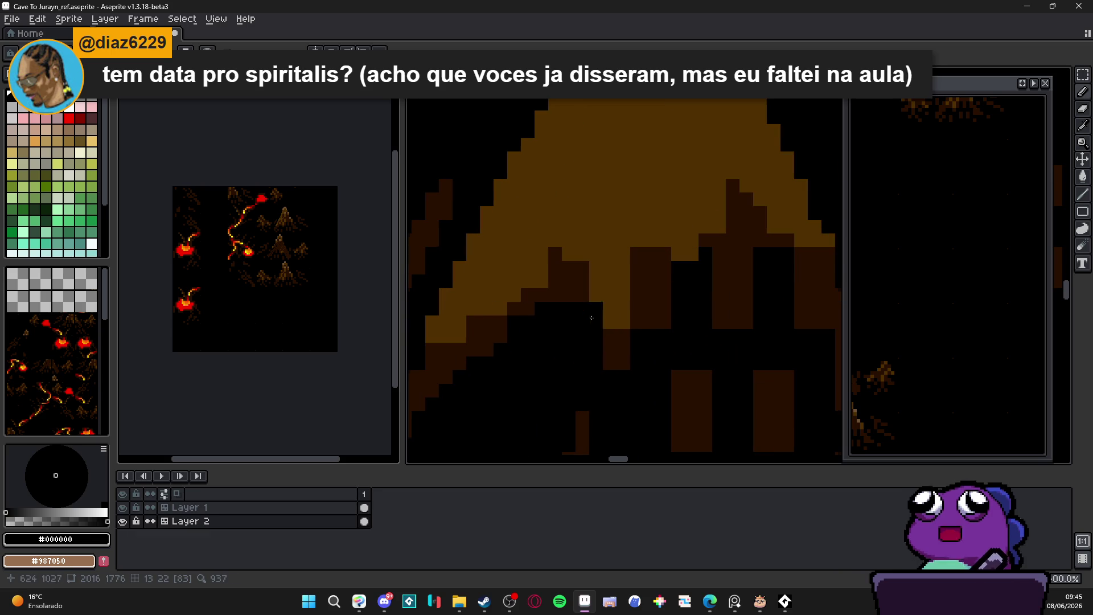
# - Add a dark brown #281000 column under the slope and outline its lower- and upper-left edges
pyautogui.keyDown('alt'); pyautogui.click(609, 336); pyautogui.keyUp('alt')
pyautogui.moveTo(597, 315)
pyautogui.mouseDown()
pyautogui.moveTo(601, 260)
pyautogui.moveTo(609, 275)
pyautogui.moveTo(596, 179)
pyautogui.moveTo(555, 295)
pyautogui.moveTo(535, 270)
pyautogui.moveTo(500, 307)
pyautogui.moveTo(484, 267)
pyautogui.mouseUp()
pyautogui.moveTo(432, 336); pyautogui.dragTo(449, 296)
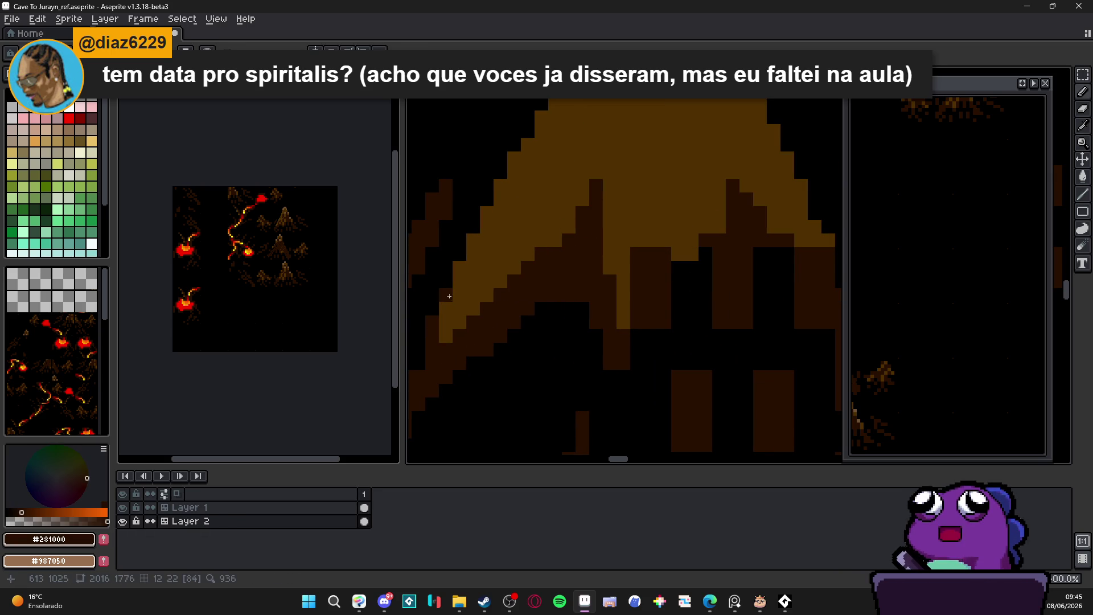
pyautogui.click(473, 241)
pyautogui.click(486, 212)
pyautogui.click(500, 185)
pyautogui.click(514, 159)
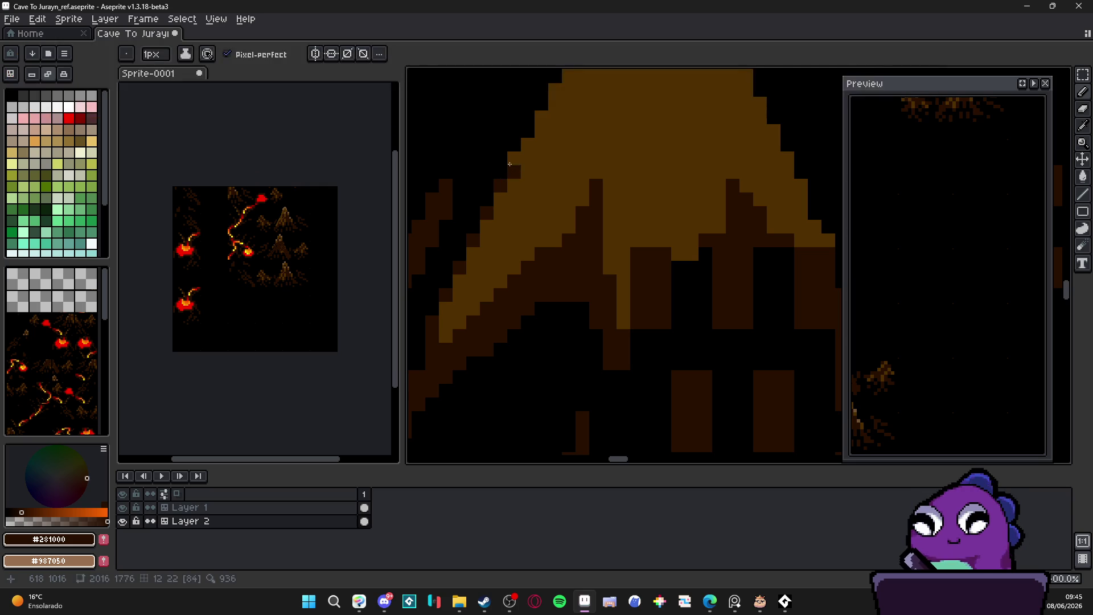
# - Paint dark-brown spikes into the stump's yellow slope and extend its slope edge
pyautogui.click(541, 117)
pyautogui.scroll(-3, 555, 148)
pyautogui.scroll(3, 561, 320)
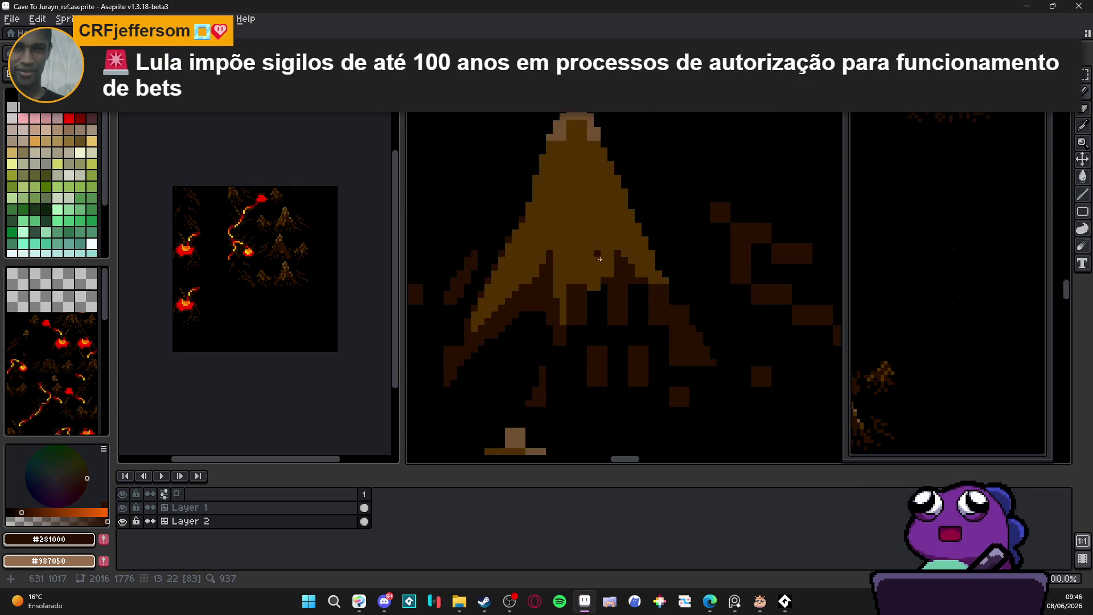
pyautogui.moveTo(565, 296)
pyautogui.mouseDown()
pyautogui.moveTo(584, 227)
pyautogui.moveTo(598, 239)
pyautogui.moveTo(597, 279)
pyautogui.mouseUp()
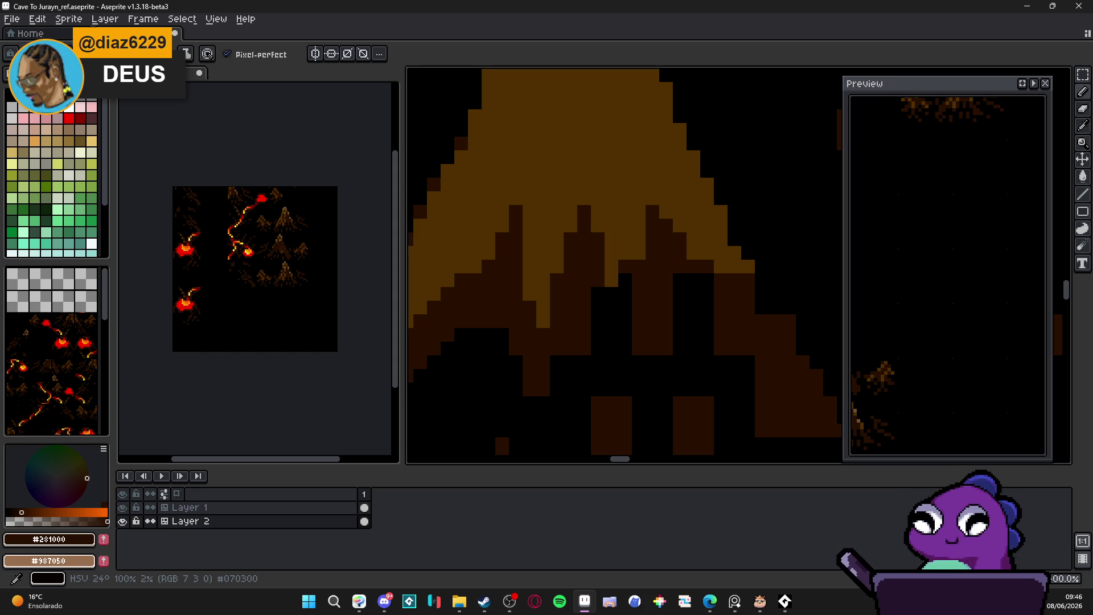
pyautogui.scroll(-2, 522, 251)
pyautogui.scroll(-1, 535, 244)
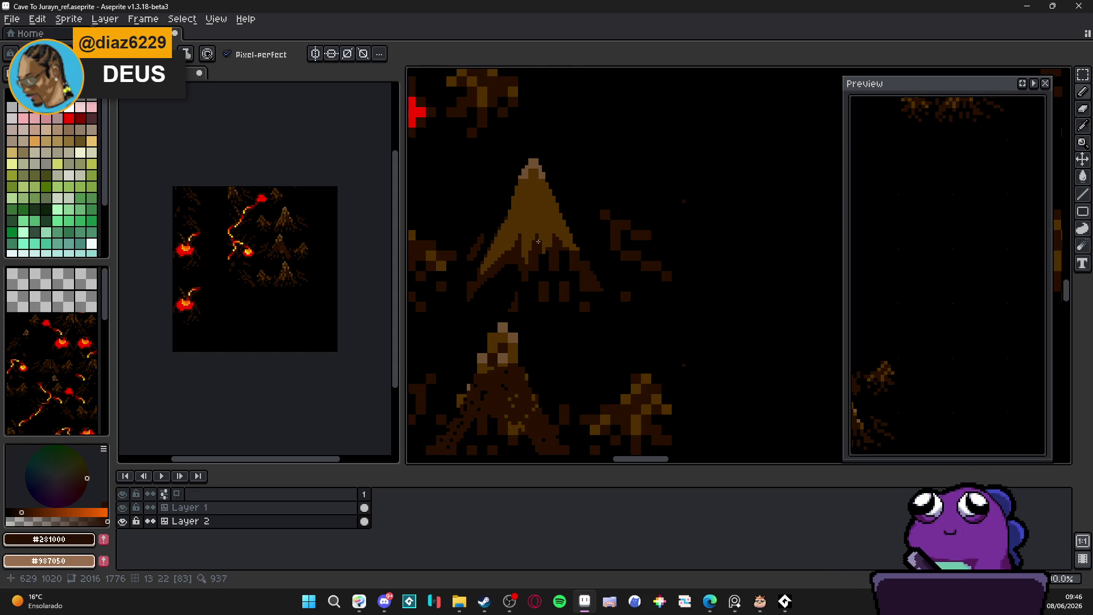
pyautogui.scroll(3, 540, 238)
pyautogui.scroll(-3, 549, 230)
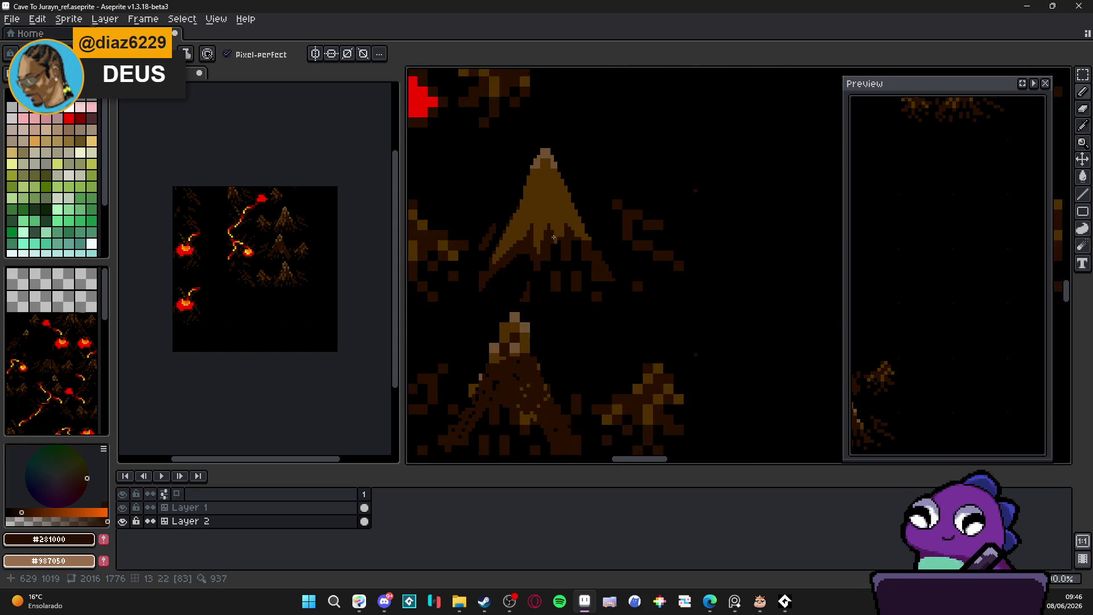
pyautogui.scroll(2, 549, 230)
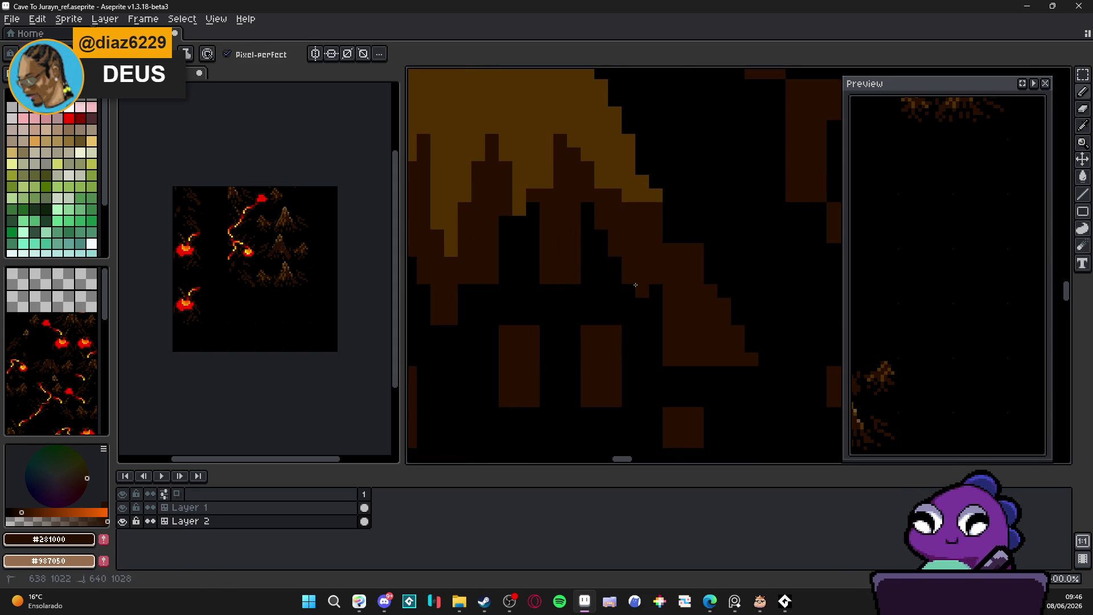
pyautogui.moveTo(637, 291); pyautogui.dragTo(621, 241)
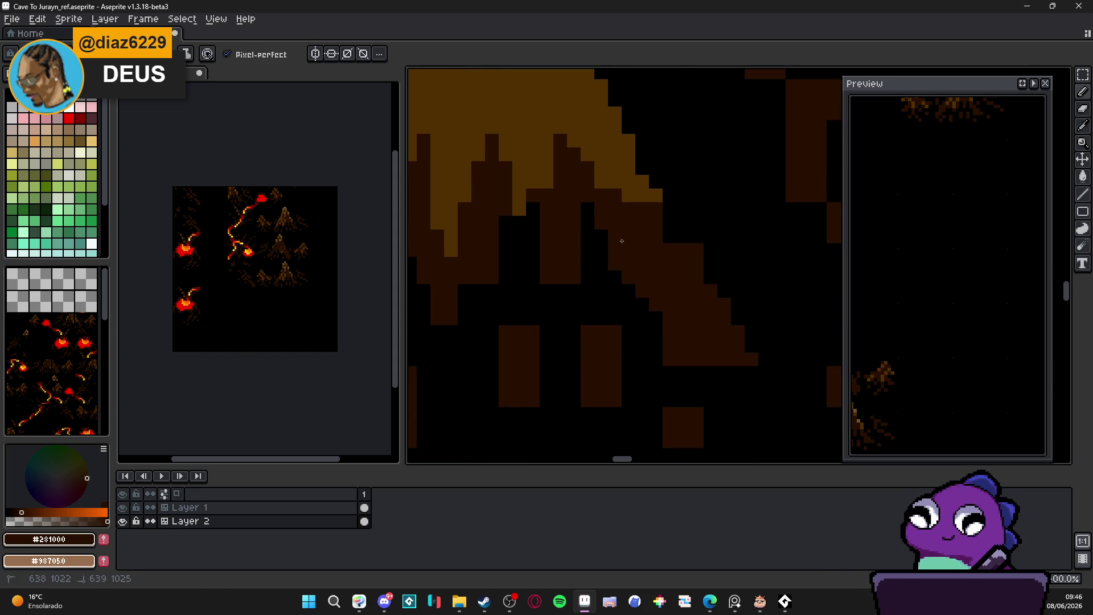
# - Sample black from the canvas, then check the reference in the browser window
pyautogui.keyDown('alt'); pyautogui.click(574, 268); pyautogui.keyUp('alt')
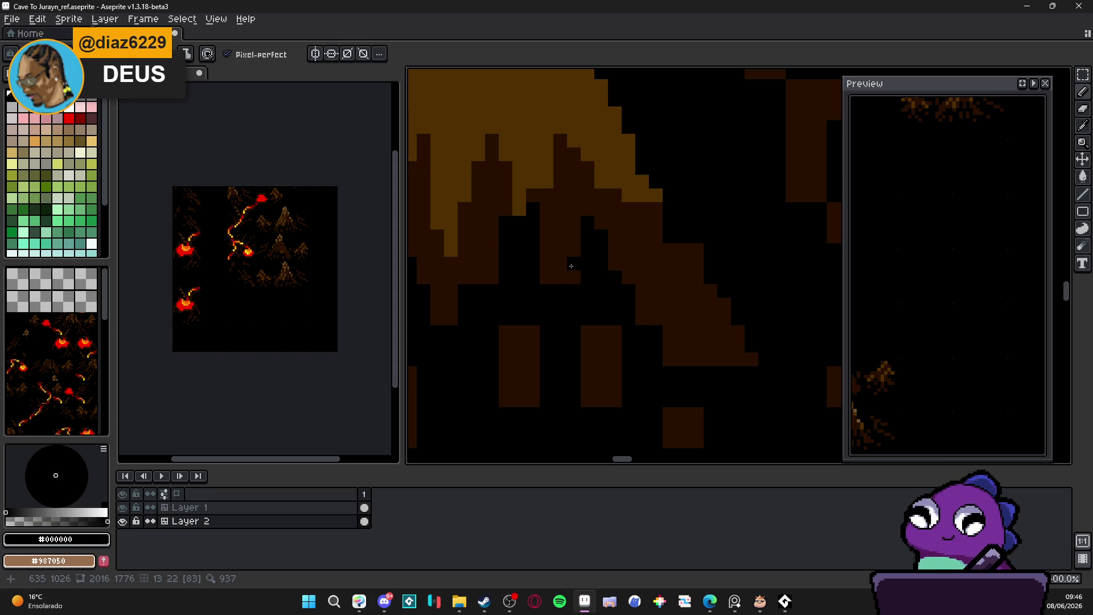
pyautogui.hotkey('alt', 'Tab')
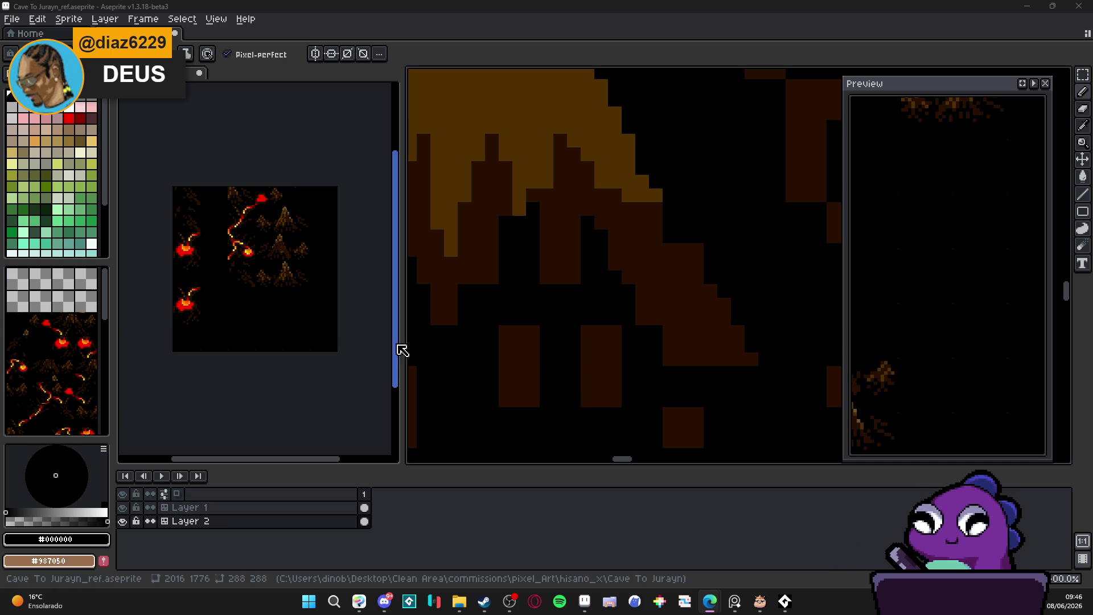
pyautogui.scroll(-2, 670, 248)
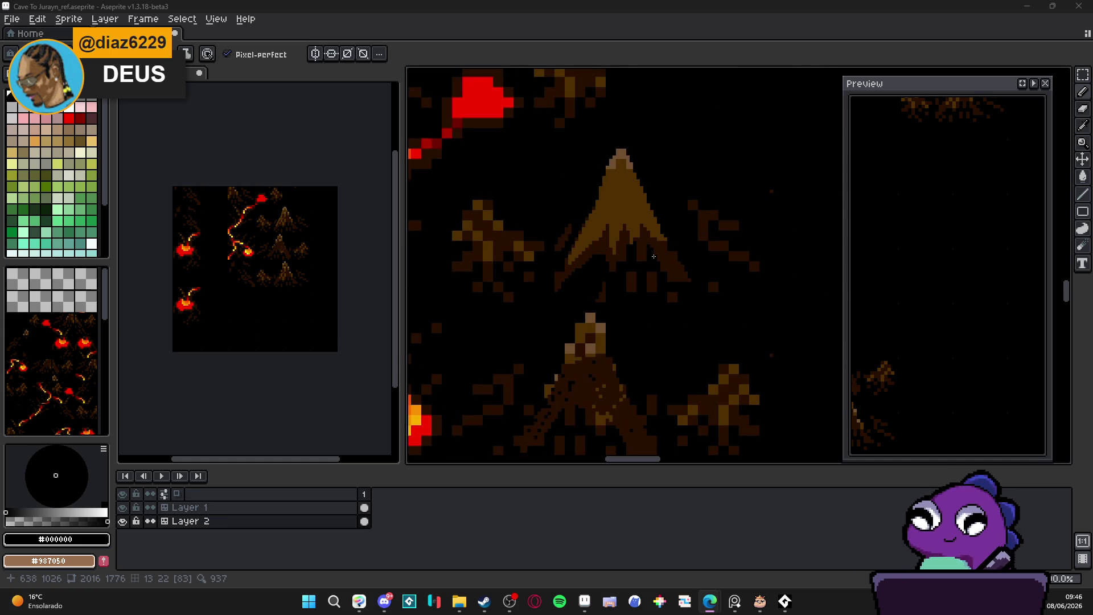
pyautogui.scroll(-3, 642, 257)
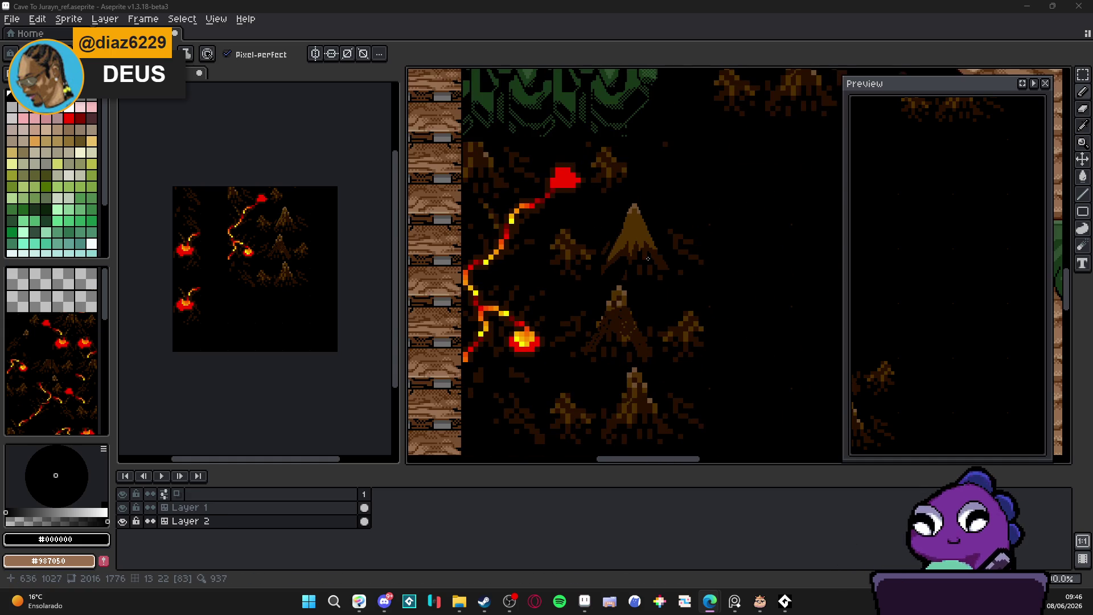
pyautogui.scroll(3, 648, 259)
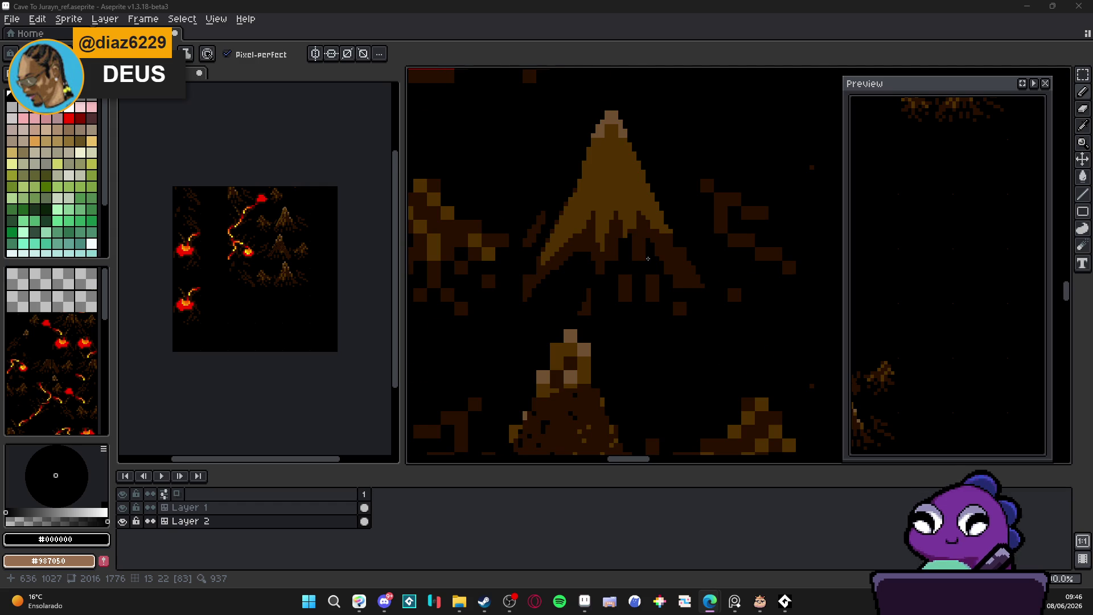
pyautogui.scroll(-5, 660, 258)
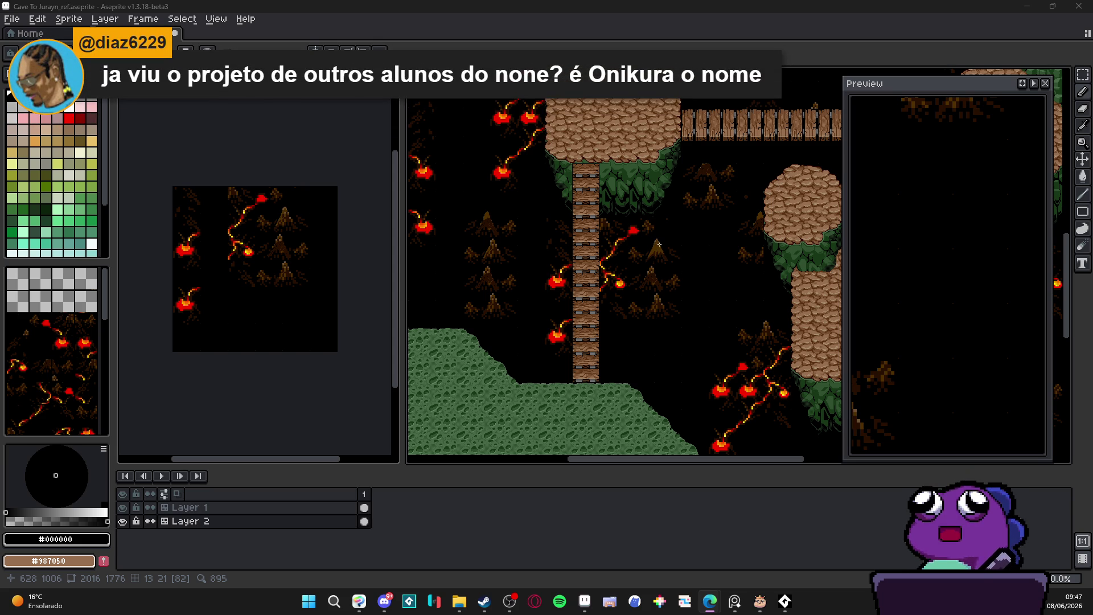
pyautogui.scroll(8, 658, 266)
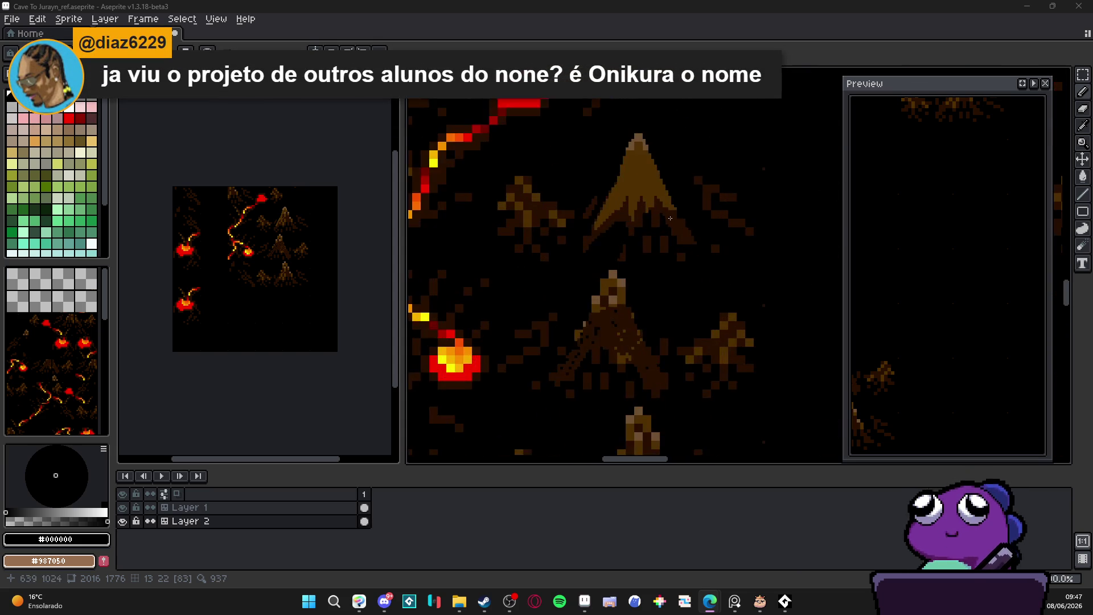
# - Paint dark-brown #281000 pixels into the stump's lower shadow and a straight line across it
pyautogui.keyDown('alt'); pyautogui.click(631, 275); pyautogui.keyUp('alt')
pyautogui.click(630, 269)
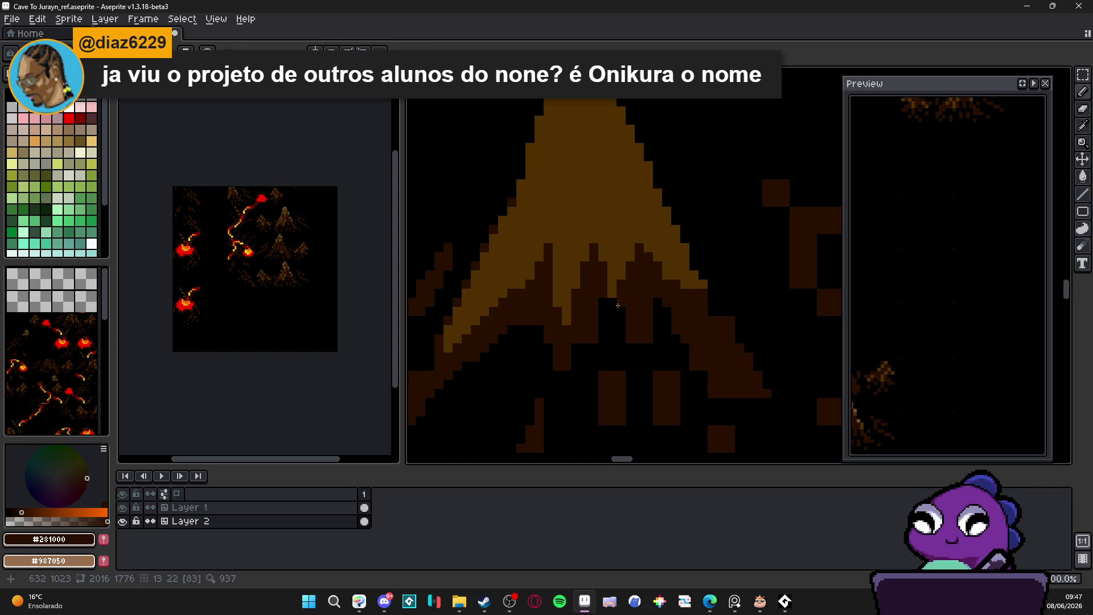
pyautogui.click(576, 353)
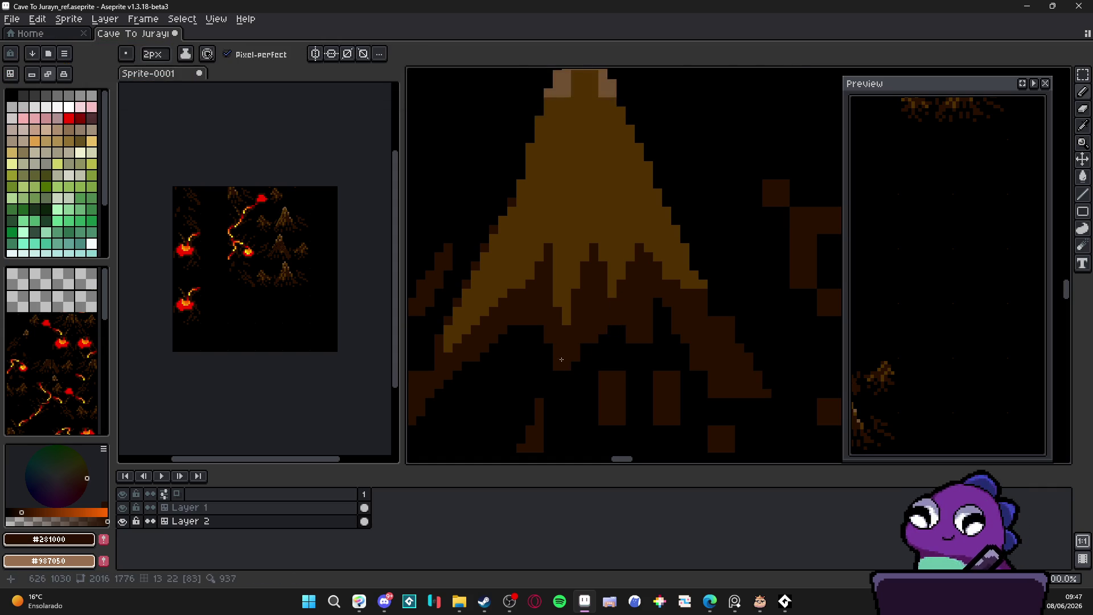
pyautogui.click(535, 334)
pyautogui.click(606, 332)
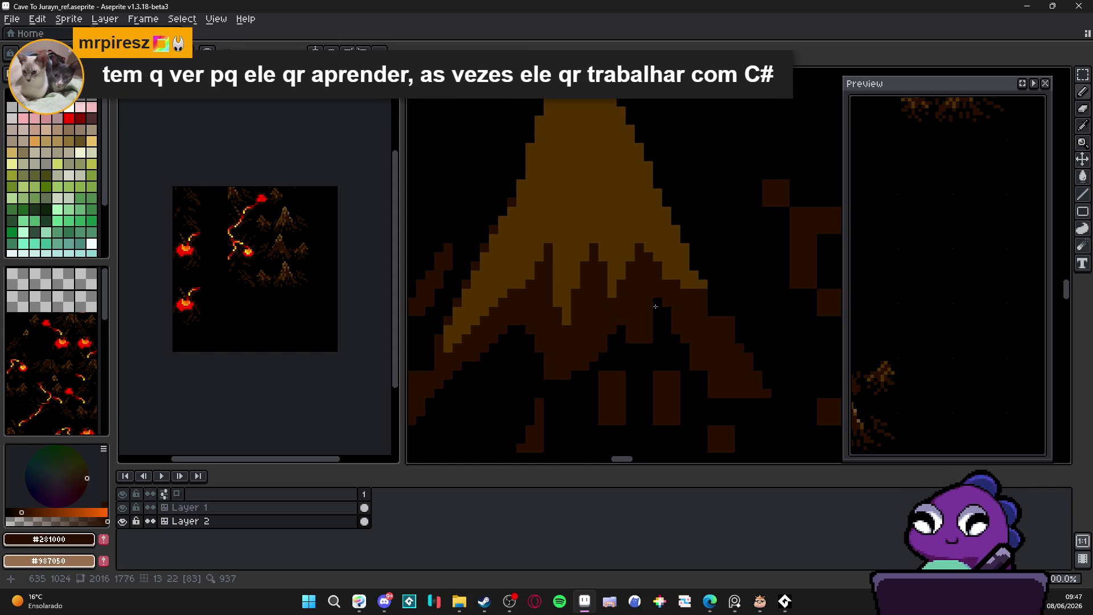
pyautogui.moveTo(665, 299)
pyautogui.mouseDown()
pyautogui.moveTo(686, 364)
pyautogui.moveTo(728, 403)
pyautogui.moveTo(760, 402)
pyautogui.mouseUp()
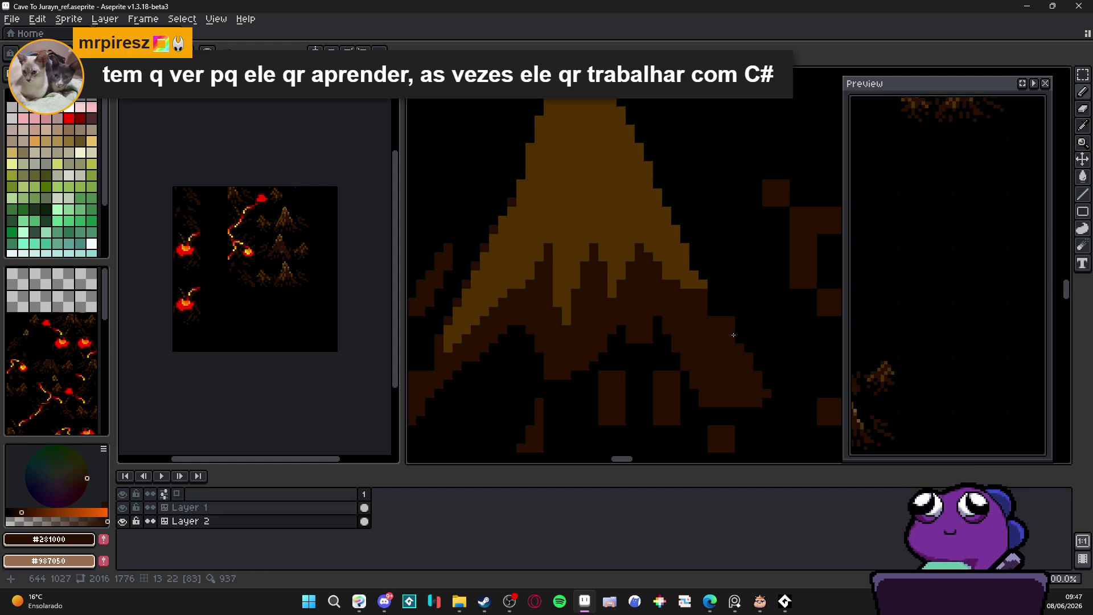
# - Redraw the stump's right edge with black, dark-brown and light-brown #503000 lines
pyautogui.keyDown('alt'); pyautogui.click(726, 288); pyautogui.keyUp('alt')
pyautogui.moveTo(772, 394); pyautogui.dragTo(686, 242)
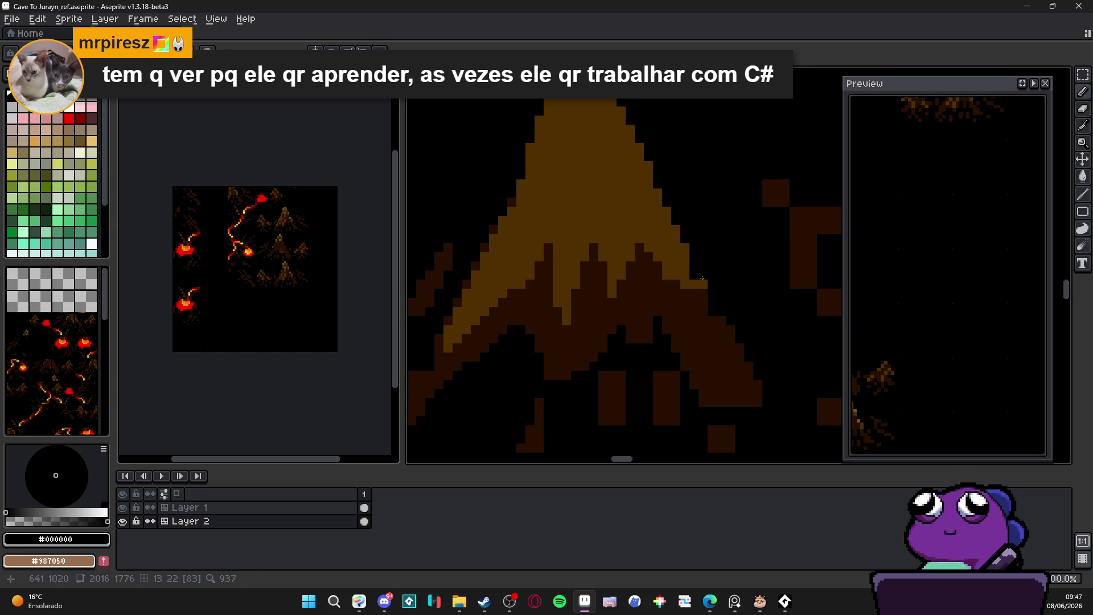
pyautogui.keyDown('alt'); pyautogui.click(750, 379); pyautogui.keyUp('alt')
pyautogui.moveTo(761, 398); pyautogui.dragTo(655, 214)
pyautogui.keyDown('alt'); pyautogui.click(670, 220); pyautogui.keyUp('alt')
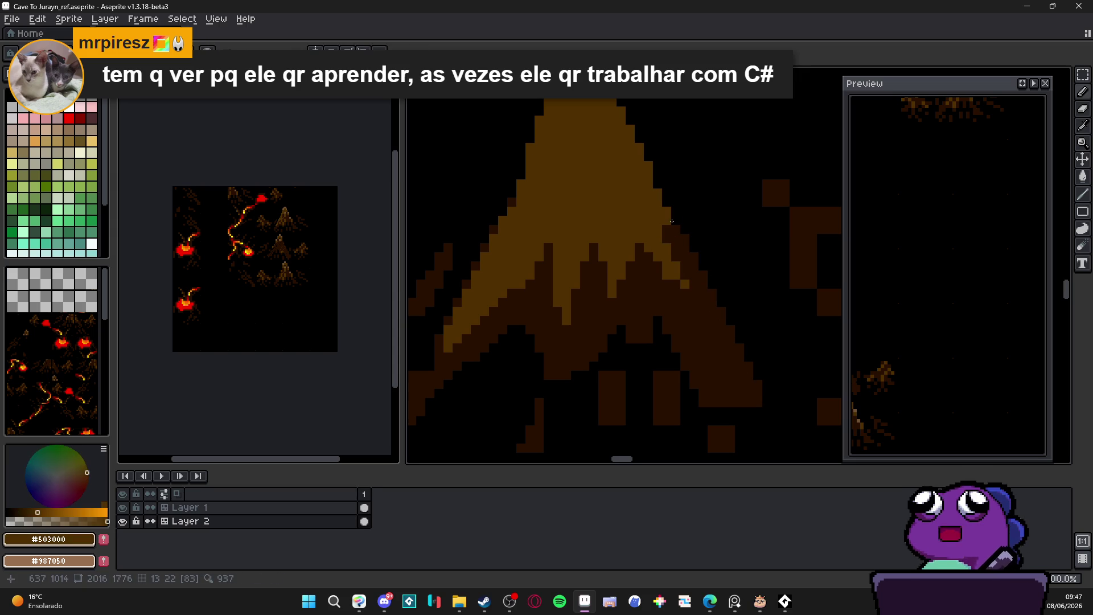
pyautogui.moveTo(761, 399); pyautogui.dragTo(683, 228)
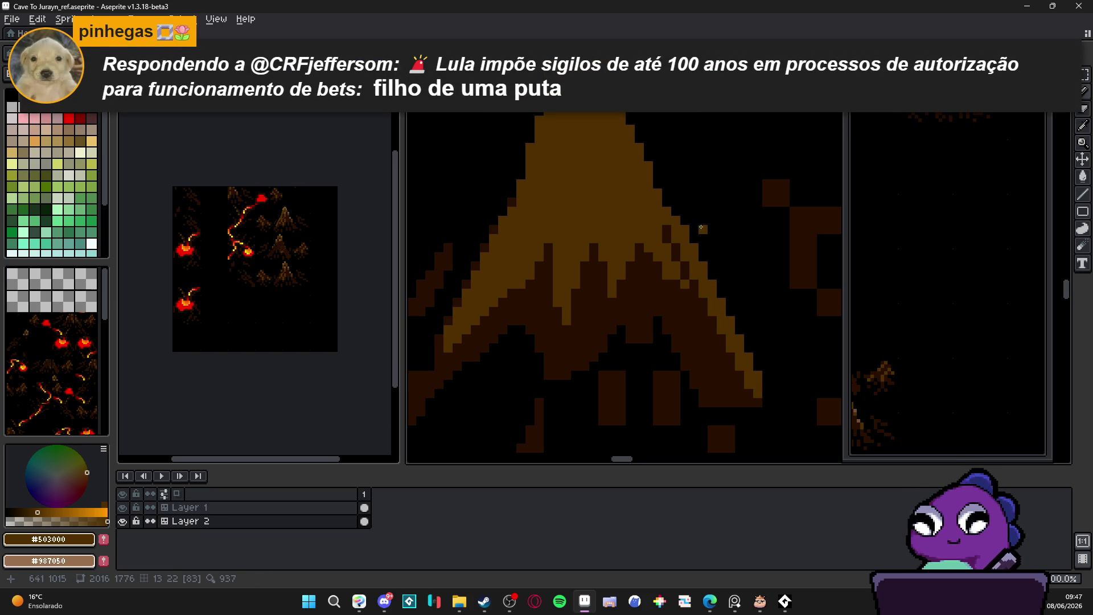
# - Finish the right edge with a black line, then a #503000 brown line down it
pyautogui.keyDown('alt'); pyautogui.click(700, 230); pyautogui.keyUp('alt')
pyautogui.moveTo(674, 235)
pyautogui.mouseDown()
pyautogui.moveTo(714, 285)
pyautogui.moveTo(770, 406)
pyautogui.mouseUp()
pyautogui.keyDown('alt'); pyautogui.click(758, 398); pyautogui.keyUp('alt')
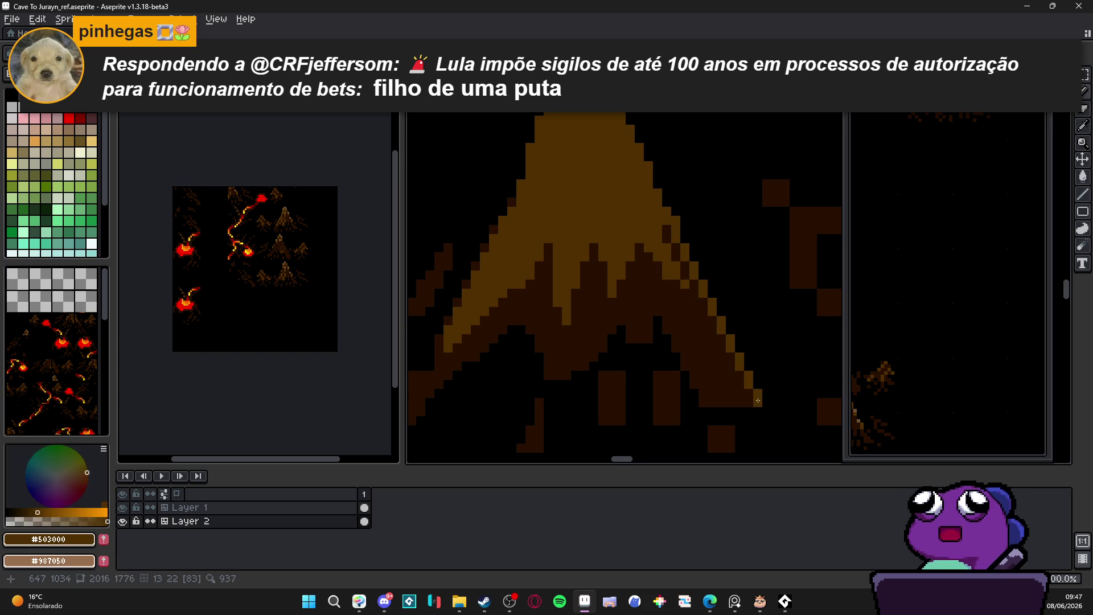
pyautogui.click(666, 235)
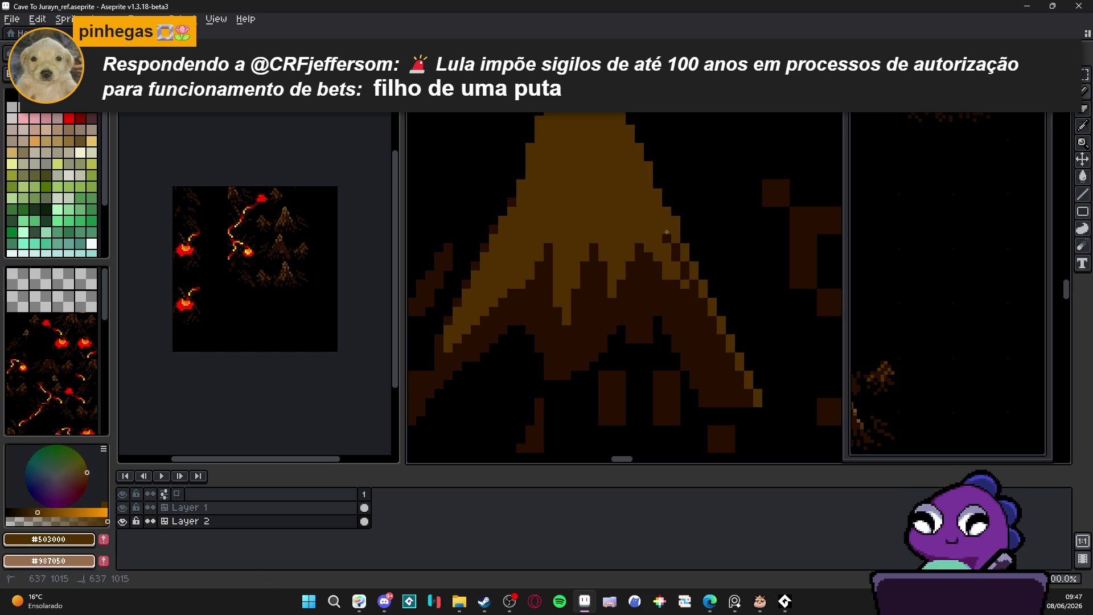
pyautogui.moveTo(666, 232); pyautogui.dragTo(762, 417)
# - Black out the old brown pillars at the stump's base
pyautogui.scroll(-2, 753, 402)
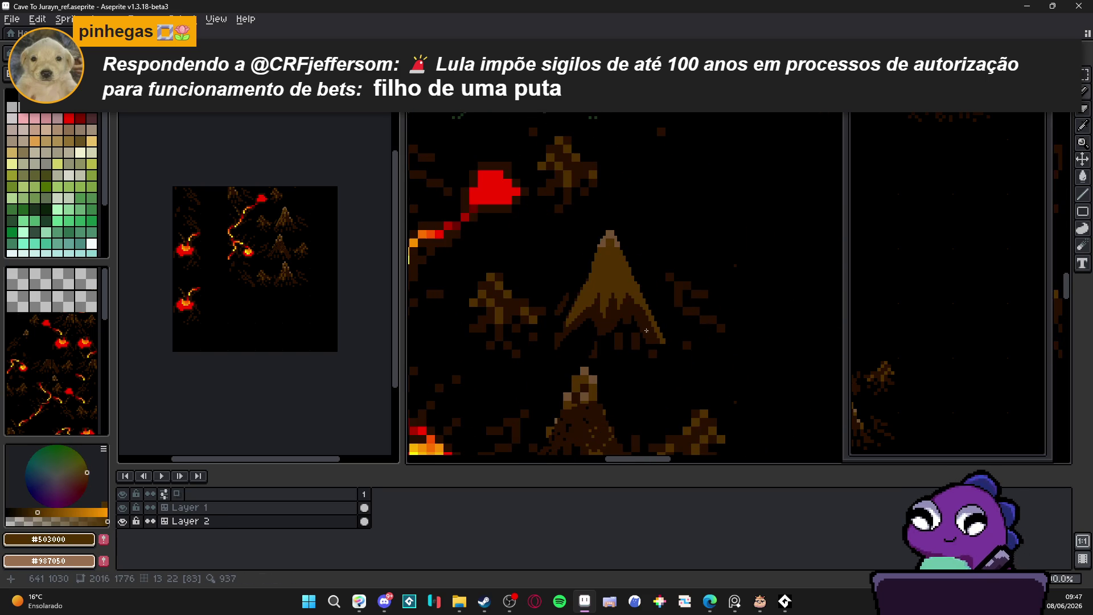
pyautogui.scroll(3, 633, 321)
pyautogui.keyDown('alt'); pyautogui.click(670, 370); pyautogui.keyUp('alt')
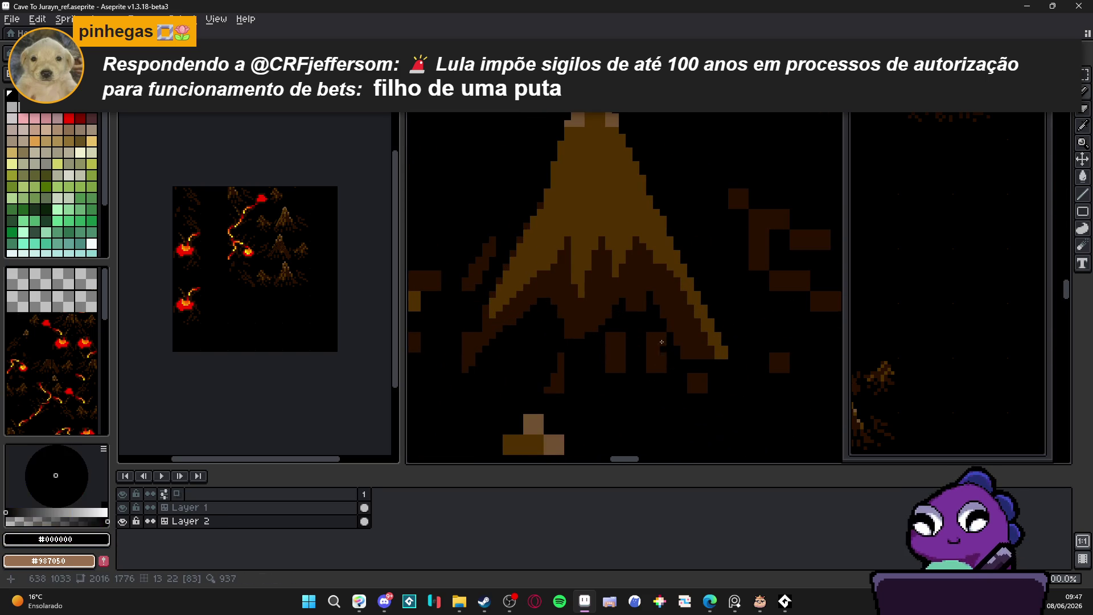
pyautogui.scroll(1, 655, 329)
pyautogui.moveTo(655, 329)
pyautogui.mouseDown()
pyautogui.moveTo(681, 424)
pyautogui.moveTo(664, 330)
pyautogui.moveTo(637, 376)
pyautogui.moveTo(596, 331)
pyautogui.moveTo(582, 397)
pyautogui.mouseUp()
pyautogui.keyDown('alt'); pyautogui.click(632, 394); pyautogui.keyUp('alt')
pyautogui.keyDown('alt'); pyautogui.click(596, 336); pyautogui.keyUp('alt')
pyautogui.click(574, 389)
pyautogui.keyDown('alt'); pyautogui.click(566, 373); pyautogui.keyUp('alt')
pyautogui.keyDown('alt'); pyautogui.click(590, 310); pyautogui.keyUp('alt')
pyautogui.moveTo(555, 330)
pyautogui.mouseDown()
pyautogui.moveTo(555, 390)
pyautogui.moveTo(560, 297)
pyautogui.moveTo(556, 329)
pyautogui.mouseUp()
pyautogui.keyDown('alt'); pyautogui.click(572, 341); pyautogui.keyUp('alt')
# - Paint thin brown roots below the left pillar, up the right root and diagonally down-right
pyautogui.click(569, 387)
pyautogui.click(555, 414)
pyautogui.click(542, 400)
pyautogui.click(639, 245)
pyautogui.click(625, 218)
pyautogui.moveTo(625, 205); pyautogui.dragTo(625, 232)
pyautogui.click(639, 225)
pyautogui.click(653, 259)
pyautogui.click(666, 316)
pyautogui.moveTo(652, 314); pyautogui.dragTo(666, 328)
pyautogui.click(652, 307)
# - Paint a stray brown root cell black
pyautogui.scroll(-3, 659, 302)
pyautogui.scroll(3, 672, 307)
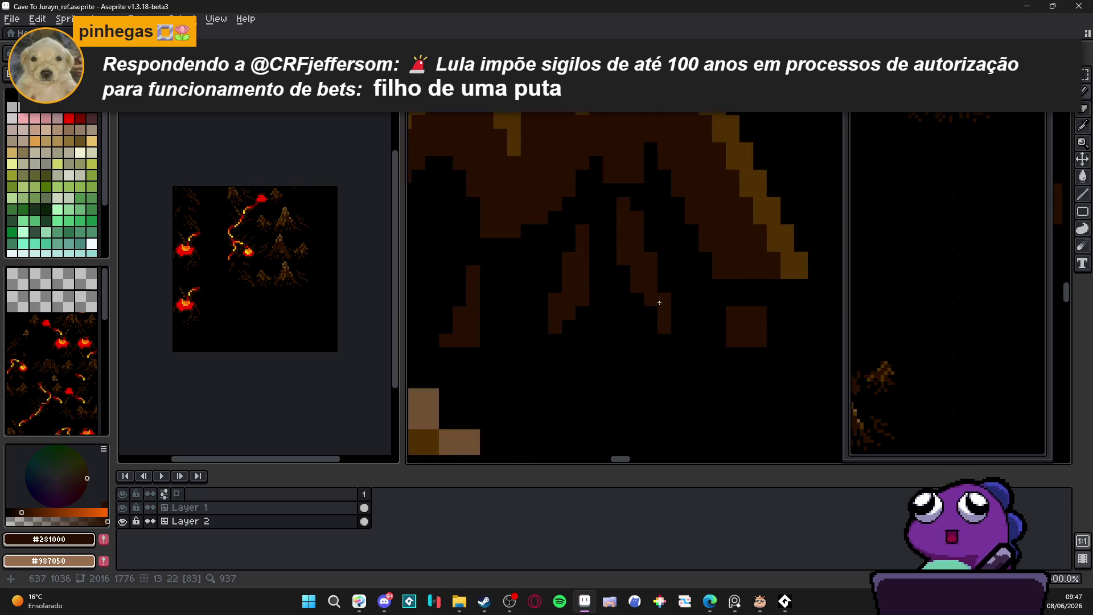
pyautogui.scroll(-3, 683, 310)
pyautogui.scroll(3, 695, 314)
pyautogui.keyDown('alt'); pyautogui.click(695, 331); pyautogui.keyUp('alt')
pyautogui.click(692, 314)
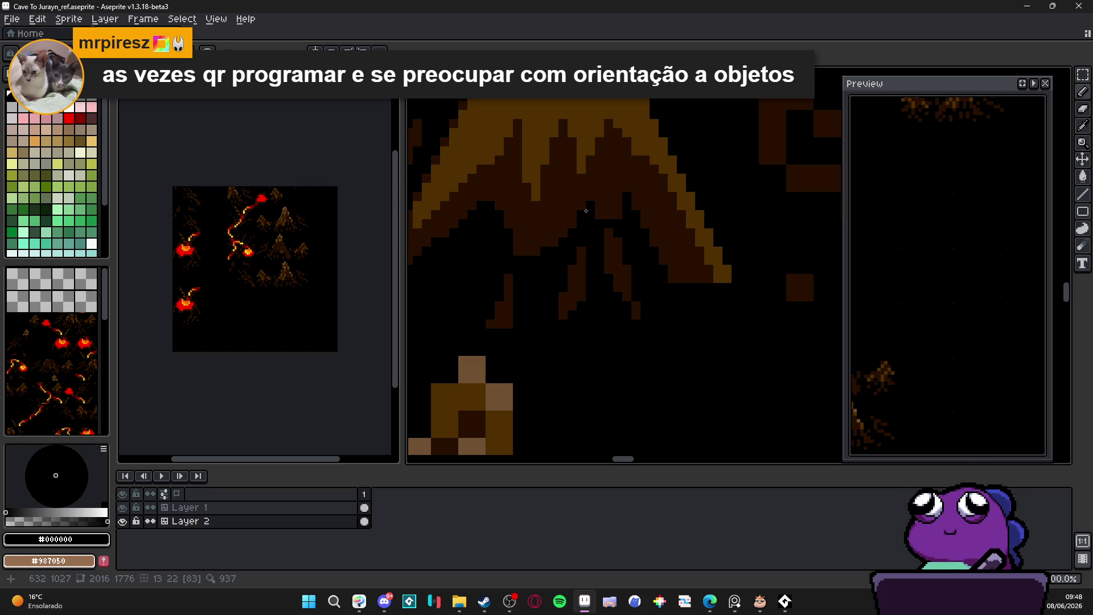
# - Reshape the dark-brown root tip and blacken pixels between the roots
pyautogui.moveTo(577, 206); pyautogui.dragTo(622, 231)
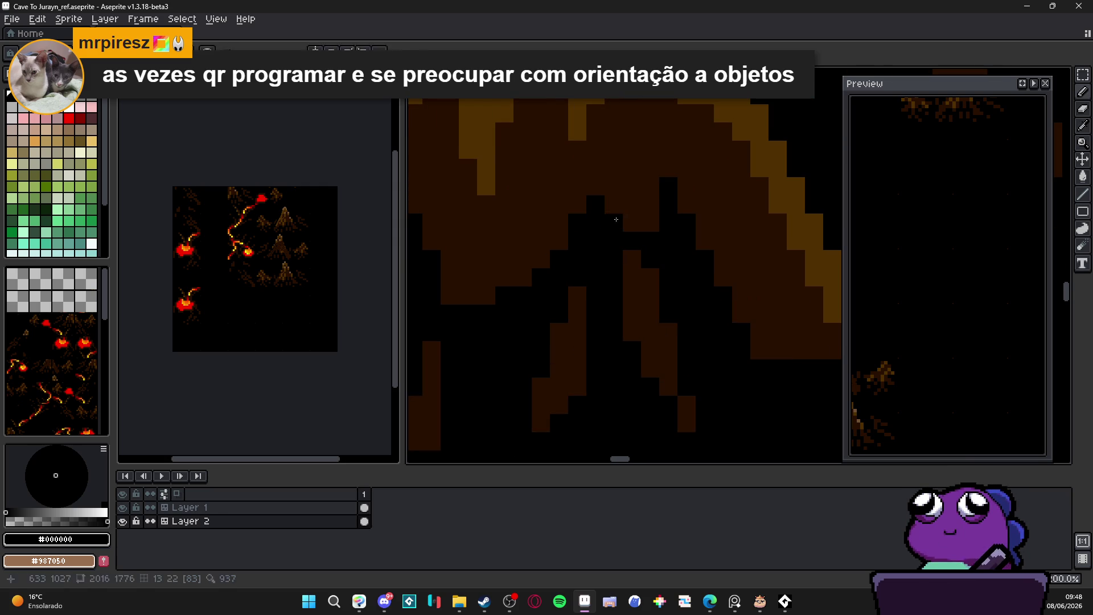
pyautogui.keyDown('alt'); pyautogui.click(621, 231); pyautogui.keyUp('alt')
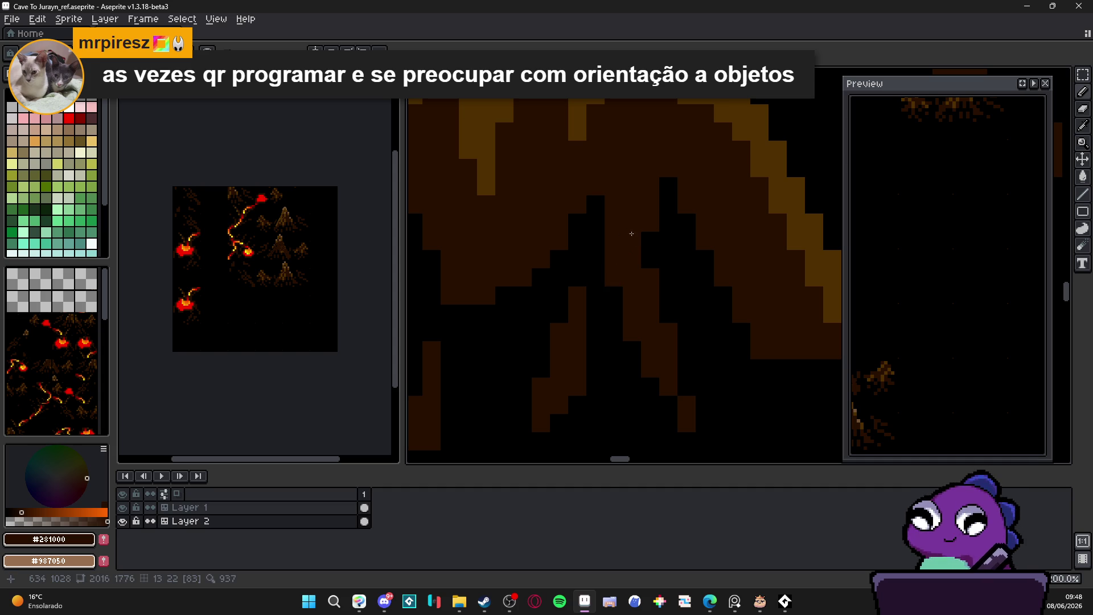
pyautogui.scroll(-2, 630, 239)
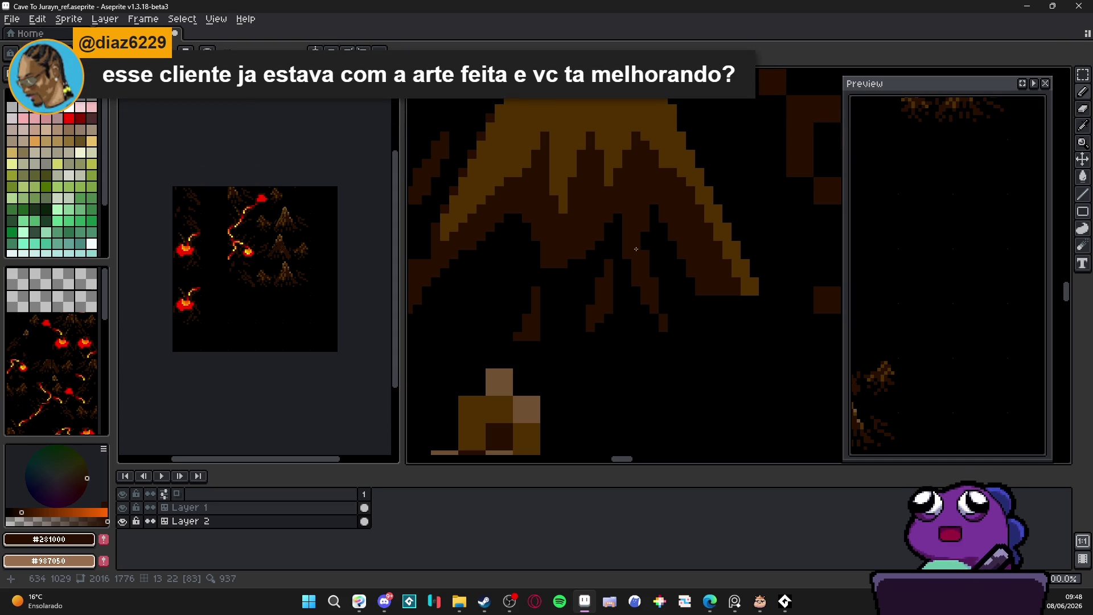
pyautogui.scroll(1, 540, 257)
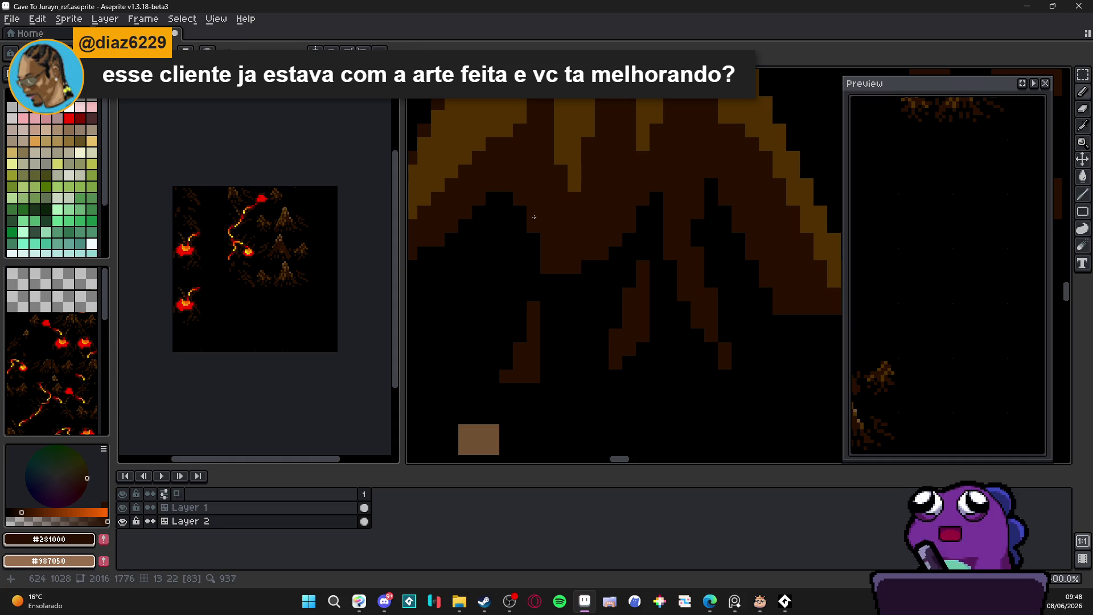
pyautogui.moveTo(556, 298)
pyautogui.mouseDown()
pyautogui.moveTo(520, 227)
pyautogui.moveTo(535, 194)
pyautogui.mouseUp()
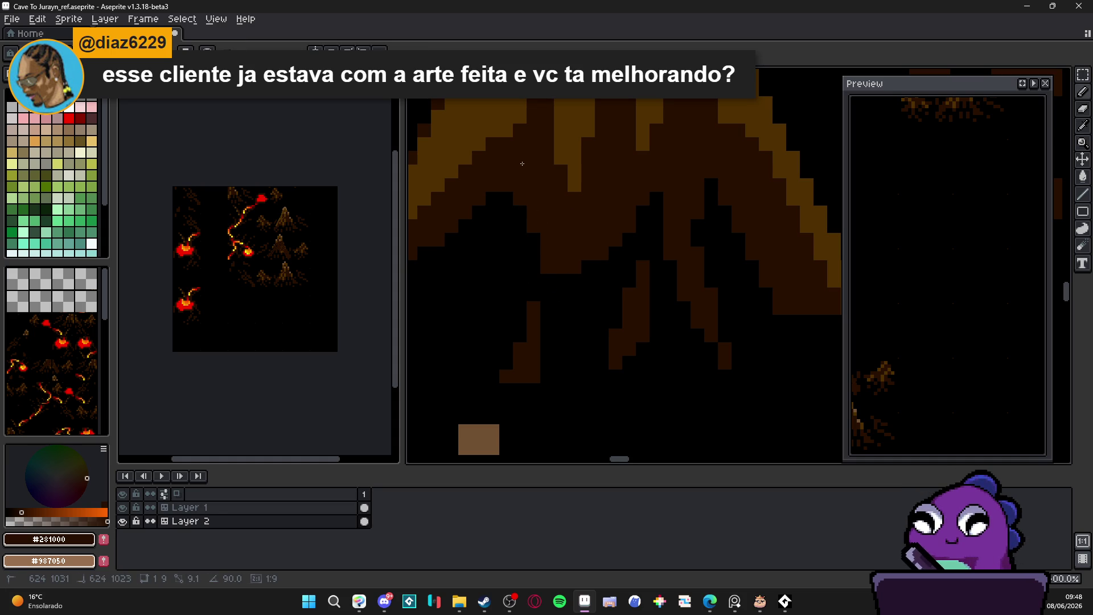
pyautogui.keyDown('alt'); pyautogui.click(503, 182); pyautogui.keyUp('alt')
pyautogui.click(506, 172)
pyautogui.click(497, 187)
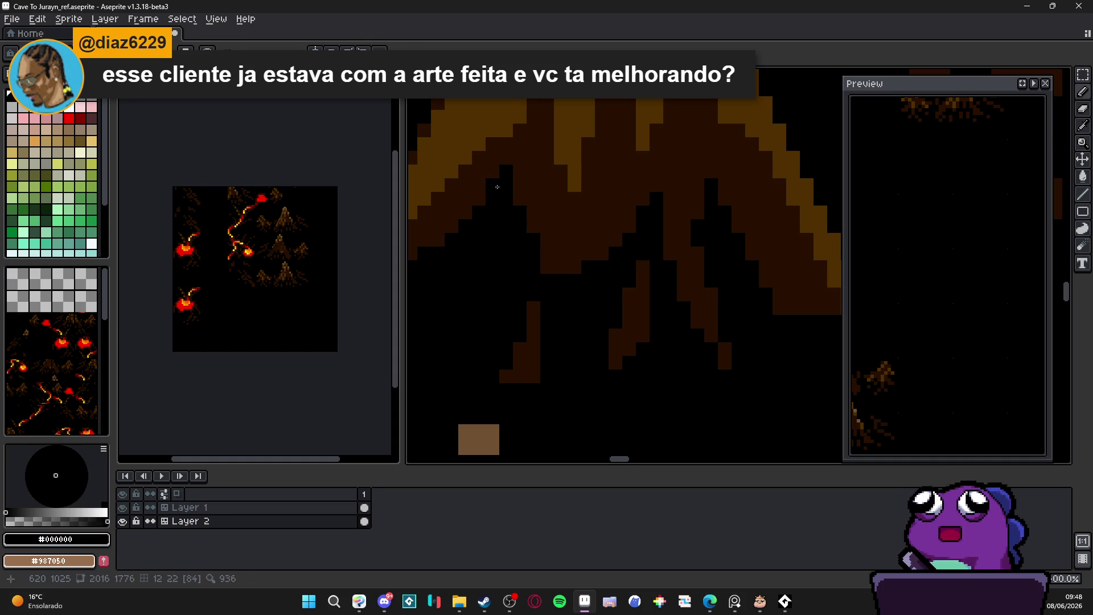
# - Extend the dark-brown #281000 root downward a few pixels
pyautogui.keyDown('alt'); pyautogui.click(557, 267); pyautogui.keyUp('alt')
pyautogui.moveTo(560, 279); pyautogui.dragTo(560, 293)
pyautogui.click(574, 294)
pyautogui.click(573, 280)
pyautogui.click(574, 307)
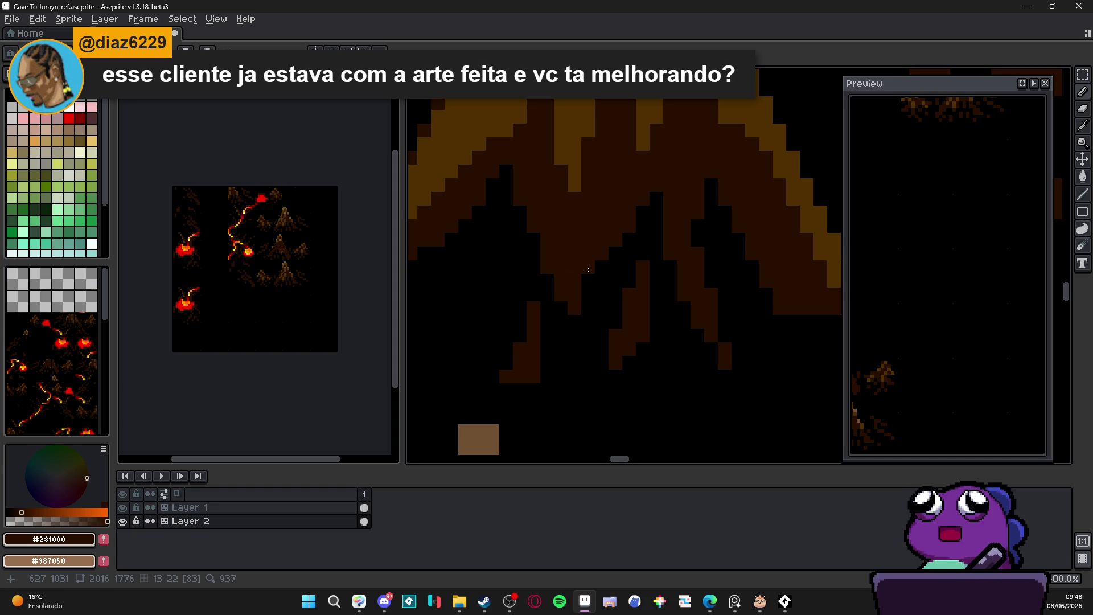
# - Carve black gaps into the root strands
pyautogui.keyDown('alt'); pyautogui.click(656, 200); pyautogui.keyUp('alt')
pyautogui.click(656, 184)
pyautogui.click(655, 171)
pyautogui.click(642, 198)
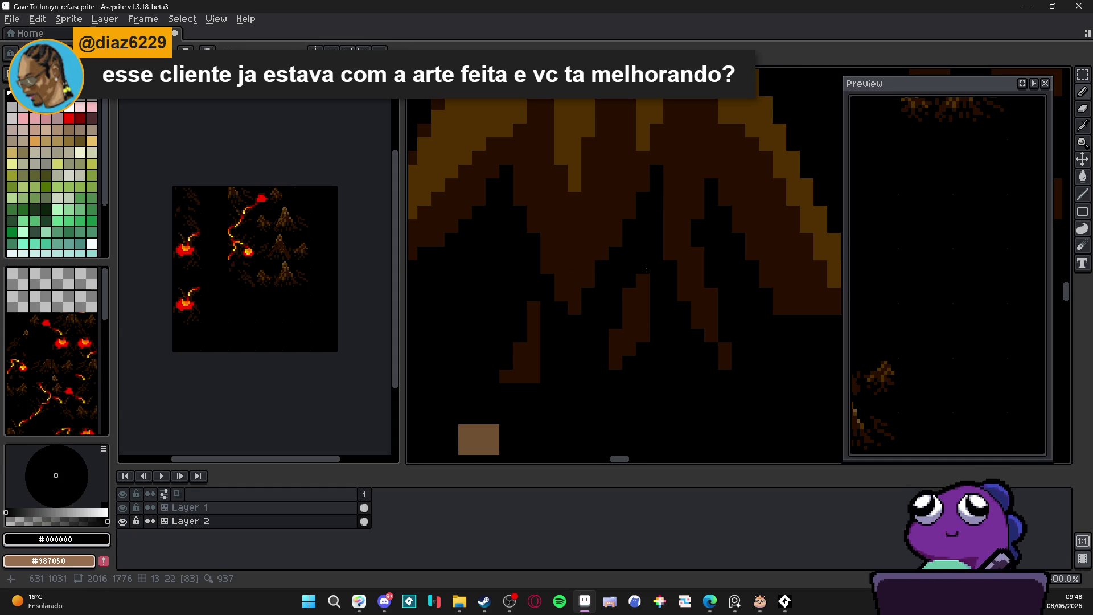
pyautogui.scroll(-3, 639, 276)
pyautogui.scroll(4, 638, 277)
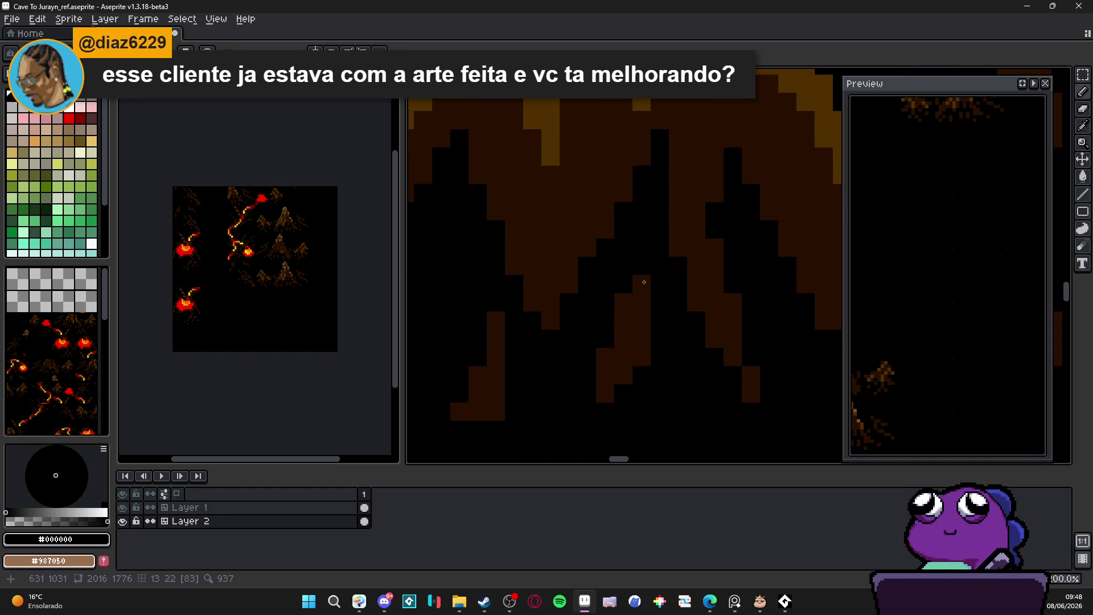
# - Fill a dark-brown column down one root and add pixels to neighbouring strands
pyautogui.keyDown('alt'); pyautogui.click(626, 376); pyautogui.keyUp('alt')
pyautogui.click(605, 339)
pyautogui.click(605, 321)
pyautogui.click(623, 284)
pyautogui.click(642, 265)
pyautogui.click(641, 284)
pyautogui.click(641, 321)
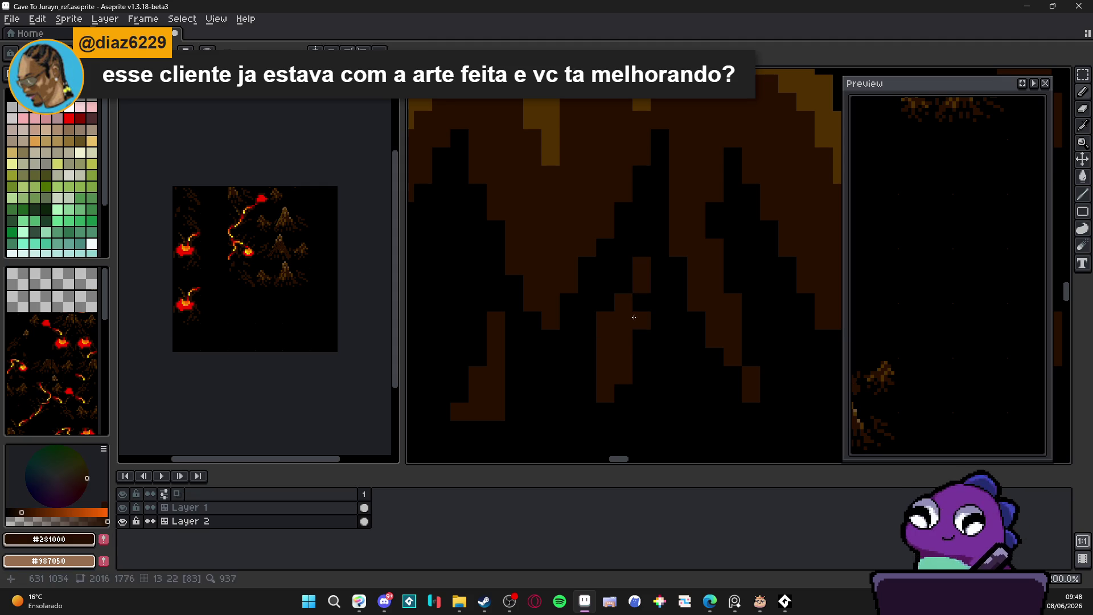
pyautogui.click(642, 303)
pyautogui.click(641, 339)
pyautogui.click(623, 284)
pyautogui.click(642, 247)
pyautogui.click(642, 229)
pyautogui.click(642, 192)
pyautogui.click(641, 175)
pyautogui.click(642, 211)
pyautogui.click(623, 247)
# - Cover a thin brown stroke in black and paint a dark-brown root slanting down-left
pyautogui.scroll(-3, 634, 313)
pyautogui.scroll(1, 642, 269)
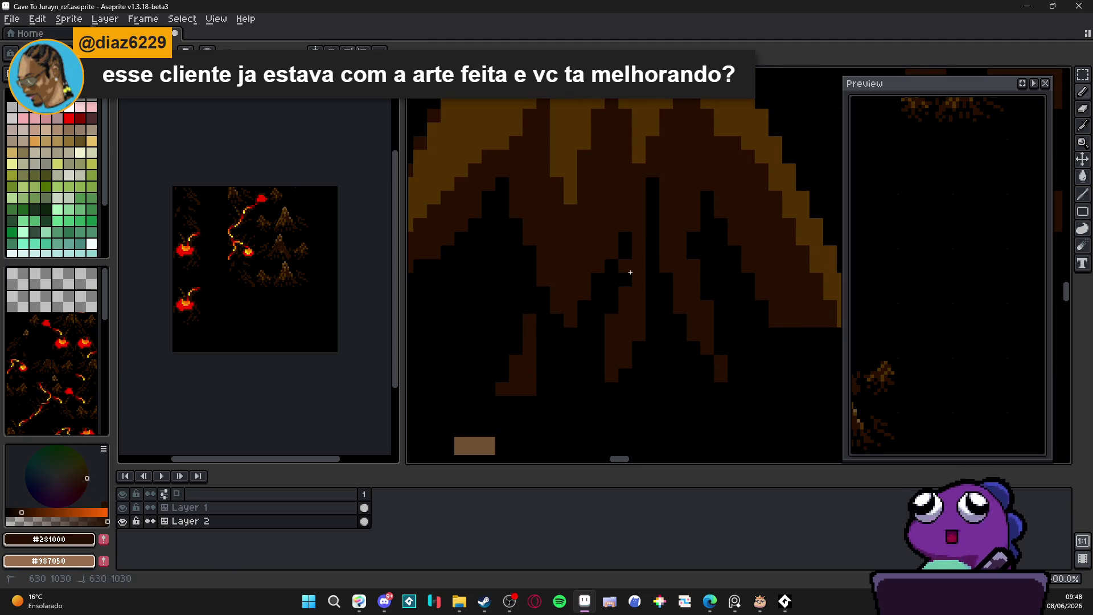
pyautogui.keyDown('alt'); pyautogui.click(612, 275); pyautogui.keyUp('alt')
pyautogui.scroll(-2, 582, 299)
pyautogui.scroll(3, 582, 299)
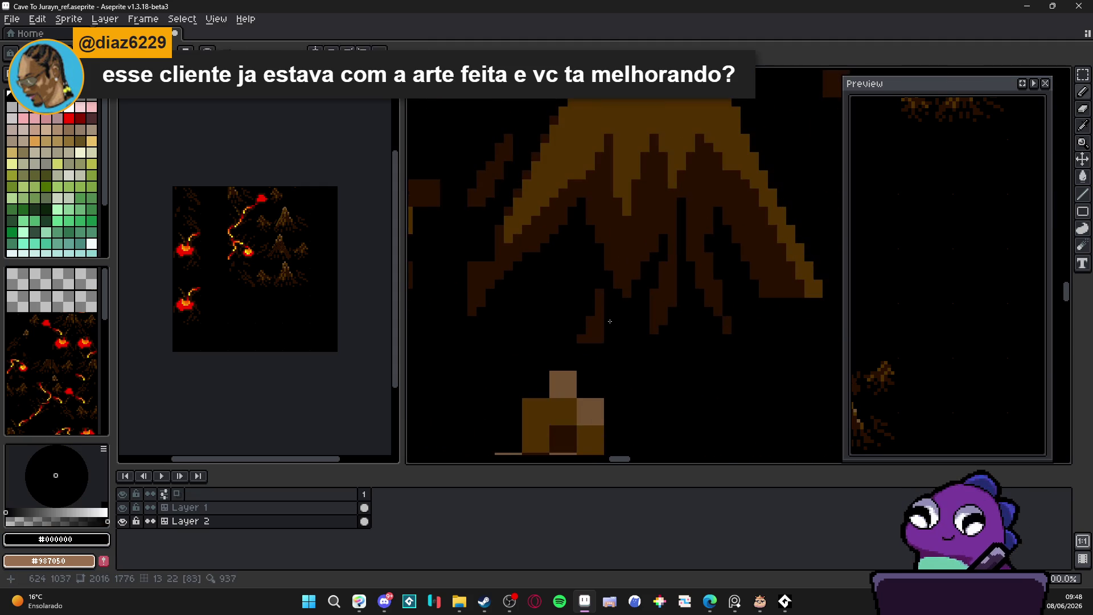
pyautogui.moveTo(604, 332); pyautogui.dragTo(600, 290)
pyautogui.keyDown('alt'); pyautogui.click(497, 261); pyautogui.keyUp('alt')
pyautogui.moveTo(498, 261)
pyautogui.mouseDown()
pyautogui.moveTo(490, 251)
pyautogui.moveTo(470, 288)
pyautogui.mouseUp()
pyautogui.keyDown('alt'); pyautogui.click(475, 257); pyautogui.keyUp('alt')
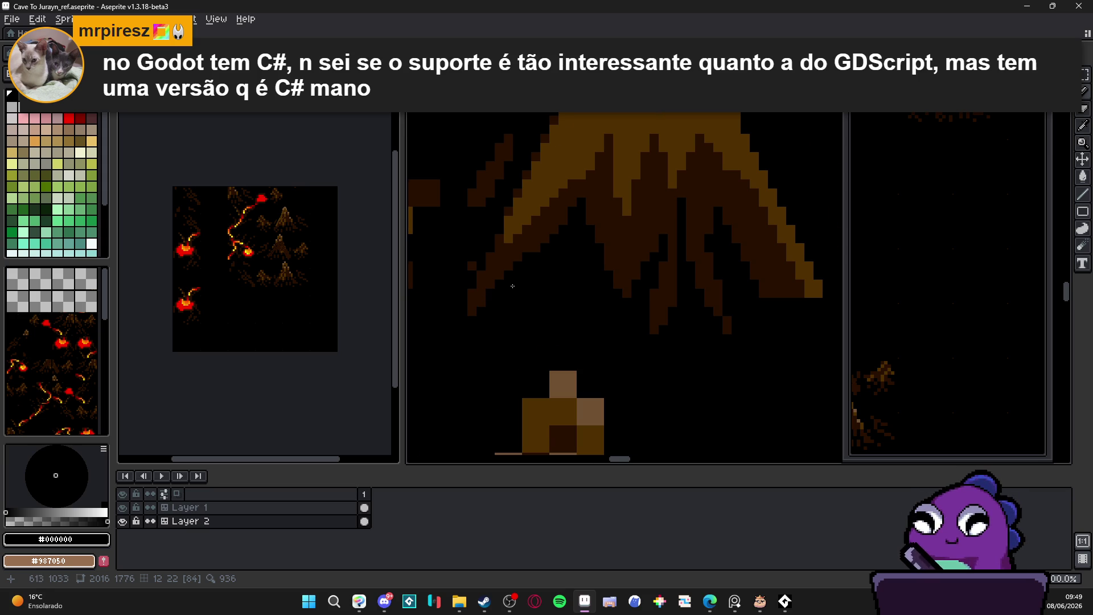
# - Extend a dark-brown #281000 root strand downward and add a pixel at its tip
pyautogui.scroll(-4, 513, 286)
pyautogui.scroll(2, 501, 319)
pyautogui.scroll(-2, 495, 353)
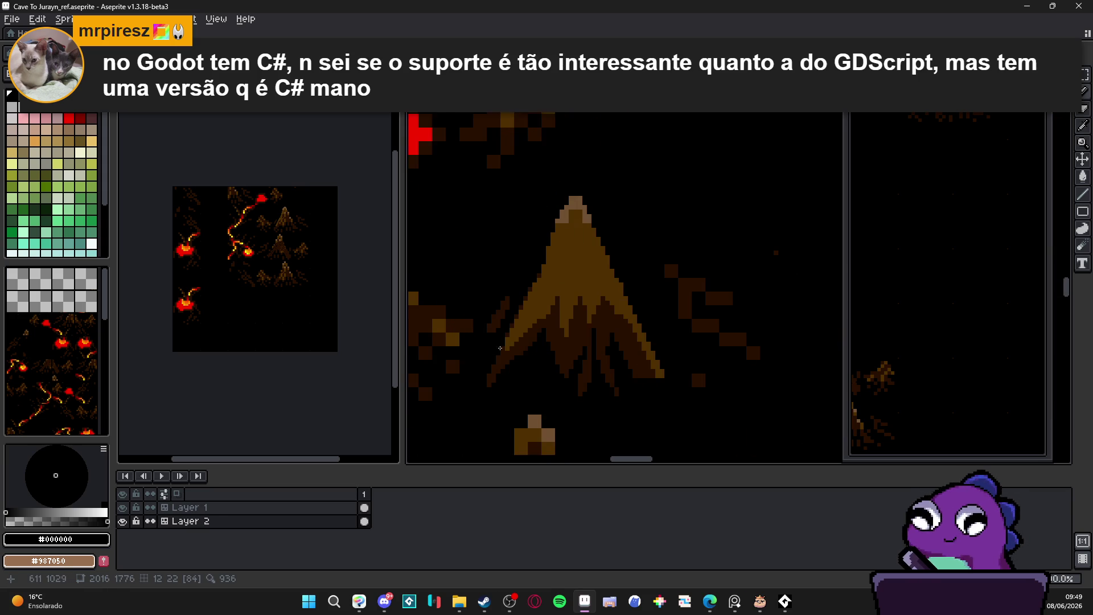
pyautogui.scroll(3, 496, 353)
pyautogui.keyDown('alt'); pyautogui.click(511, 245); pyautogui.keyUp('alt')
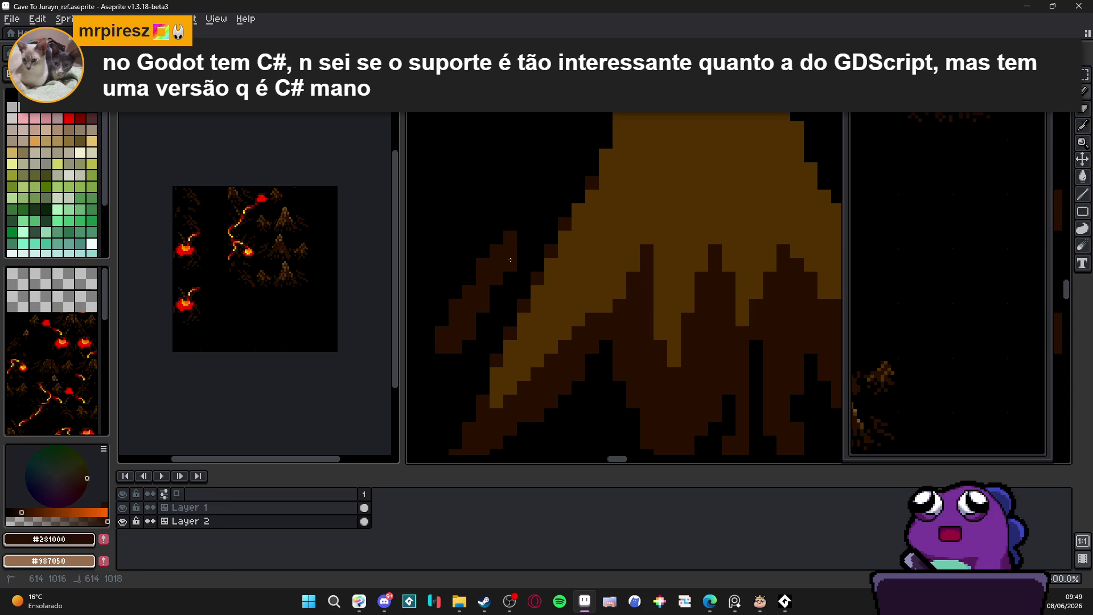
pyautogui.scroll(-3, 526, 245)
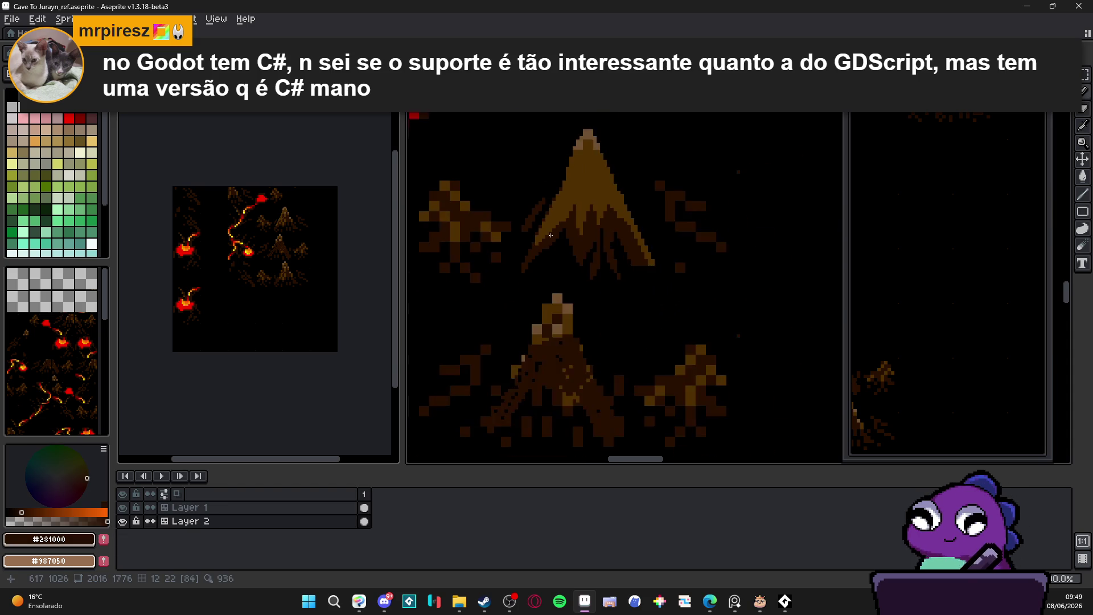
pyautogui.scroll(3, 570, 247)
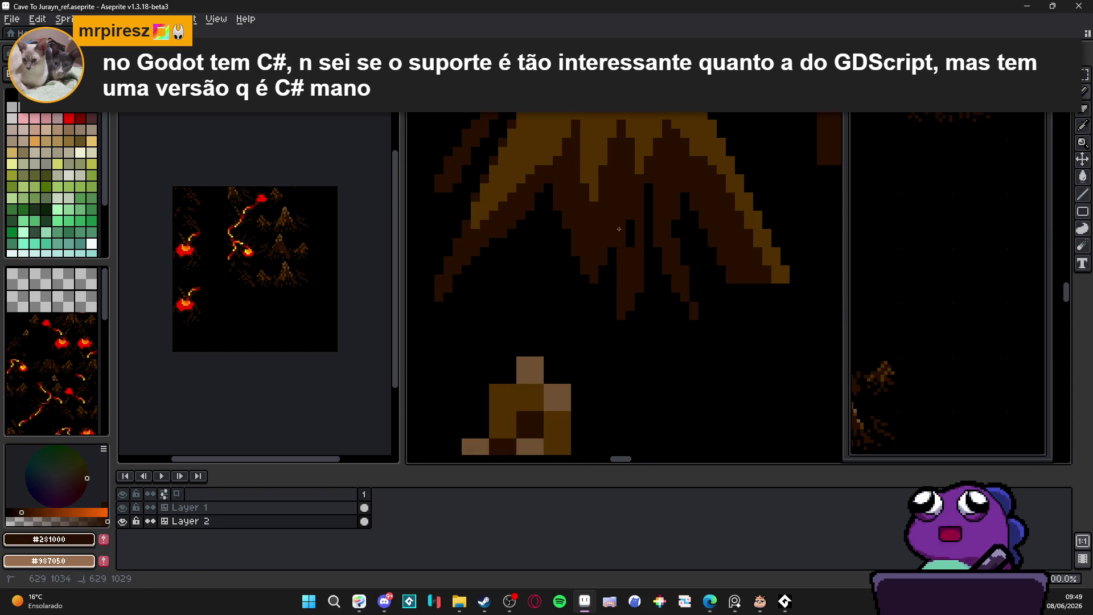
pyautogui.moveTo(657, 199); pyautogui.dragTo(659, 239)
pyautogui.click(677, 306)
# - Paint the stray pixels near the root tips black so the roots taper
pyautogui.keyDown('alt'); pyautogui.click(702, 312); pyautogui.keyUp('alt')
pyautogui.click(694, 311)
pyautogui.click(685, 274)
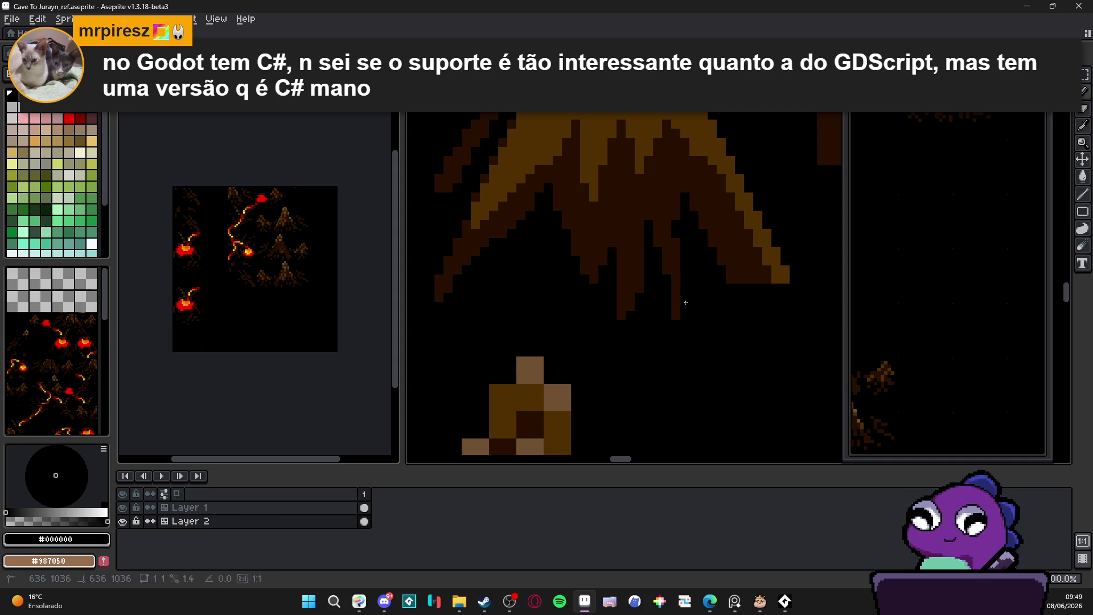
pyautogui.moveTo(676, 249); pyautogui.dragTo(689, 265)
pyautogui.keyDown('alt'); pyautogui.click(689, 265); pyautogui.keyUp('alt')
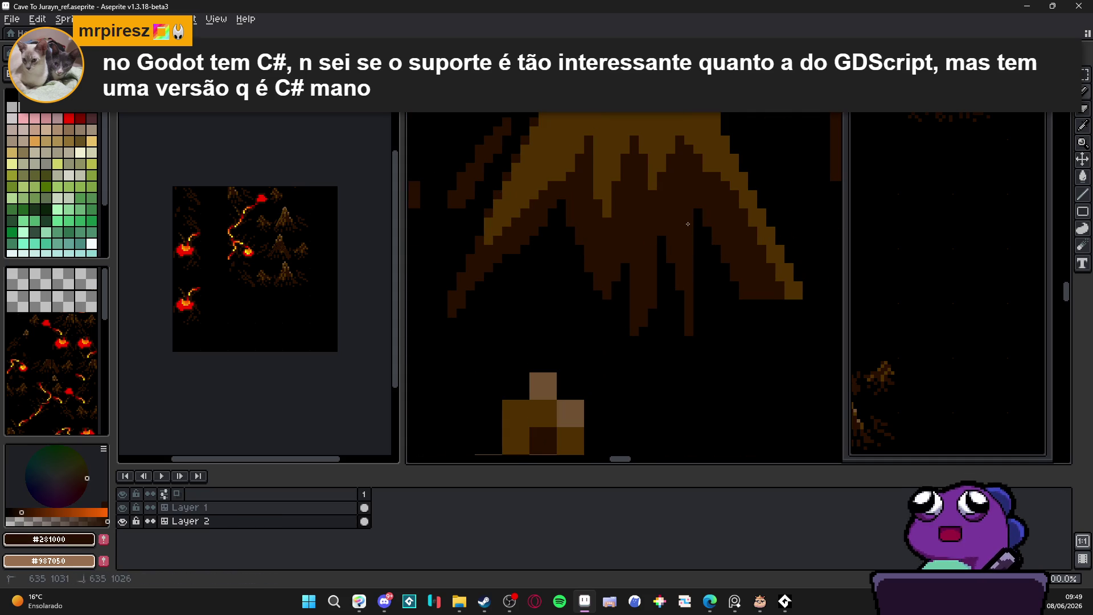
pyautogui.scroll(-2, 684, 262)
pyautogui.scroll(-3, 680, 259)
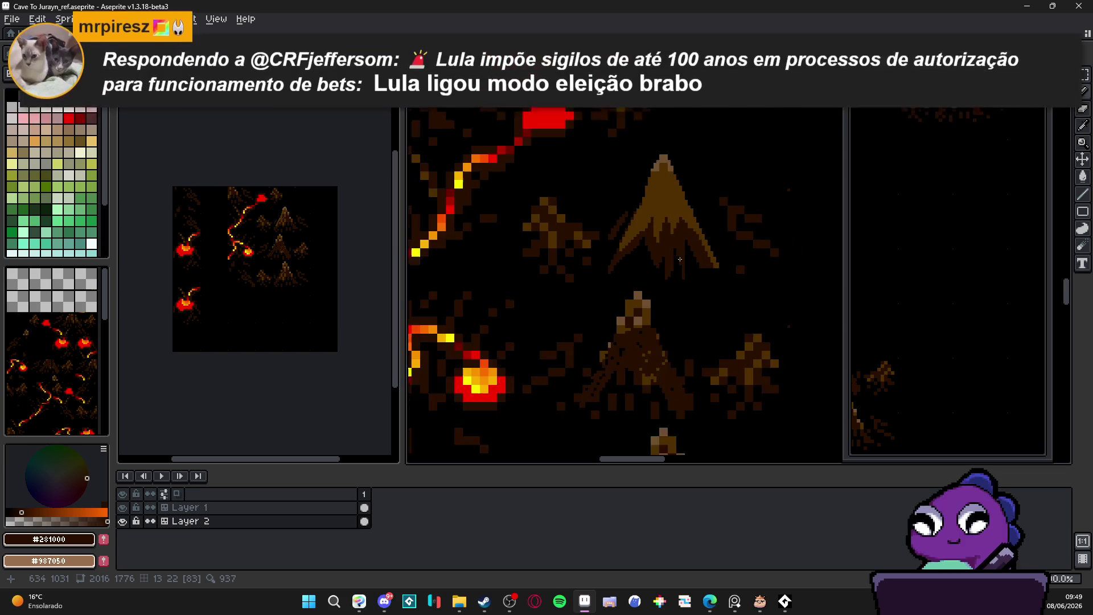
pyautogui.scroll(3, 658, 189)
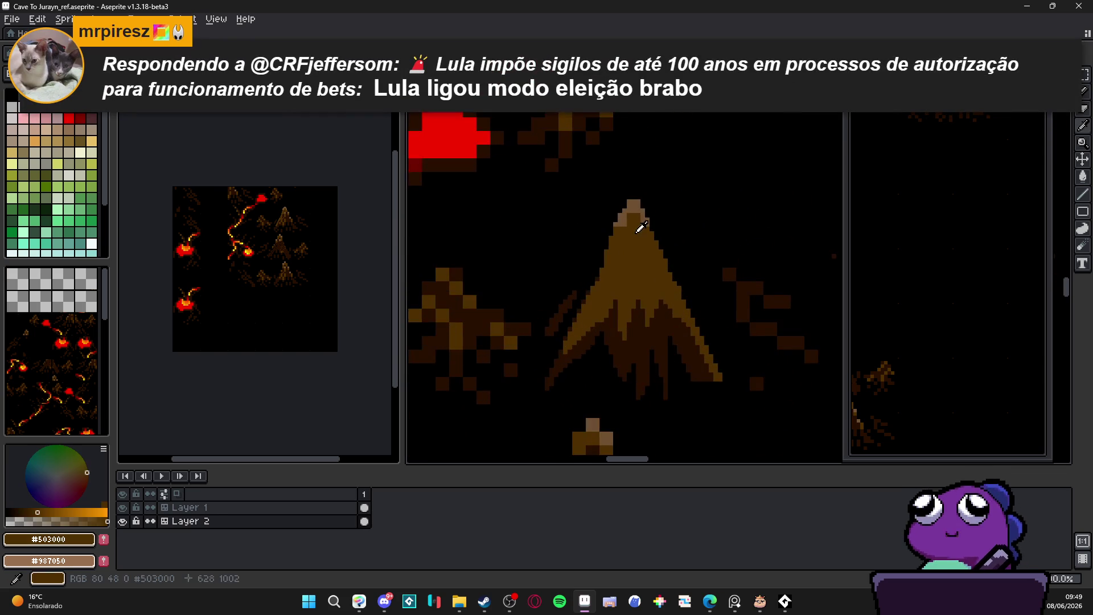
# - Add a dark-brown #281000 pixel to the stump's left edge
pyautogui.keyDown('alt'); pyautogui.click(631, 213); pyautogui.keyUp('alt')
pyautogui.scroll(-2, 631, 208)
pyautogui.scroll(2, 626, 212)
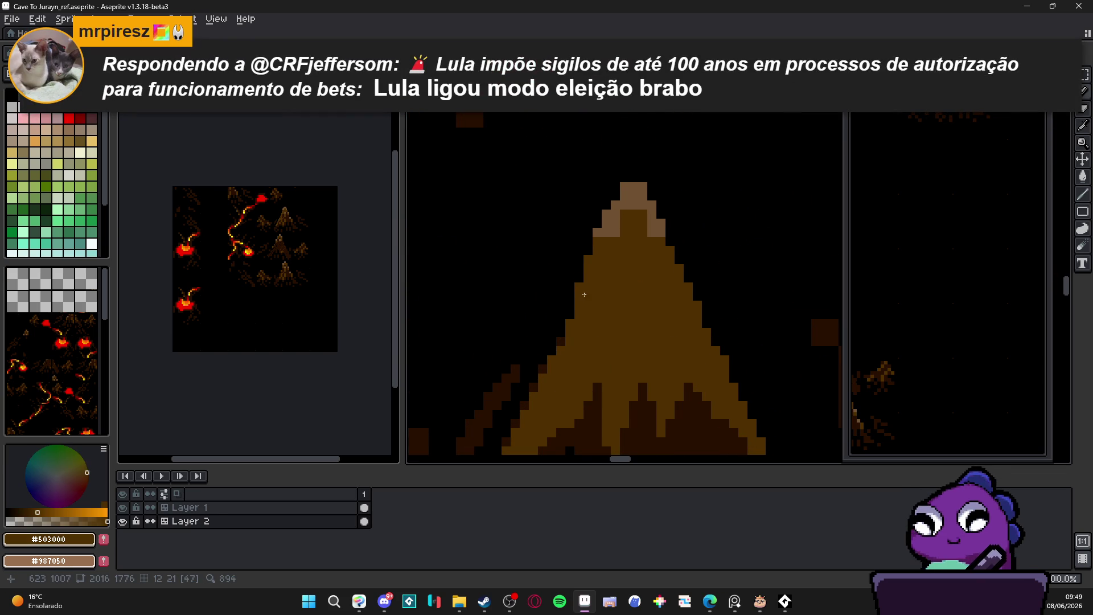
pyautogui.keyDown('alt'); pyautogui.click(593, 395); pyautogui.keyUp('alt')
pyautogui.click(580, 286)
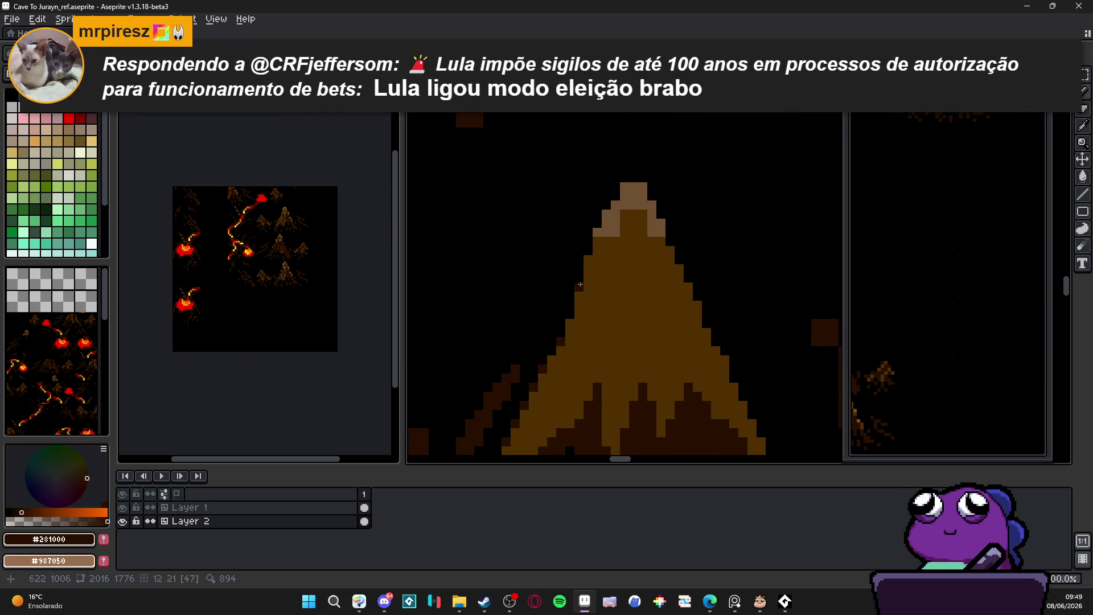
# - Sample the stump's mid-brown #503000 and zoom out to review the reshaded stump
pyautogui.keyDown('alt'); pyautogui.click(623, 227); pyautogui.keyUp('alt')
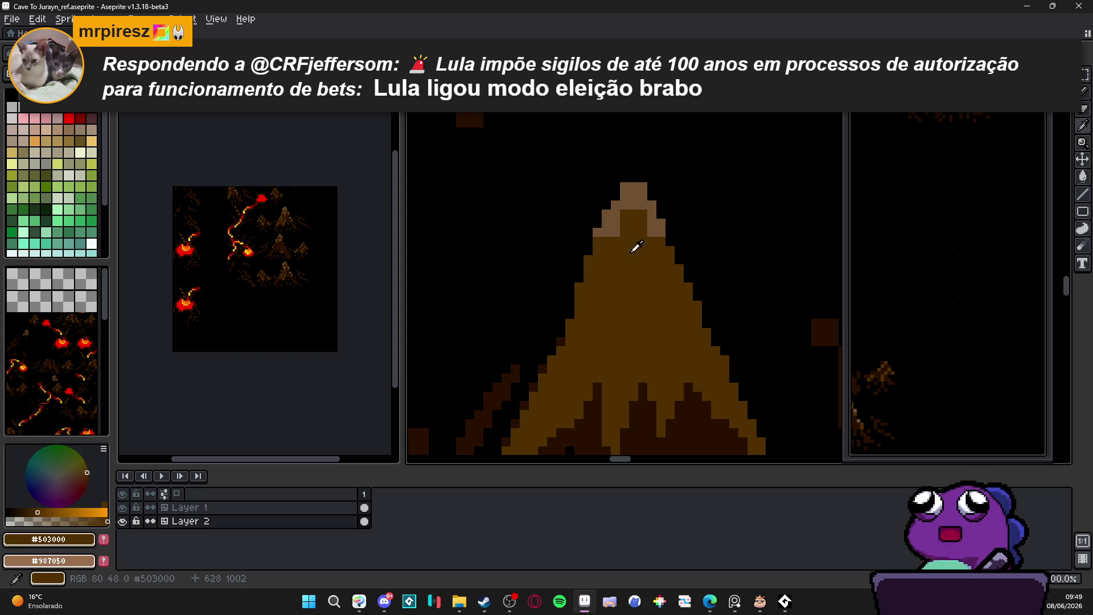
pyautogui.scroll(-2, 632, 242)
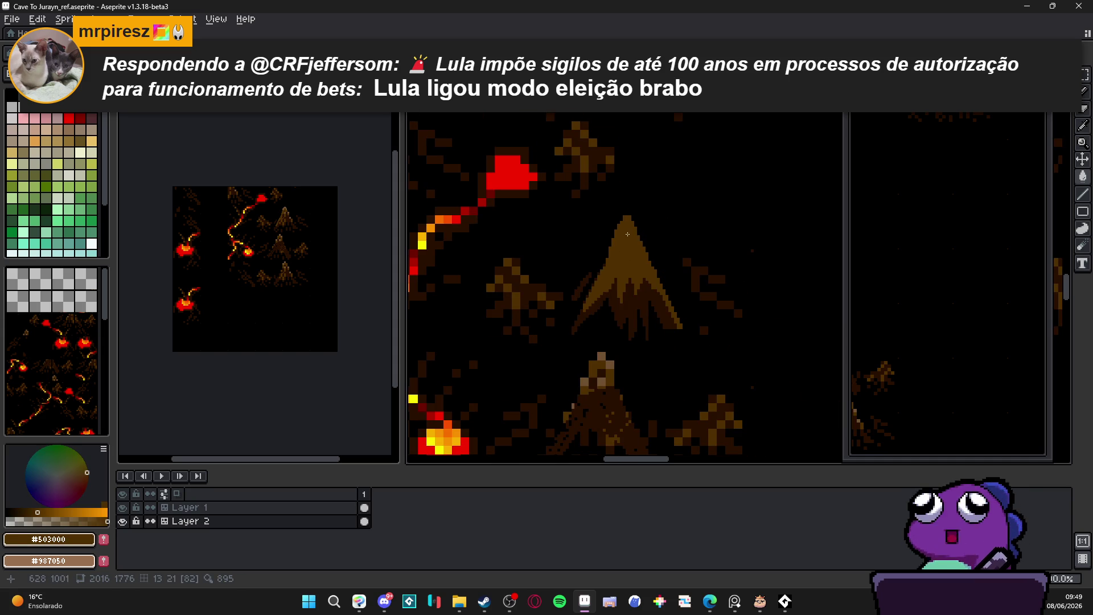
pyautogui.scroll(-2, 627, 234)
pyautogui.scroll(5, 622, 242)
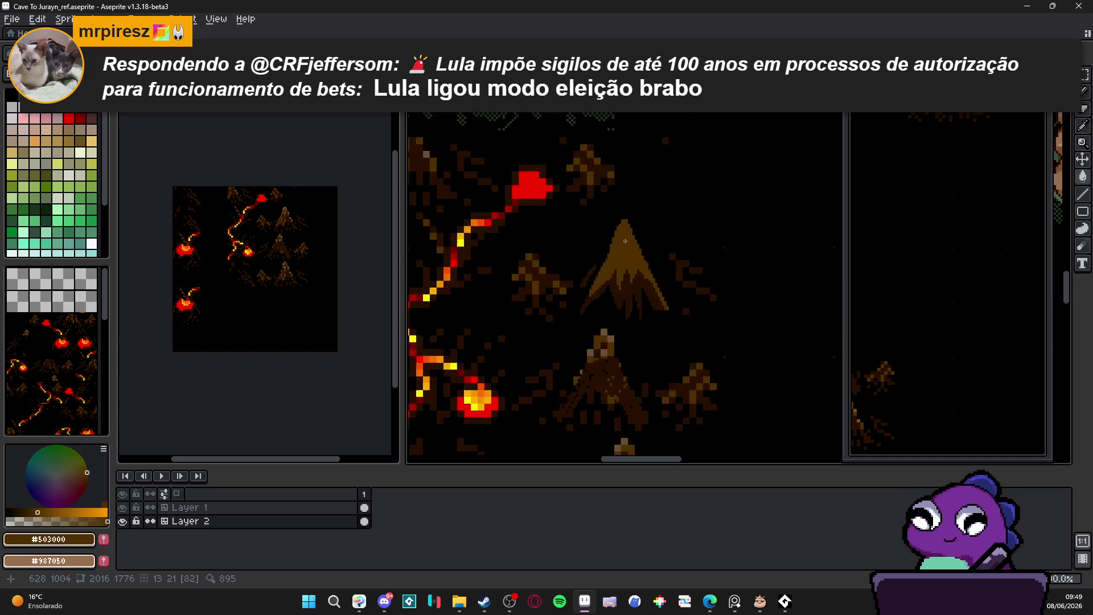
pyautogui.scroll(-3, 636, 286)
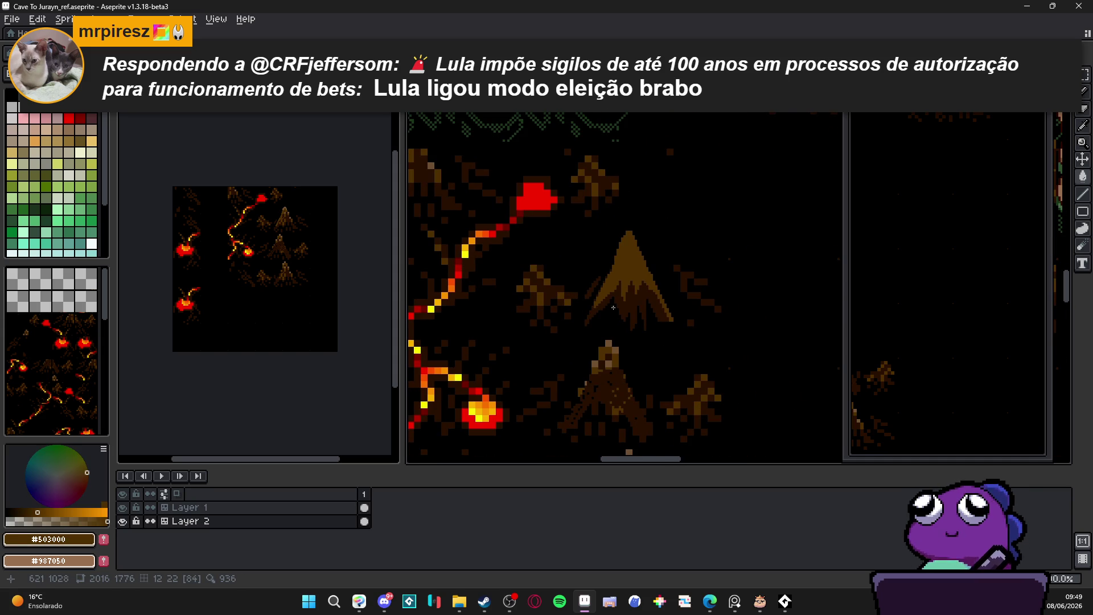
pyautogui.scroll(2, 613, 321)
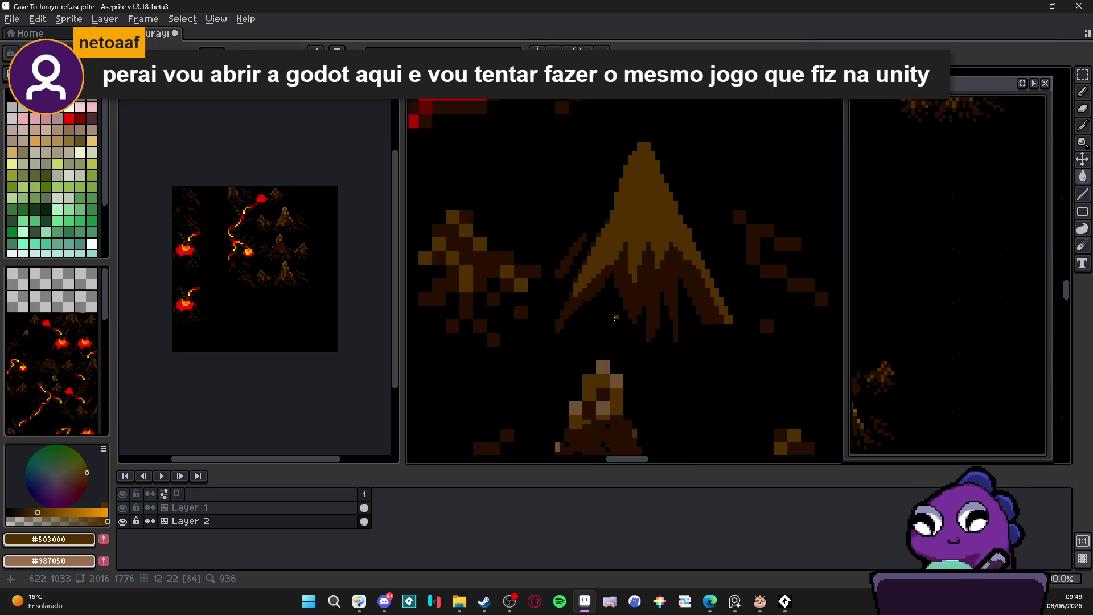
pyautogui.scroll(-4, 621, 303)
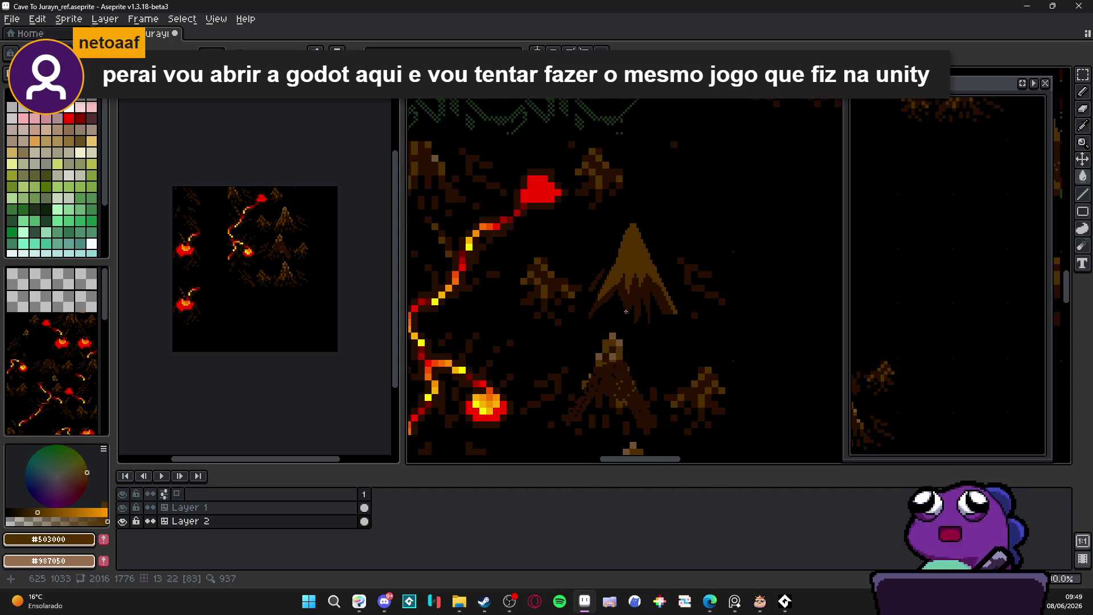
pyautogui.scroll(2, 620, 338)
pyautogui.scroll(5, 620, 339)
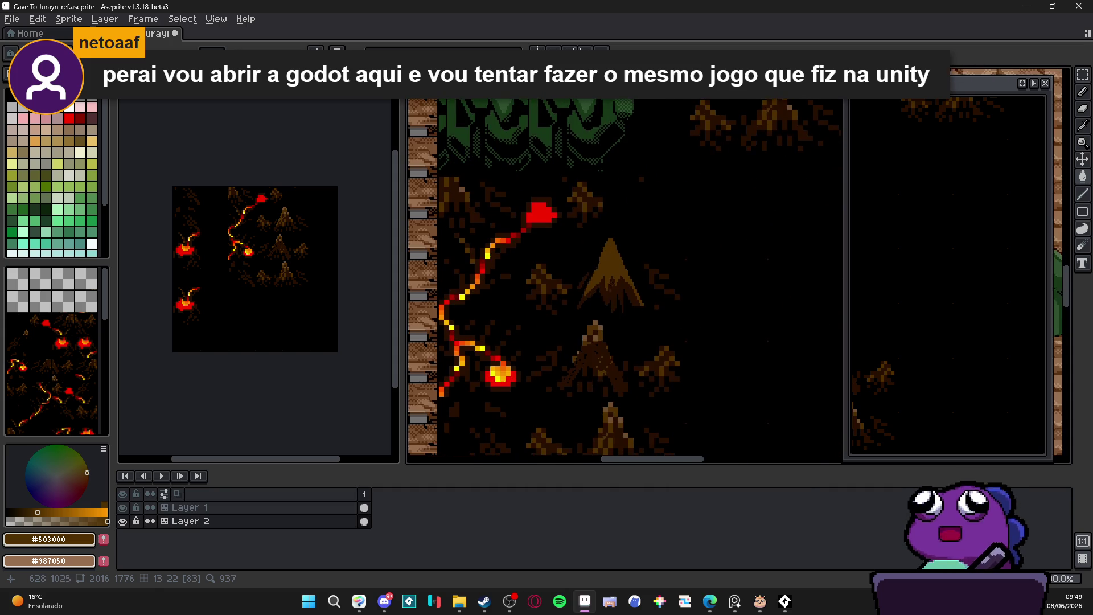
# - Sample the dark brown and outline the stump's upper edges and peak with dark pixels
pyautogui.keyDown('alt'); pyautogui.click(583, 252); pyautogui.keyUp('alt')
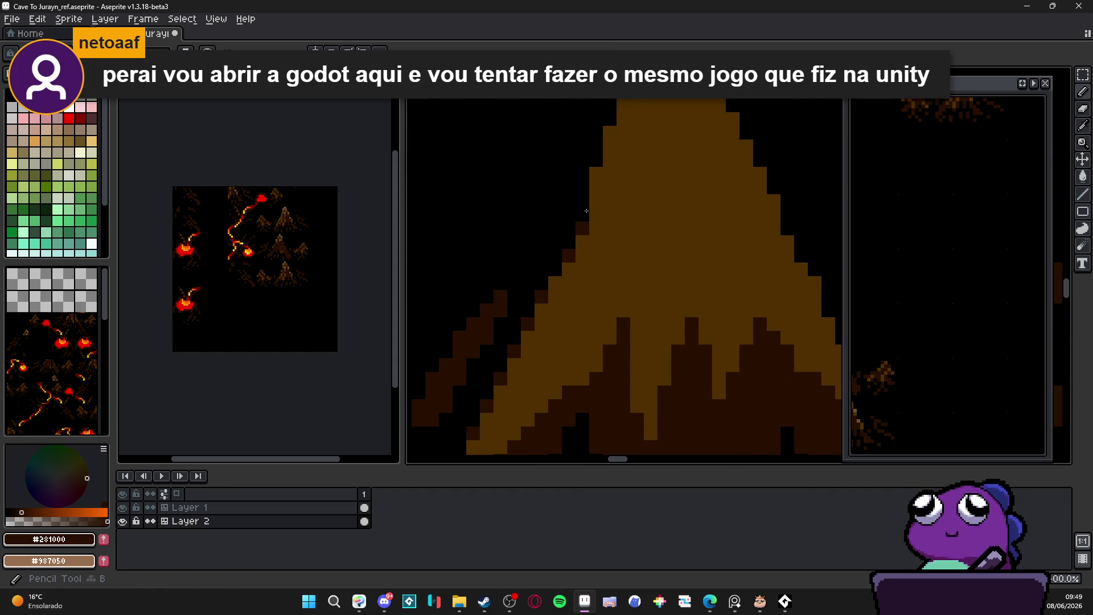
pyautogui.scroll(-2, 600, 212)
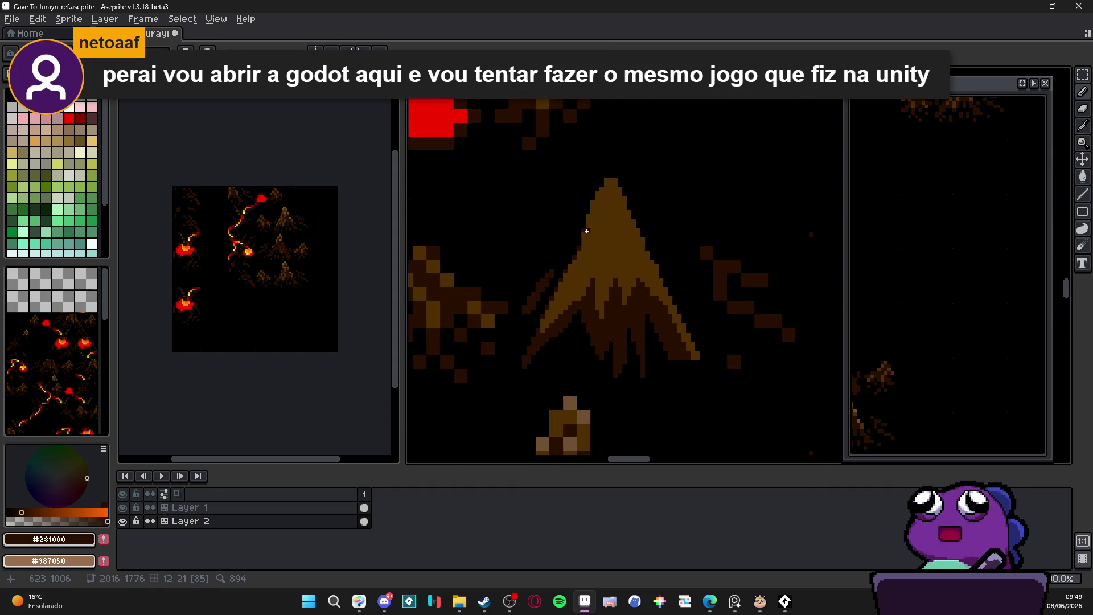
pyautogui.scroll(2, 599, 211)
pyautogui.click(603, 145)
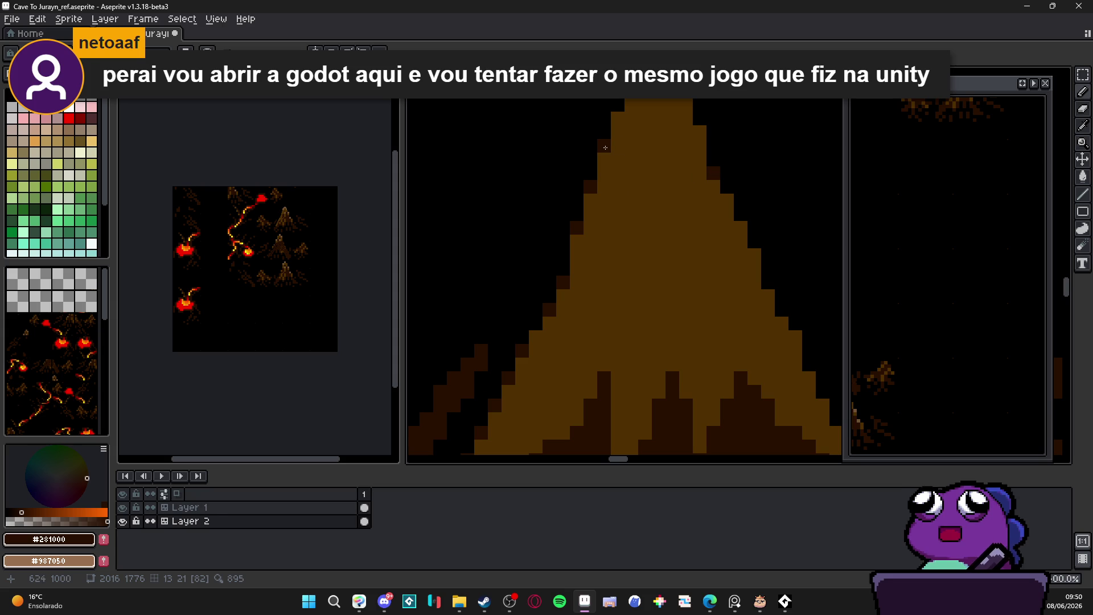
pyautogui.click(617, 118)
pyautogui.click(699, 132)
pyautogui.click(713, 132)
pyautogui.hotkey('ctrl', 'z')
pyautogui.click(686, 105)
pyautogui.click(630, 106)
pyautogui.click(630, 119)
# - Continue the dark brown outline down the stump's right edge
pyautogui.scroll(-2, 633, 114)
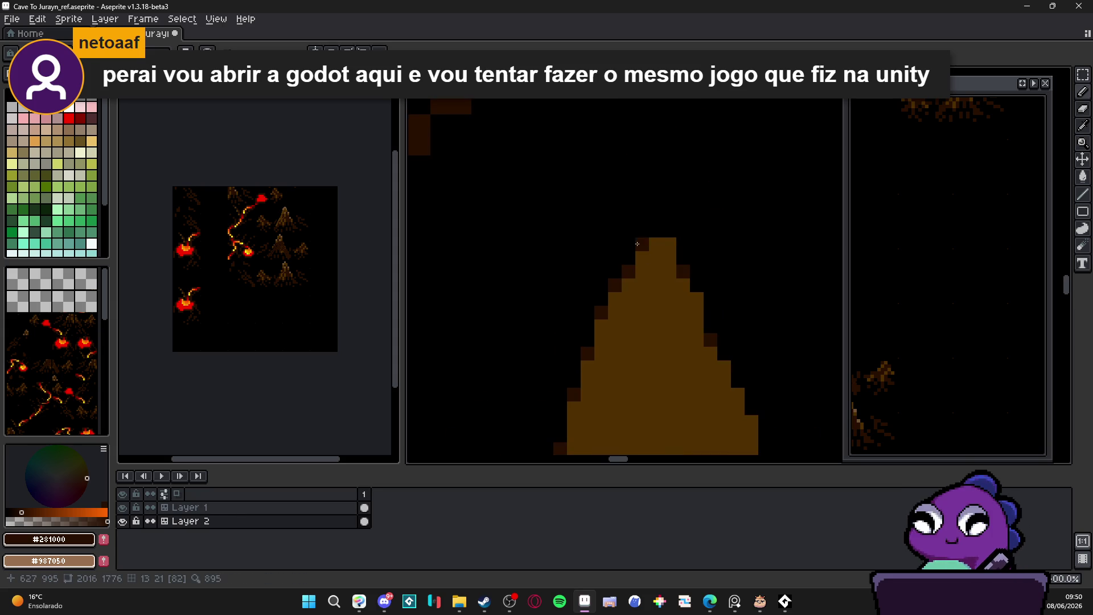
pyautogui.scroll(-1, 654, 239)
pyautogui.moveTo(675, 397); pyautogui.dragTo(647, 198)
pyautogui.scroll(2, 647, 198)
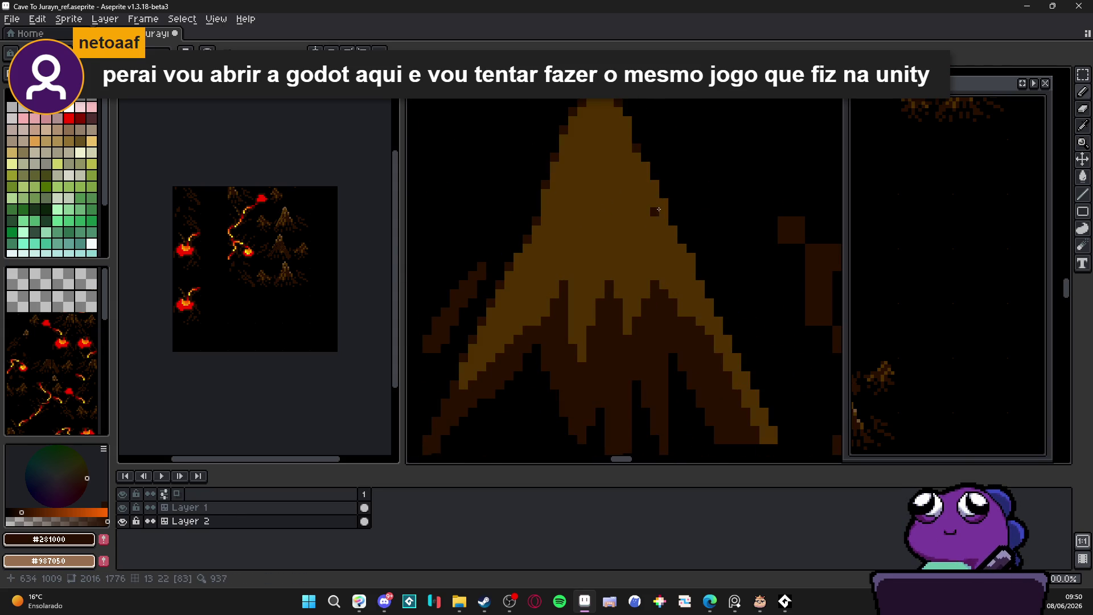
pyautogui.click(673, 230)
pyautogui.click(682, 251)
pyautogui.click(712, 313)
pyautogui.click(727, 340)
pyautogui.click(730, 348)
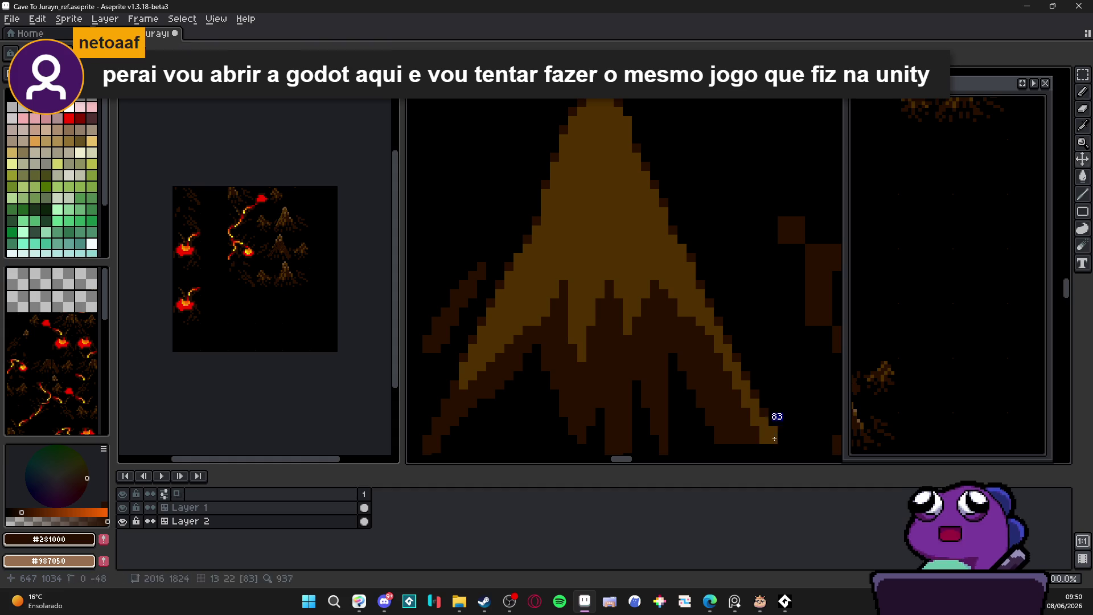
# - Dot a dark brown checkerboard dither across the stump's flank
pyautogui.scroll(-3, 692, 359)
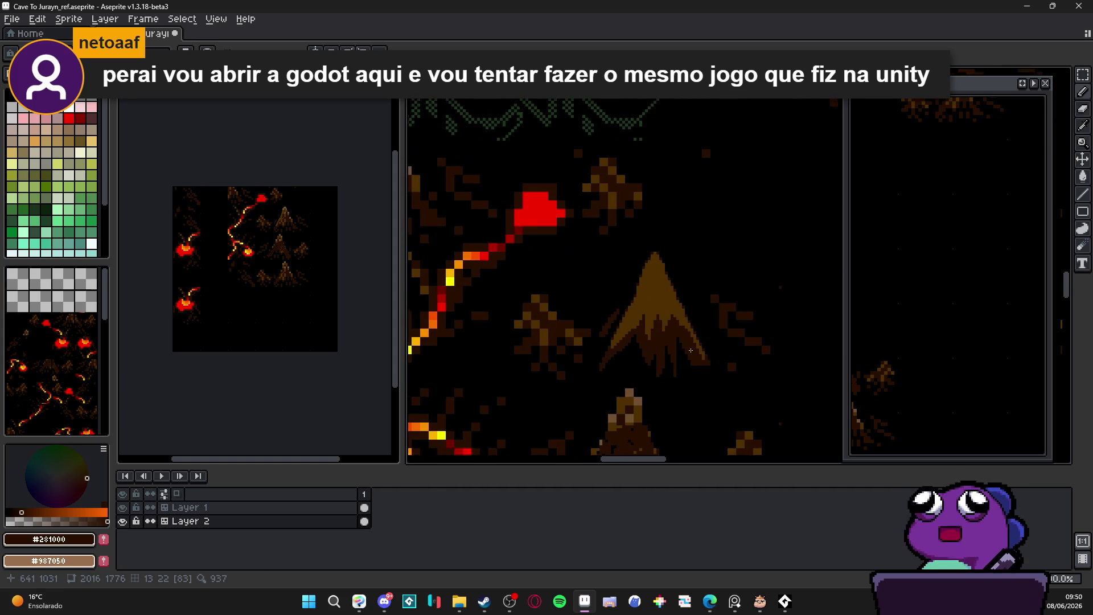
pyautogui.scroll(-2, 693, 360)
pyautogui.scroll(2, 674, 308)
pyautogui.scroll(3, 674, 309)
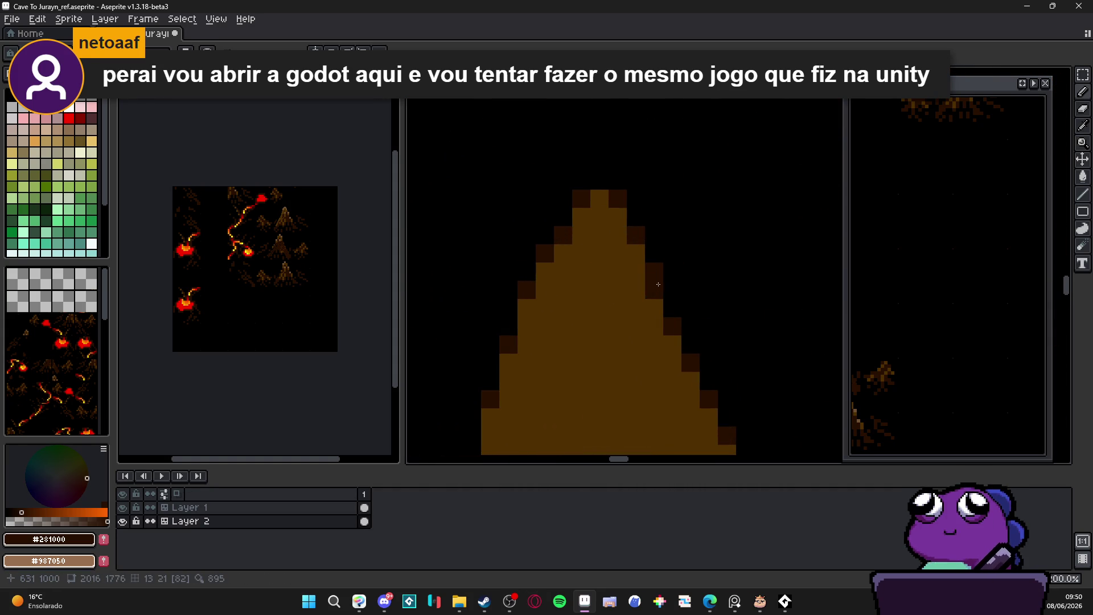
pyautogui.scroll(-3, 657, 286)
pyautogui.scroll(2, 628, 320)
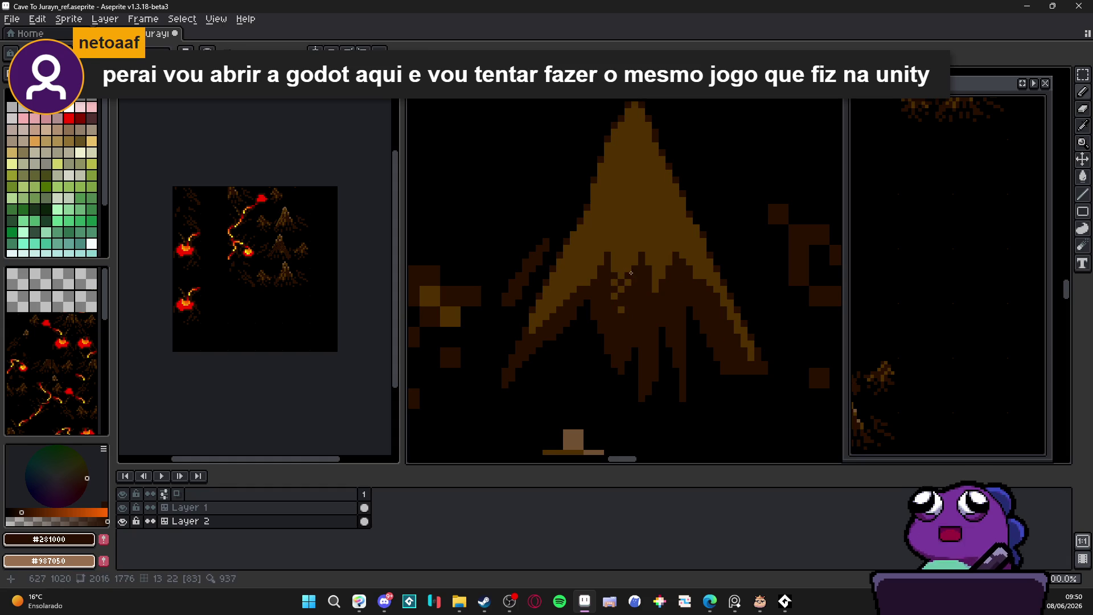
pyautogui.scroll(-1, 629, 275)
pyautogui.scroll(-1, 620, 336)
pyautogui.scroll(5, 620, 337)
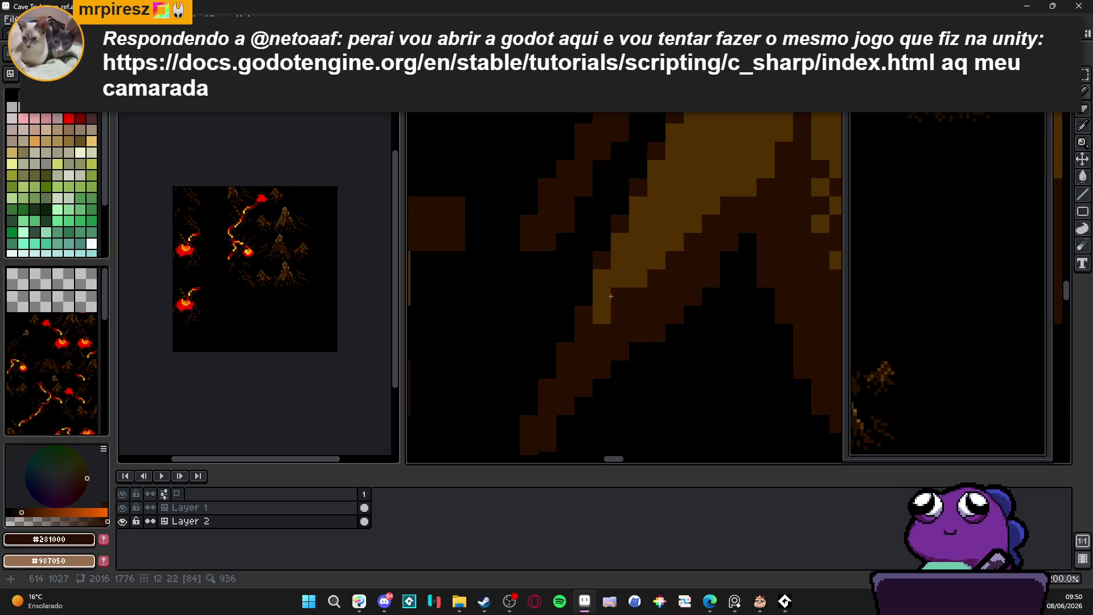
pyautogui.click(631, 268)
pyautogui.click(619, 241)
pyautogui.click(656, 241)
pyautogui.click(637, 224)
pyautogui.click(676, 225)
# - Eyedrop light brown #705030 and paint a highlight stroke down the stump's tip
pyautogui.scroll(-4, 679, 228)
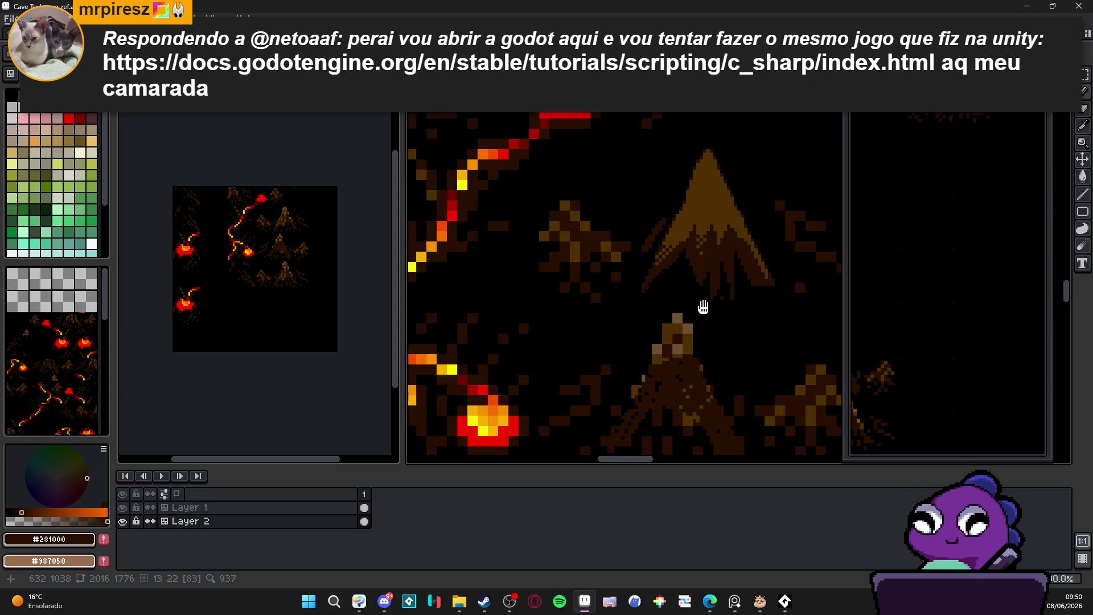
pyautogui.scroll(-2, 655, 316)
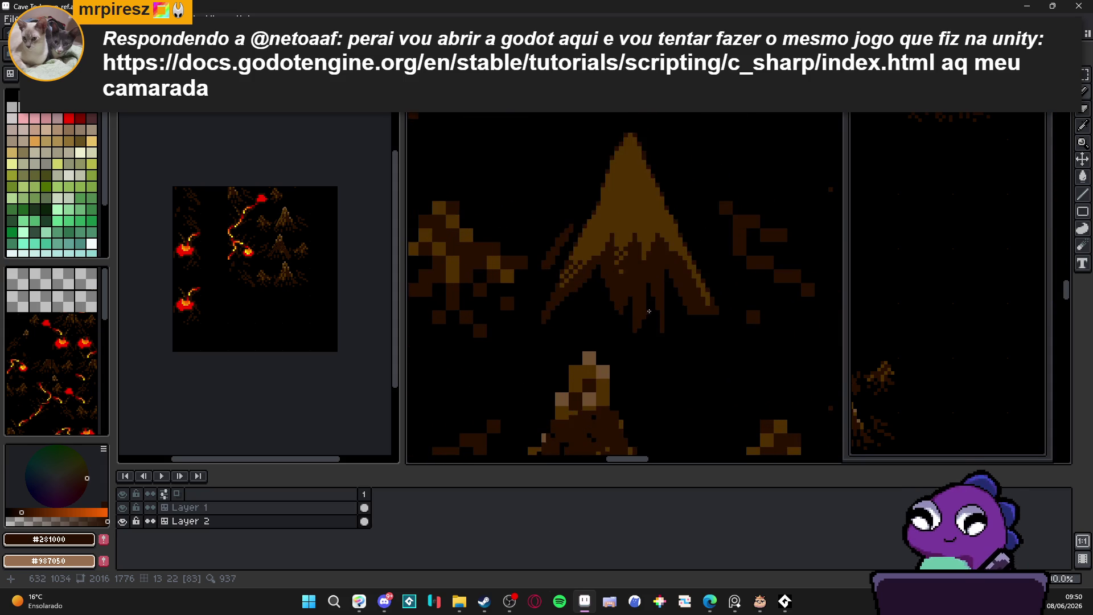
pyautogui.scroll(-3, 679, 288)
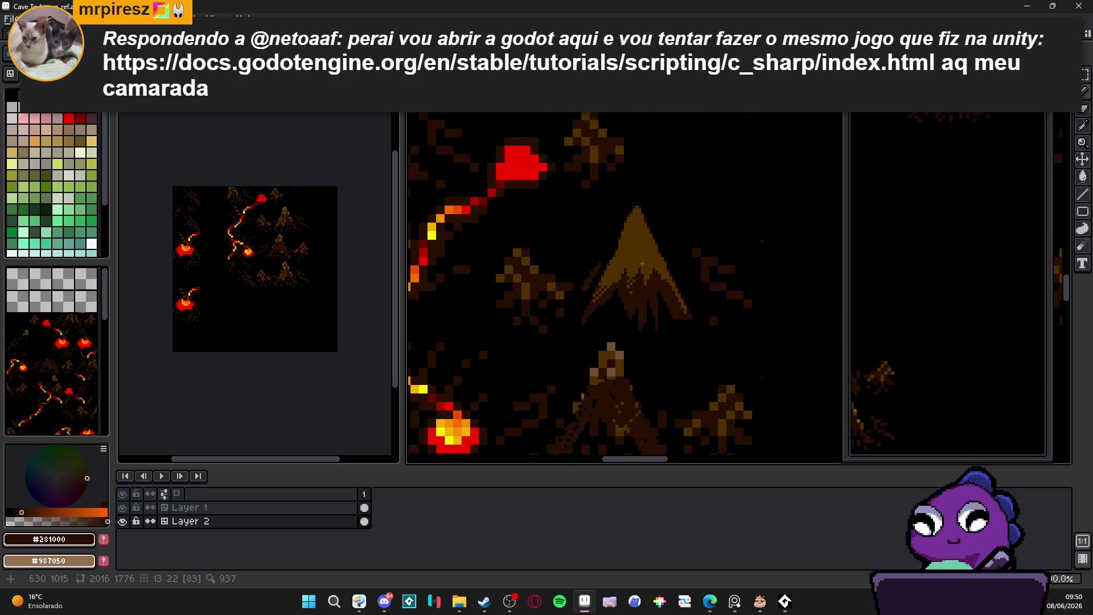
pyautogui.scroll(3, 640, 285)
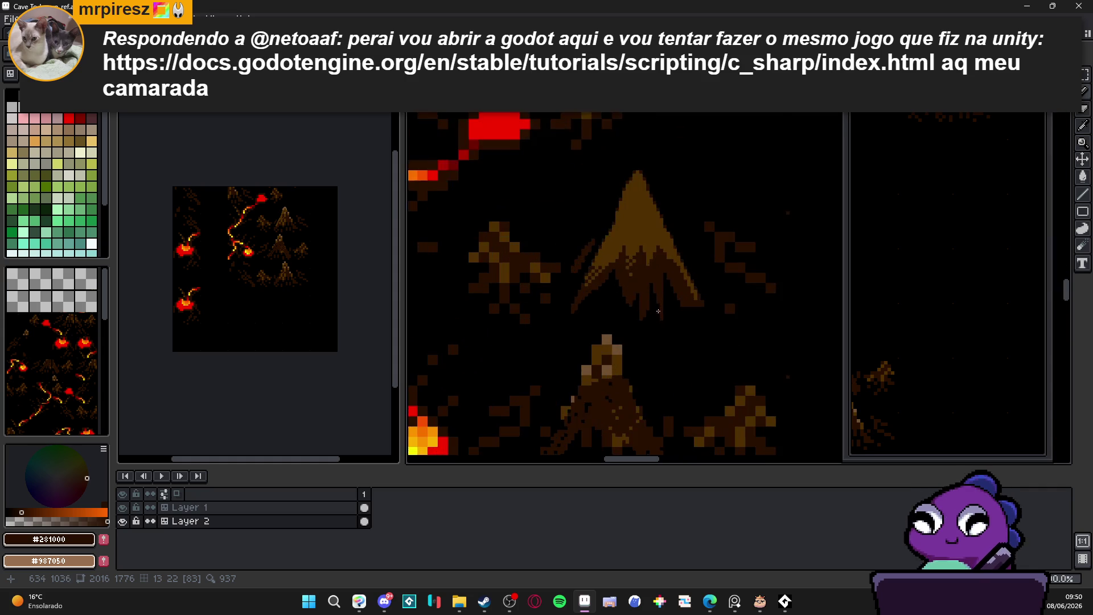
pyautogui.scroll(-2, 663, 313)
pyautogui.scroll(2, 651, 338)
pyautogui.keyDown('alt'); pyautogui.click(637, 317); pyautogui.keyUp('alt')
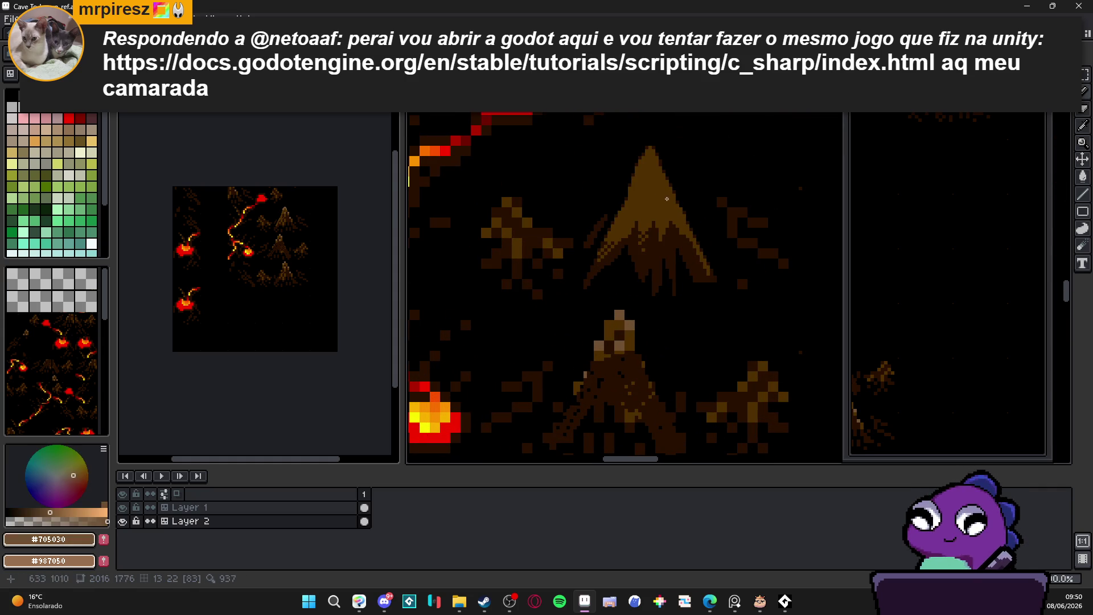
pyautogui.scroll(3, 637, 317)
pyautogui.scroll(-1, 657, 252)
pyautogui.moveTo(636, 198)
pyautogui.mouseDown()
pyautogui.moveTo(644, 214)
pyautogui.moveTo(630, 201)
pyautogui.moveTo(637, 186)
pyautogui.moveTo(661, 203)
pyautogui.moveTo(623, 276)
pyautogui.moveTo(657, 242)
pyautogui.moveTo(621, 233)
pyautogui.moveTo(660, 261)
pyautogui.moveTo(630, 296)
pyautogui.moveTo(617, 295)
pyautogui.moveTo(629, 292)
pyautogui.mouseUp()
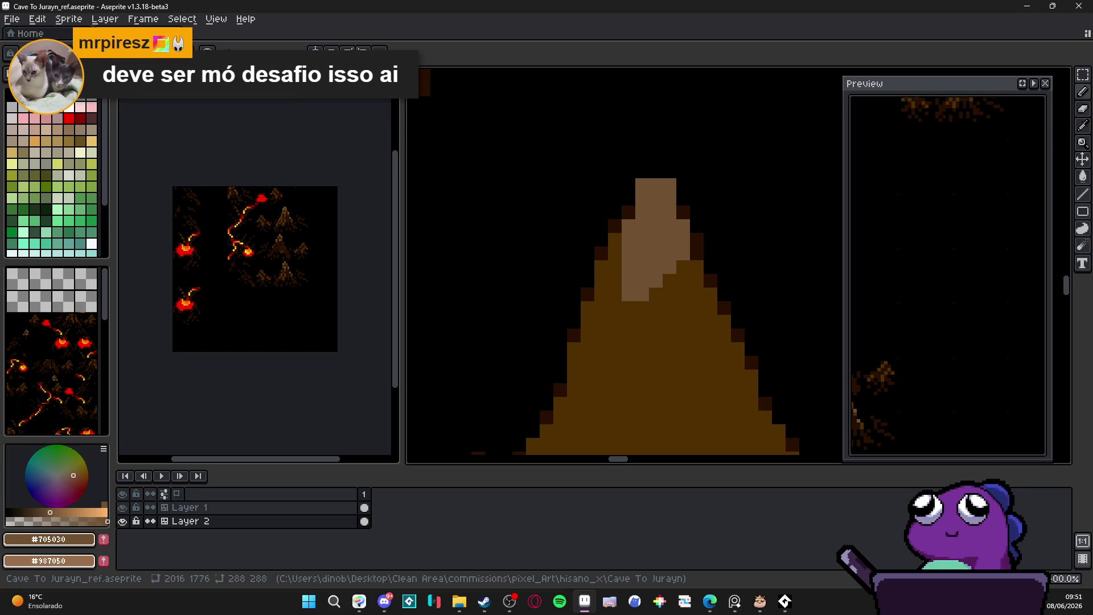
# - Switch to #503000 and darken three pixels in the peak highlight to start the checker
pyautogui.scroll(-1, 688, 238)
pyautogui.scroll(3, 688, 237)
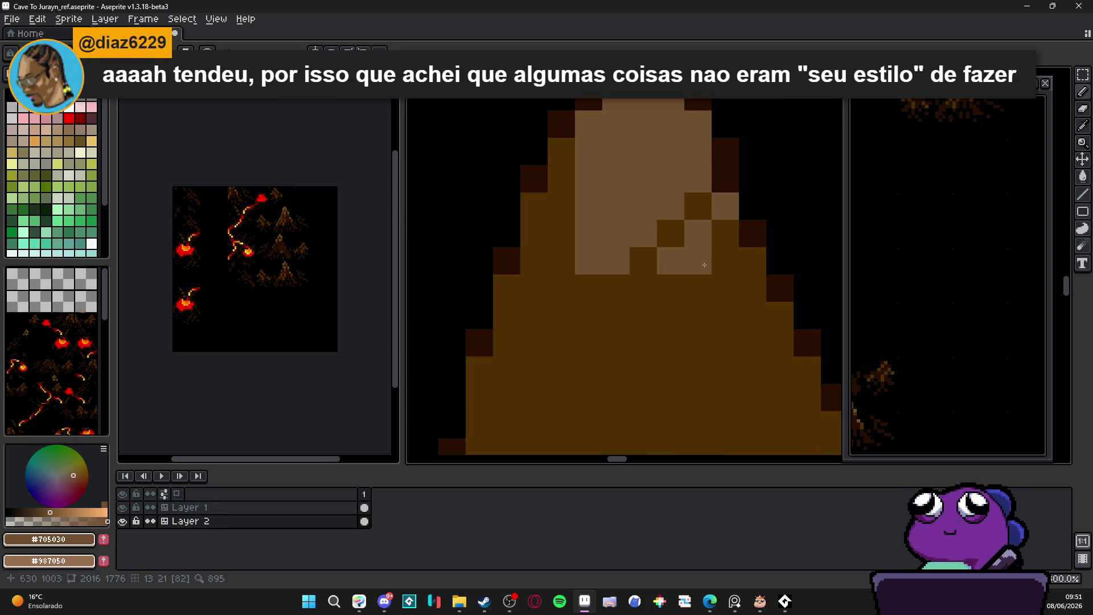
pyautogui.scroll(-3, 684, 278)
pyautogui.scroll(2, 684, 279)
pyautogui.keyDown('alt'); pyautogui.click(684, 279); pyautogui.keyUp('alt')
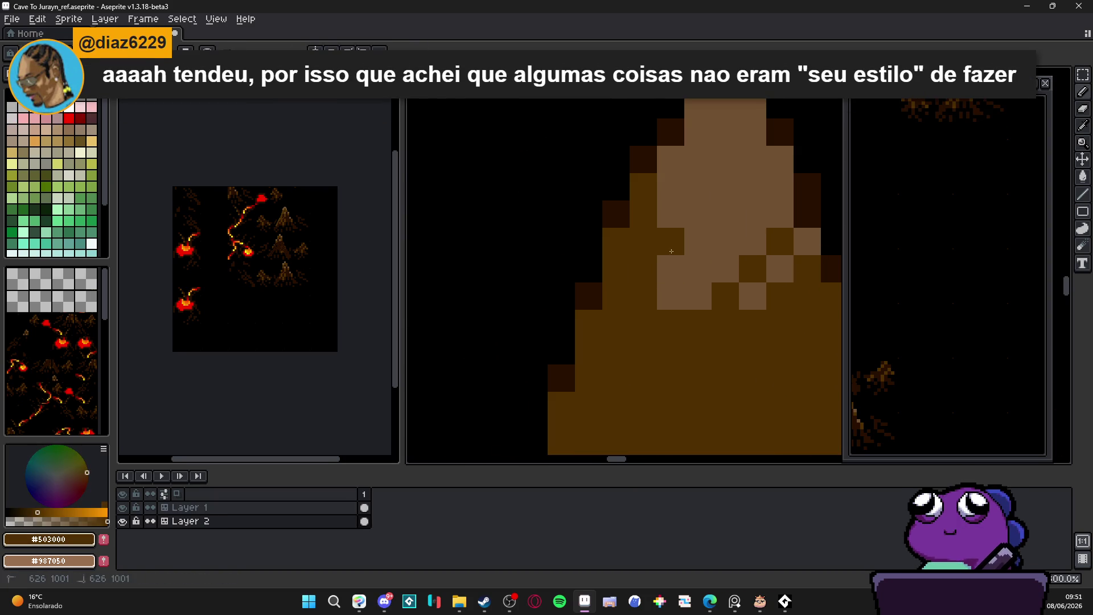
pyautogui.scroll(-3, 668, 226)
pyautogui.scroll(2, 681, 255)
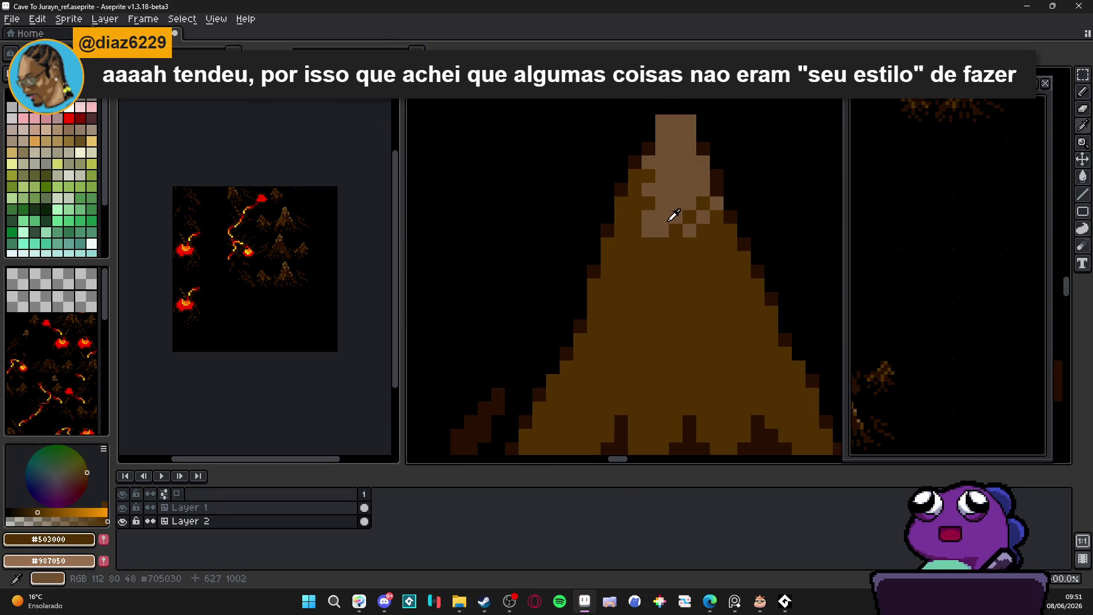
pyautogui.keyDown('alt'); pyautogui.click(673, 217); pyautogui.keyUp('alt')
pyautogui.scroll(-2, 668, 234)
pyautogui.scroll(2, 675, 238)
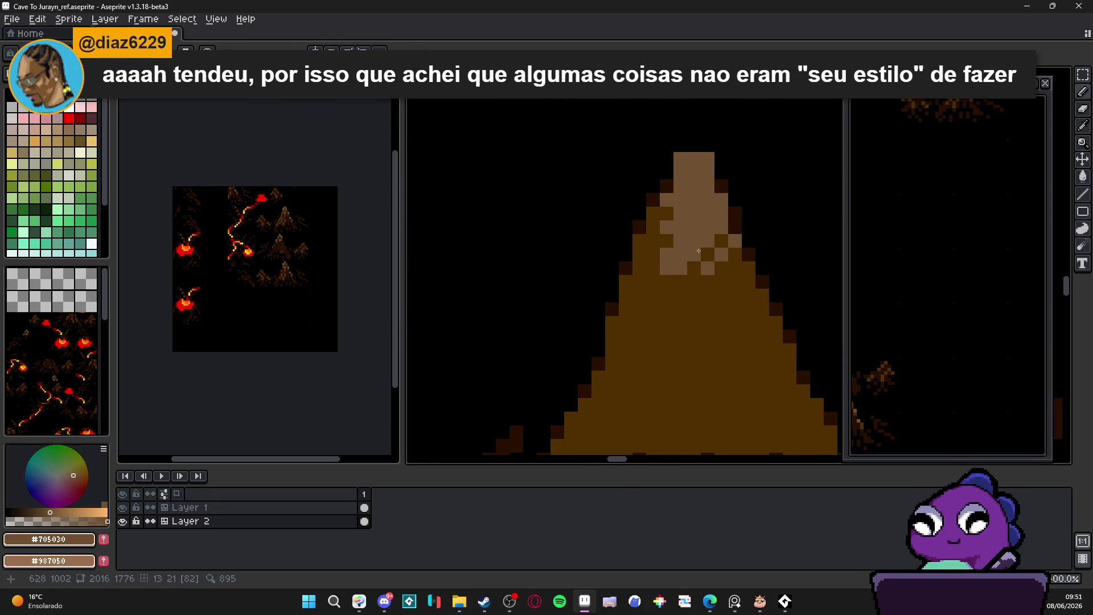
pyautogui.keyDown('alt'); pyautogui.click(691, 237); pyautogui.keyUp('alt')
pyautogui.click(721, 228)
pyautogui.click(707, 228)
pyautogui.scroll(-1, 708, 234)
pyautogui.scroll(2, 716, 218)
pyautogui.click(713, 224)
# - Switch to #705030 and dot light checker pixels below and right of the highlight
pyautogui.scroll(-1, 682, 266)
pyautogui.scroll(-2, 670, 260)
pyautogui.scroll(2, 670, 260)
pyautogui.scroll(-2, 669, 260)
pyautogui.scroll(1, 669, 260)
pyautogui.keyDown('alt'); pyautogui.click(669, 259); pyautogui.keyUp('alt')
pyautogui.scroll(3, 669, 259)
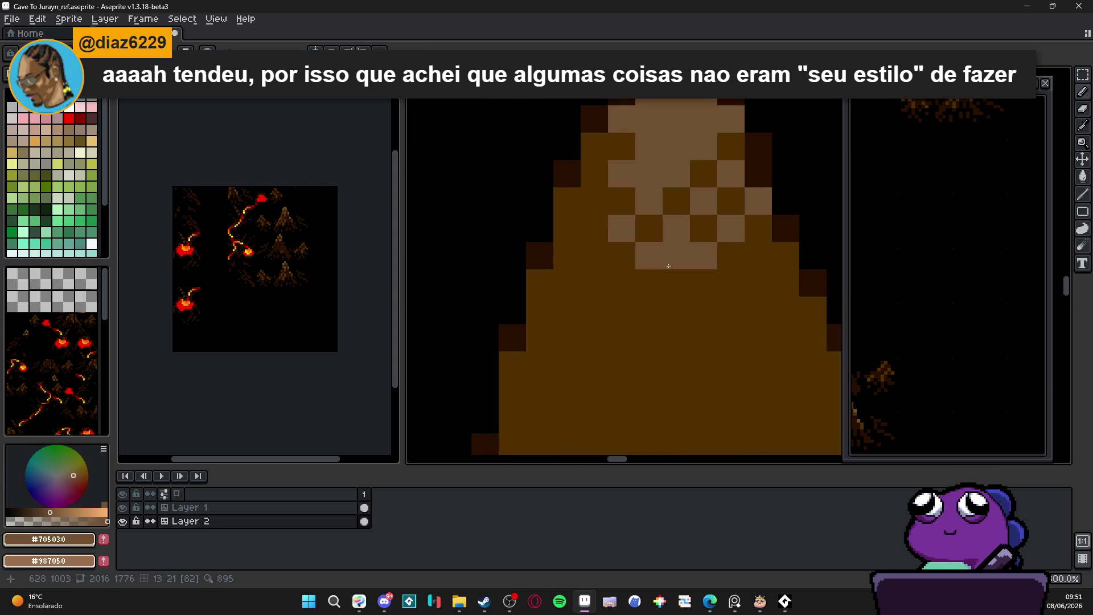
pyautogui.click(675, 283)
pyautogui.click(612, 289)
pyautogui.scroll(-4, 620, 282)
pyautogui.scroll(3, 620, 282)
pyautogui.click(637, 254)
pyautogui.click(651, 239)
# - Extend the light brown checker pattern downward and finish it with one last pixel
pyautogui.scroll(-3, 626, 263)
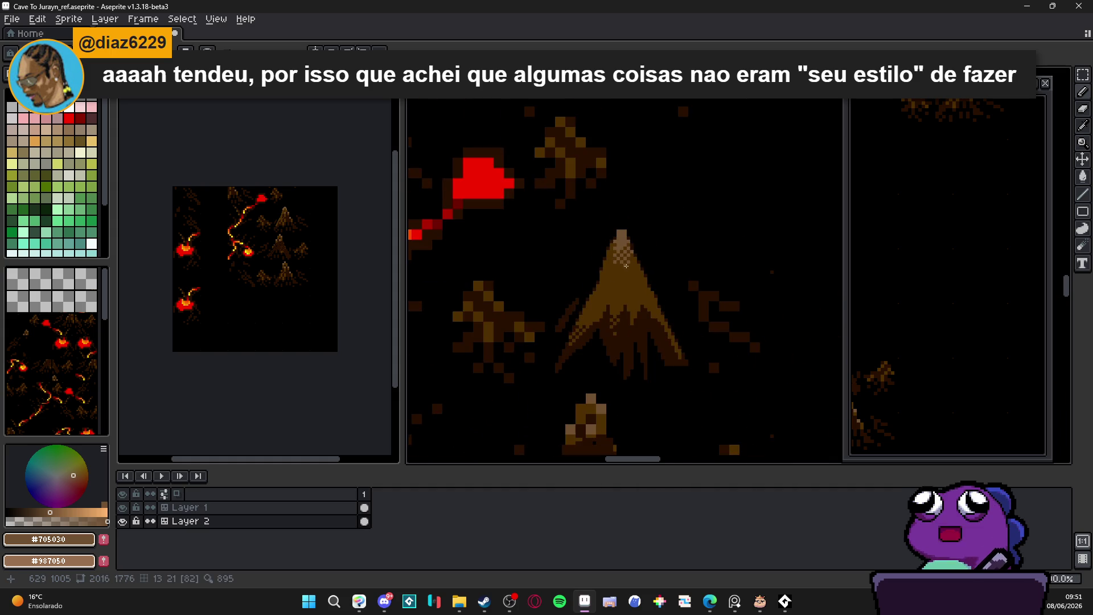
pyautogui.scroll(3, 622, 277)
pyautogui.click(615, 237)
pyautogui.click(647, 236)
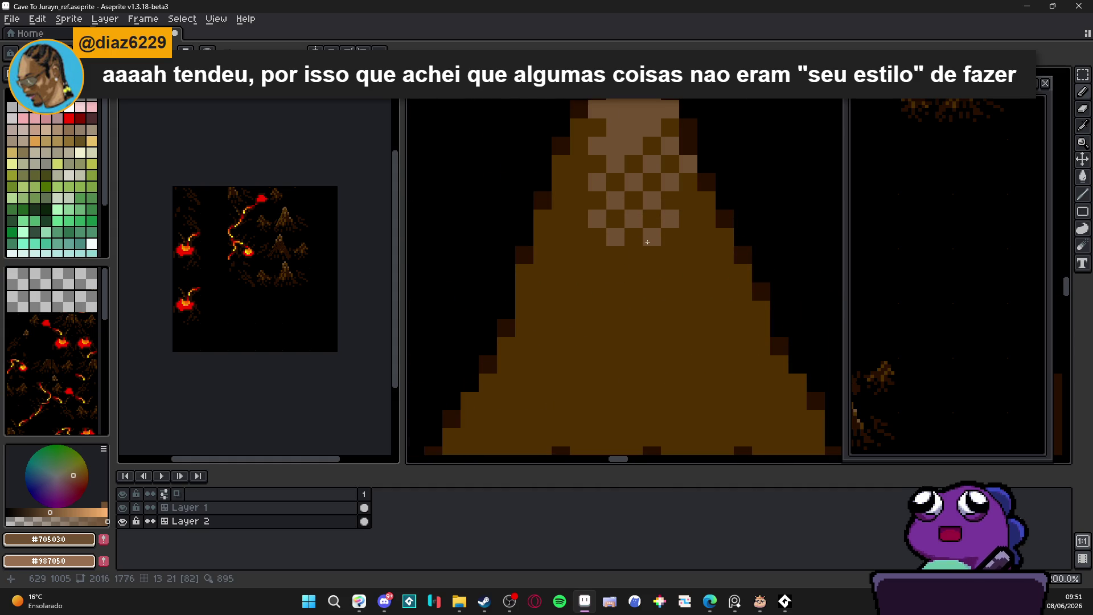
pyautogui.scroll(-3, 648, 240)
pyautogui.scroll(3, 661, 222)
pyautogui.click(668, 211)
pyautogui.scroll(-4, 677, 205)
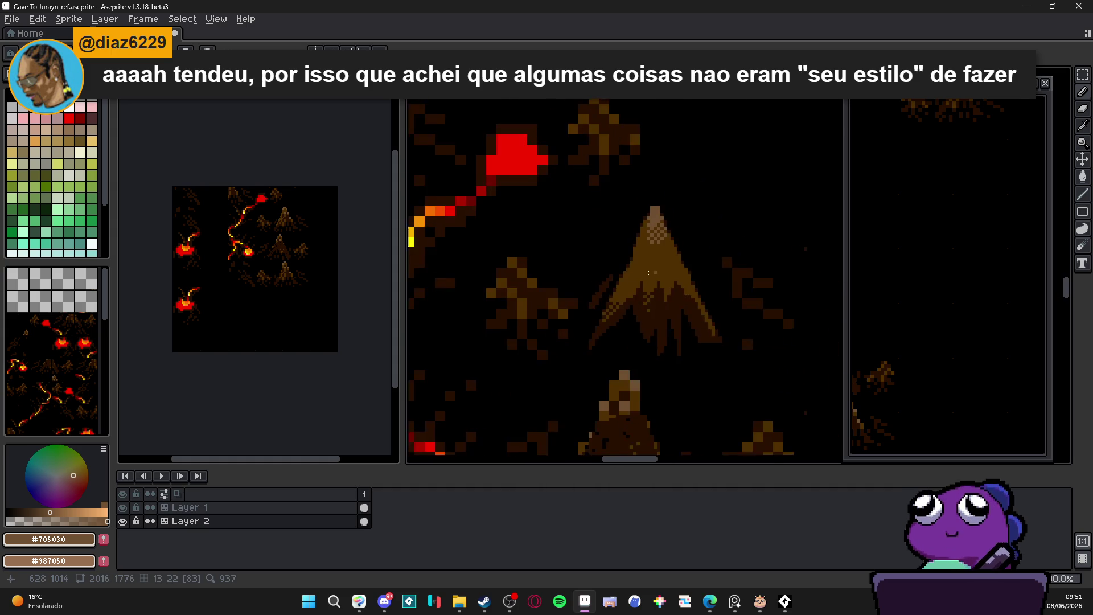
# - Paint black pixels into the roots, cutting a black gap between them
pyautogui.scroll(-1, 605, 245)
pyautogui.scroll(1, 592, 254)
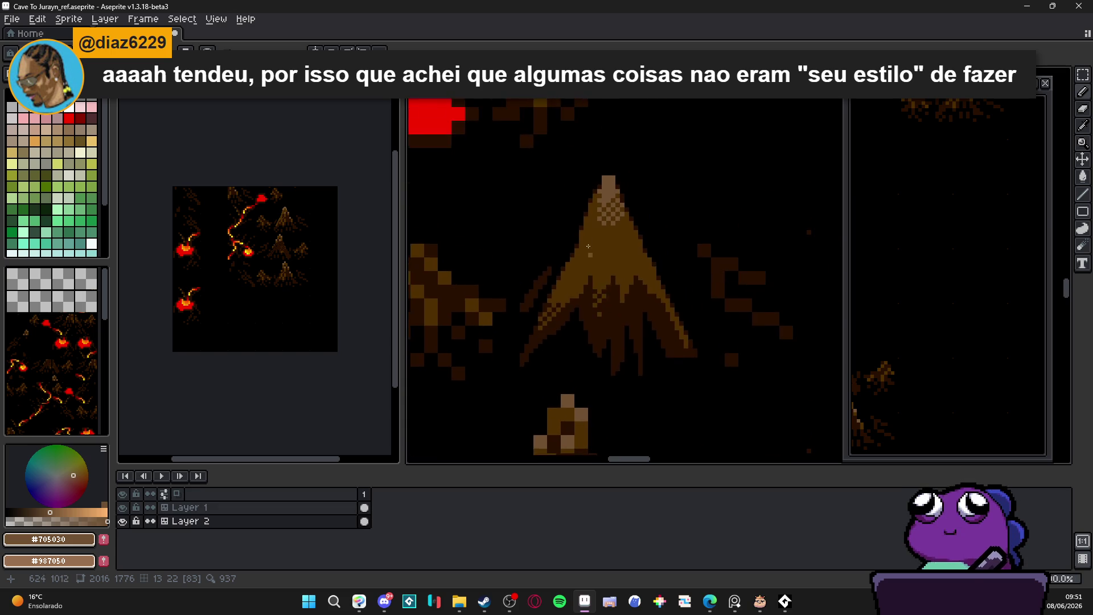
pyautogui.scroll(2, 580, 227)
pyautogui.scroll(-4, 580, 244)
pyautogui.scroll(2, 580, 264)
pyautogui.scroll(2, 580, 264)
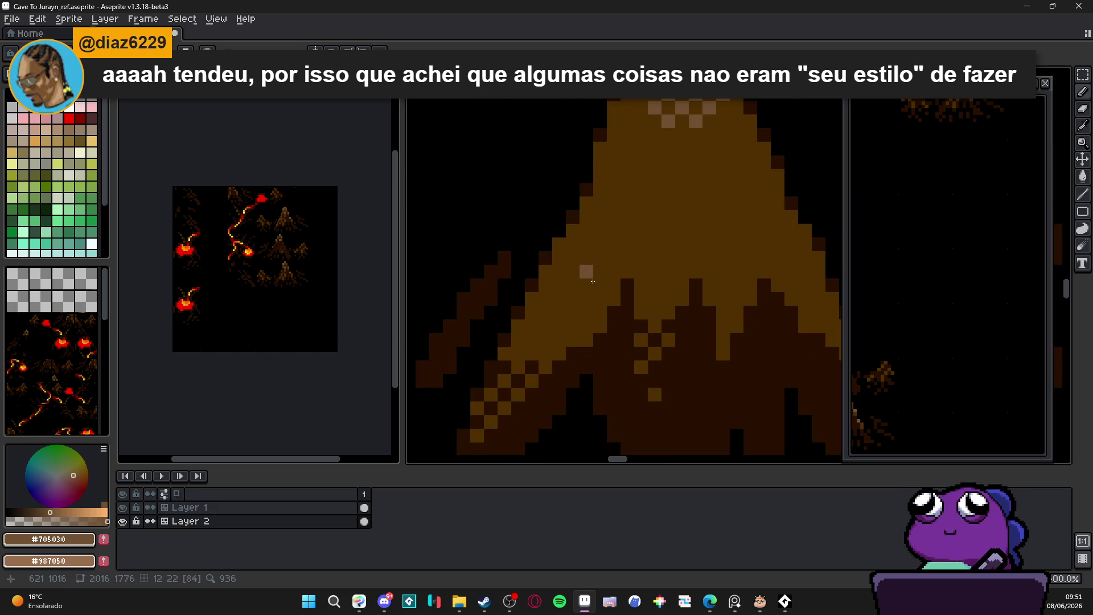
pyautogui.keyDown('alt'); pyautogui.click(585, 266); pyautogui.keyUp('alt')
pyautogui.scroll(-2, 614, 270)
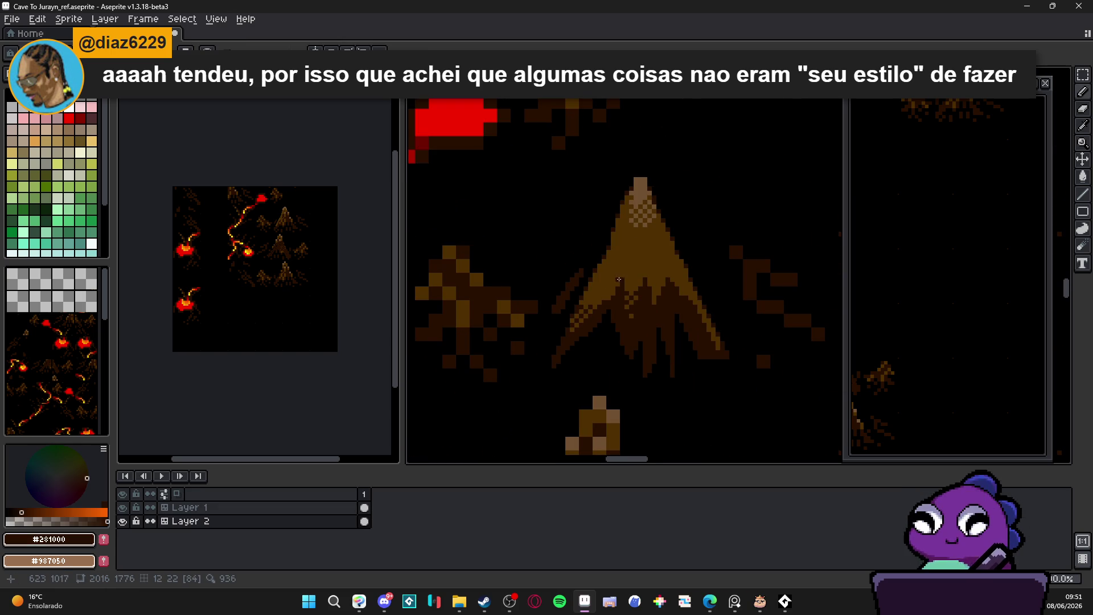
pyautogui.scroll(2, 652, 265)
pyautogui.scroll(-2, 645, 277)
pyautogui.scroll(2, 611, 319)
pyautogui.keyDown('alt'); pyautogui.click(586, 319); pyautogui.keyUp('alt')
pyautogui.click(602, 303)
pyautogui.click(616, 302)
pyautogui.click(603, 316)
pyautogui.moveTo(609, 316); pyautogui.dragTo(643, 302)
pyautogui.click(589, 288)
pyautogui.click(589, 275)
# - Alternate #281000 and black pixels, then paint dark brown onto the left root
pyautogui.keyDown('alt'); pyautogui.click(608, 293); pyautogui.keyUp('alt')
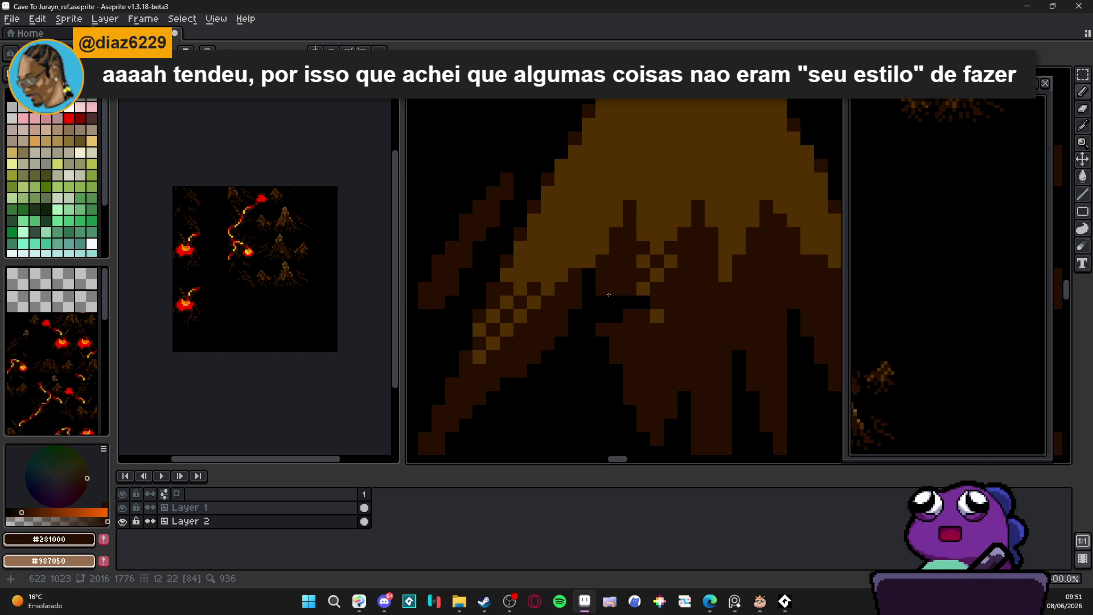
pyautogui.keyDown('alt'); pyautogui.click(640, 293); pyautogui.keyUp('alt')
pyautogui.keyDown('alt'); pyautogui.click(643, 287); pyautogui.keyUp('alt')
pyautogui.keyDown('alt'); pyautogui.click(646, 296); pyautogui.keyUp('alt')
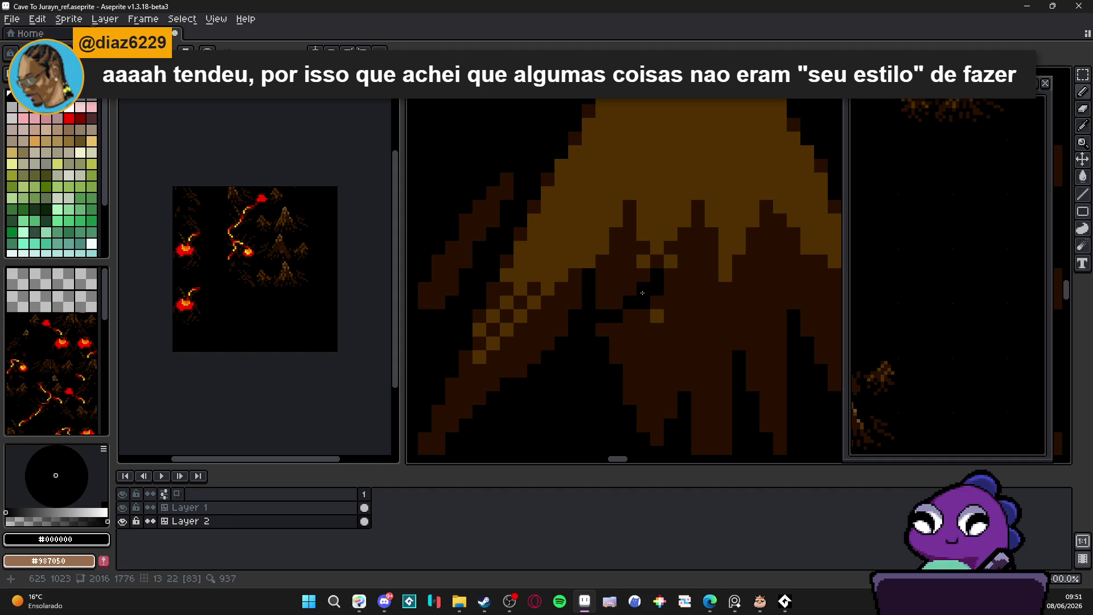
pyautogui.keyDown('alt'); pyautogui.click(644, 260); pyautogui.keyUp('alt')
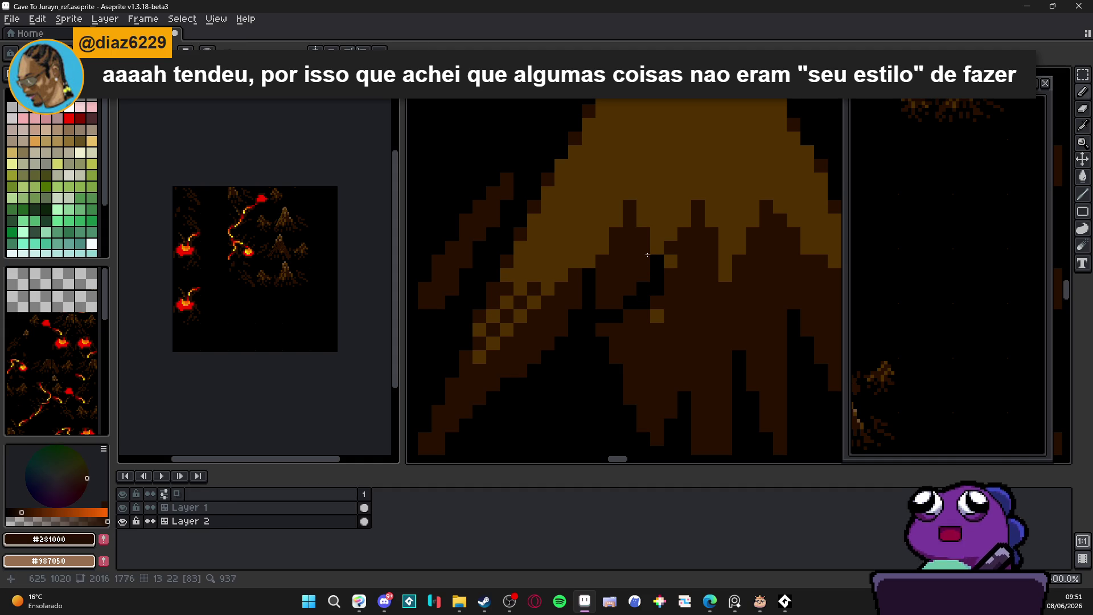
pyautogui.scroll(-4, 647, 252)
pyautogui.scroll(3, 600, 293)
pyautogui.keyDown('alt'); pyautogui.click(546, 343); pyautogui.keyUp('alt')
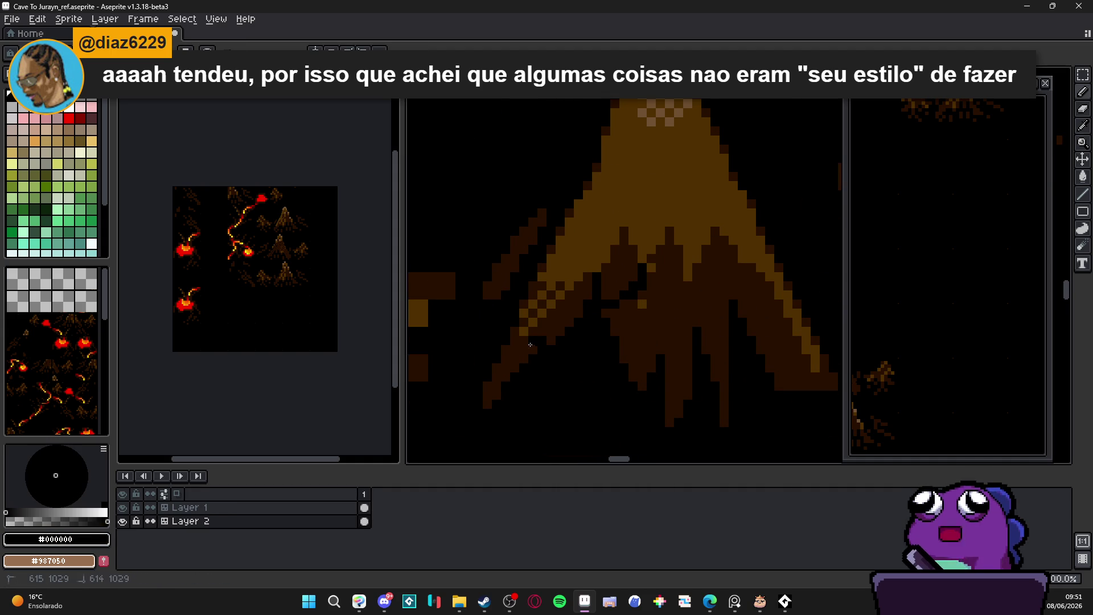
pyautogui.keyDown('alt'); pyautogui.click(563, 329); pyautogui.keyUp('alt')
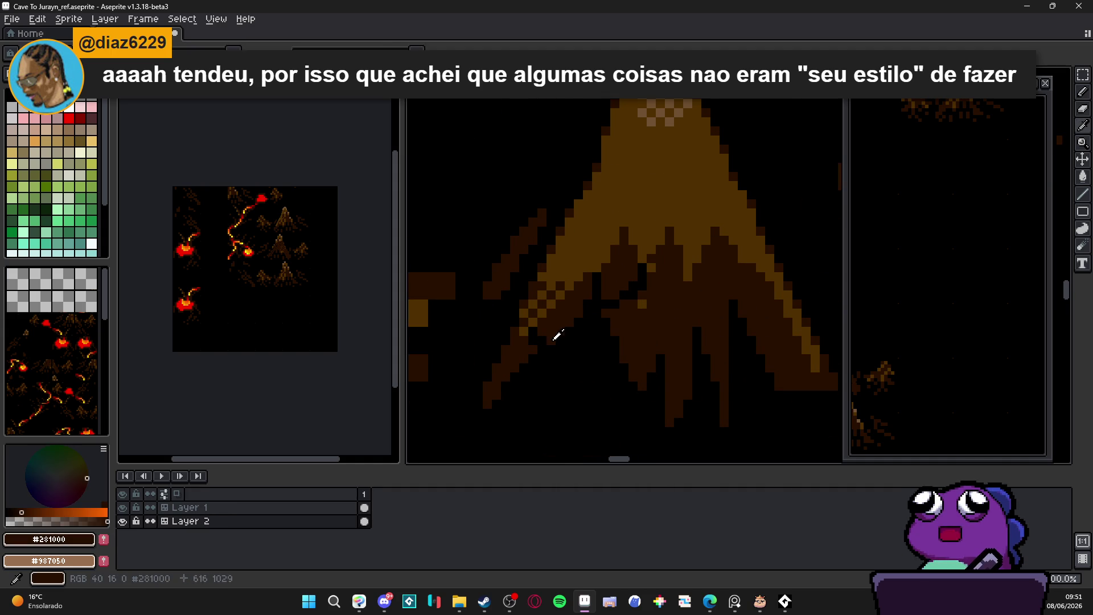
pyautogui.moveTo(592, 322)
pyautogui.mouseDown()
pyautogui.moveTo(592, 303)
pyautogui.moveTo(605, 351)
pyautogui.mouseUp()
pyautogui.click(572, 332)
# - Widen the black gaps between the roots with a few more black pixels
pyautogui.scroll(-3, 614, 348)
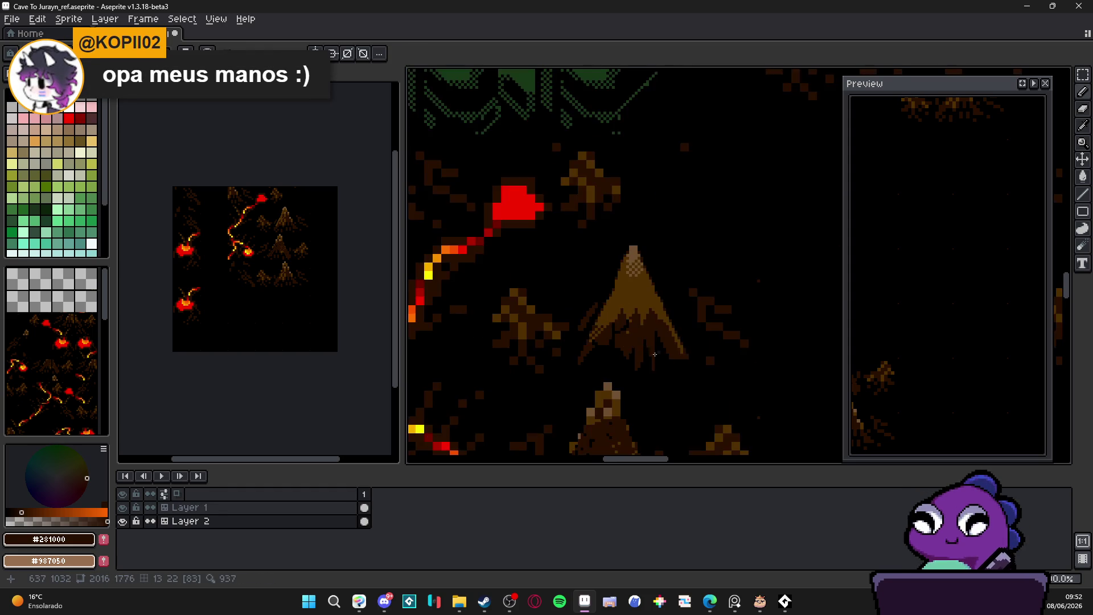
pyautogui.scroll(5, 626, 342)
pyautogui.keyDown('alt'); pyautogui.click(632, 342); pyautogui.keyUp('alt')
pyautogui.click(642, 337)
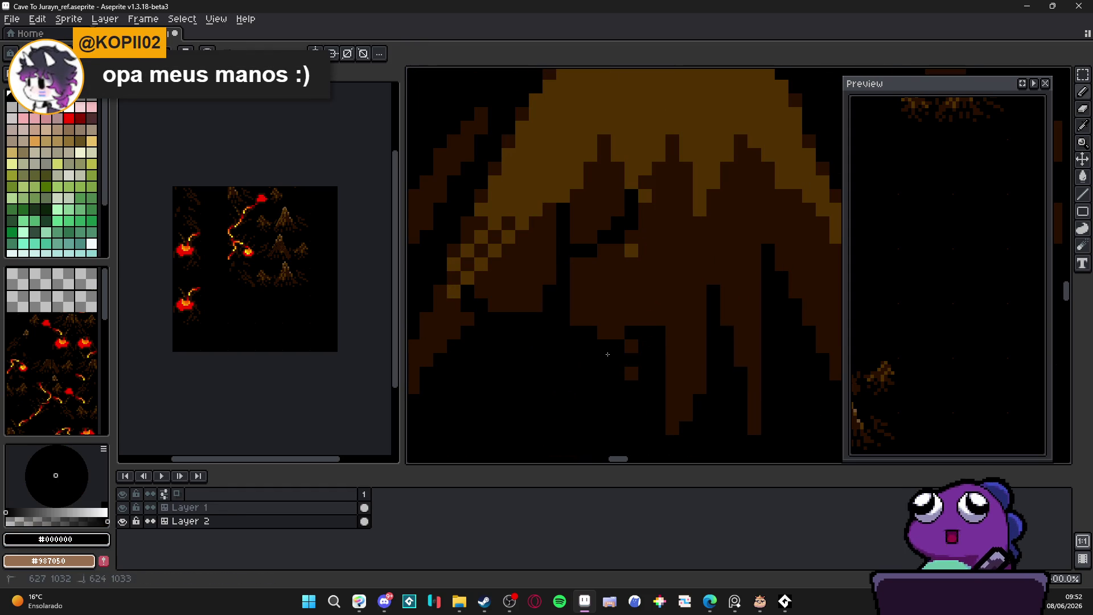
pyautogui.click(631, 374)
pyautogui.moveTo(603, 333); pyautogui.dragTo(618, 333)
pyautogui.click(645, 319)
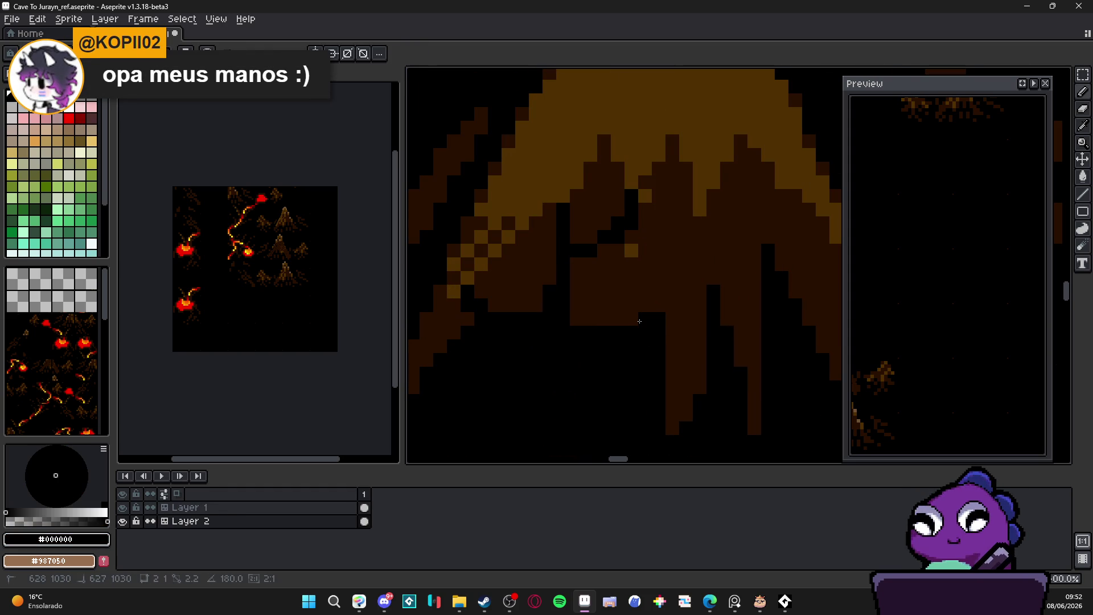
pyautogui.scroll(1, 608, 334)
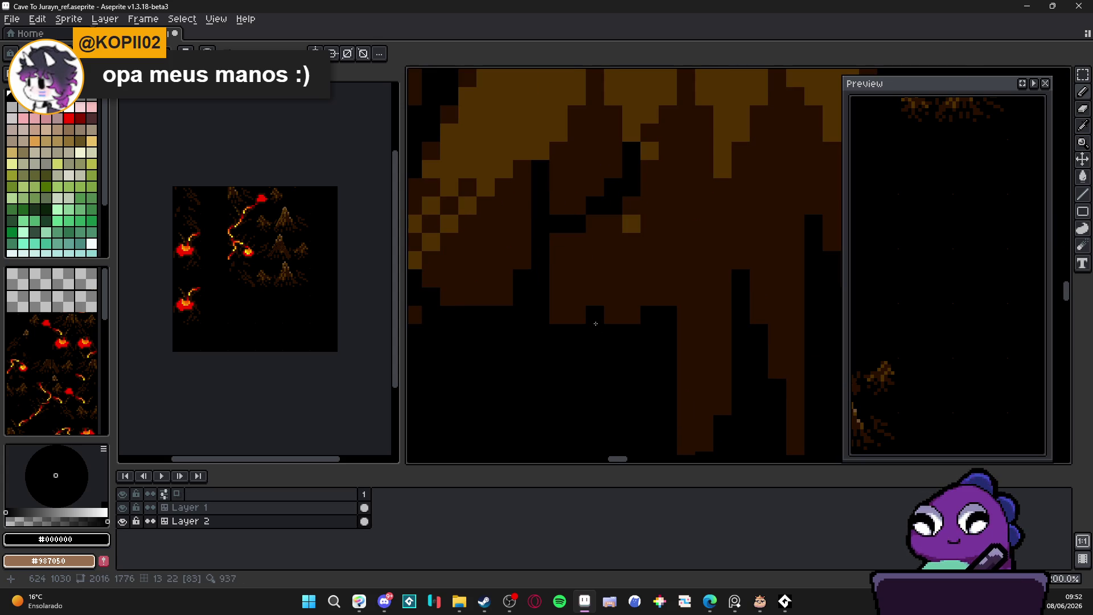
pyautogui.scroll(-3, 595, 323)
pyautogui.scroll(4, 561, 323)
# - Blacken several brown root pixels to open gaps between the stump's roots
pyautogui.moveTo(567, 363)
pyautogui.mouseDown()
pyautogui.moveTo(585, 363)
pyautogui.moveTo(585, 345)
pyautogui.mouseUp()
pyautogui.click(567, 381)
pyautogui.scroll(-2, 615, 331)
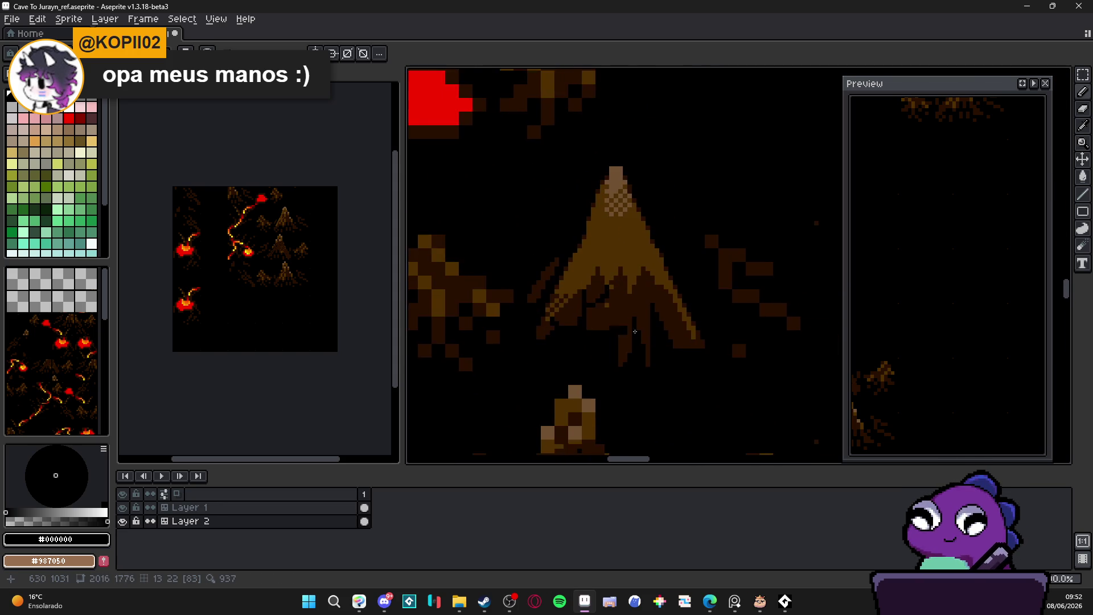
pyautogui.scroll(2, 616, 331)
pyautogui.scroll(2, 580, 315)
pyautogui.moveTo(579, 298); pyautogui.dragTo(566, 273)
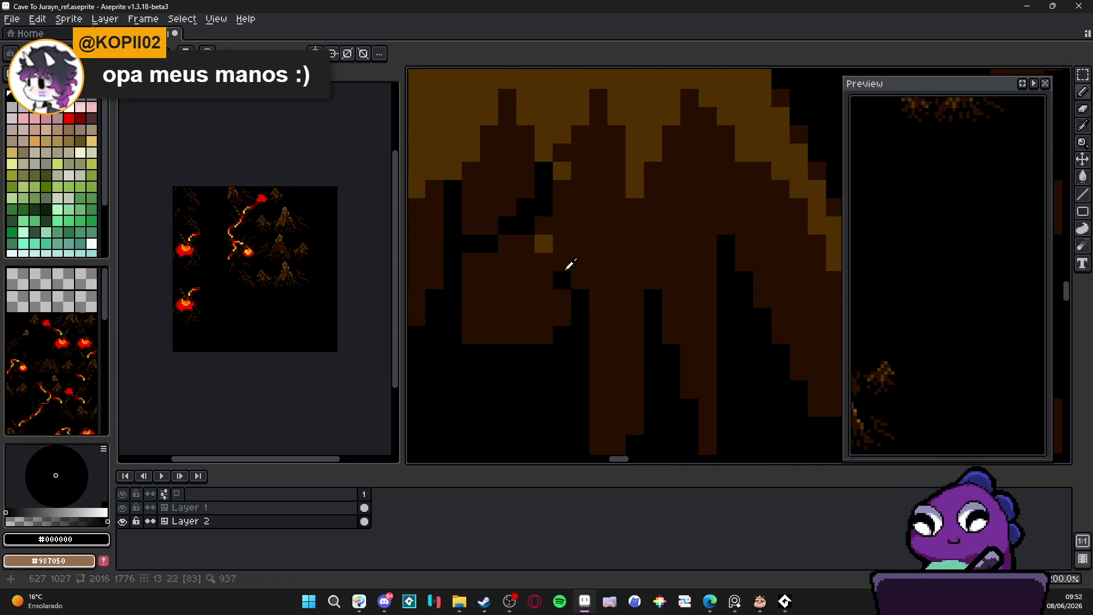
# - Repaint a few gold pixels on the stump with dark brown #281000
pyautogui.keyDown('alt'); pyautogui.click(563, 266); pyautogui.keyUp('alt')
pyautogui.click(543, 244)
pyautogui.click(562, 170)
pyautogui.scroll(-2, 613, 235)
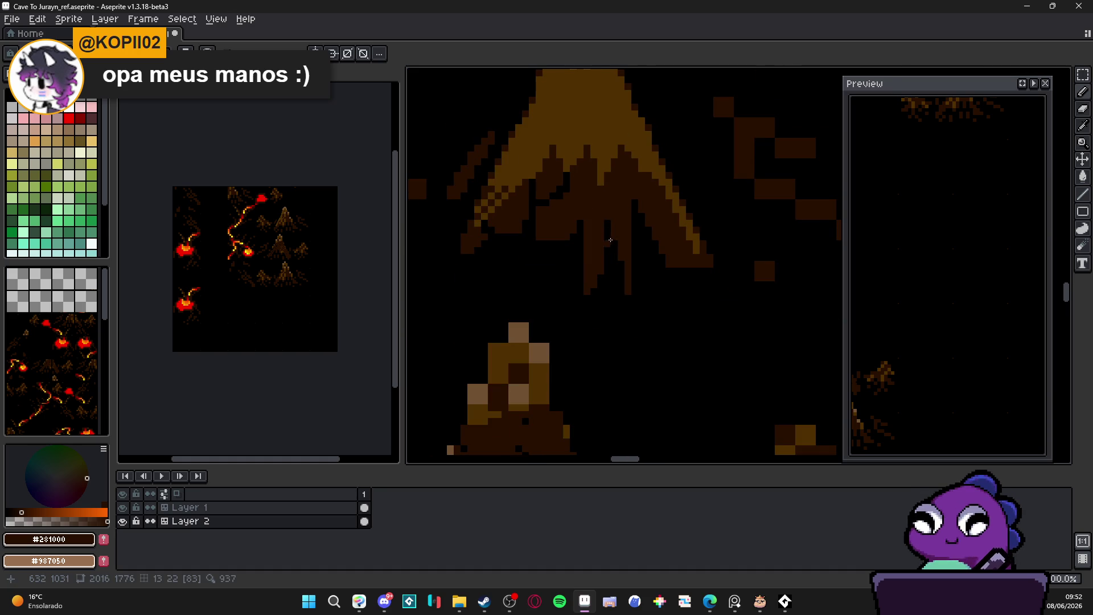
pyautogui.scroll(2, 610, 241)
pyautogui.moveTo(579, 168); pyautogui.dragTo(566, 181)
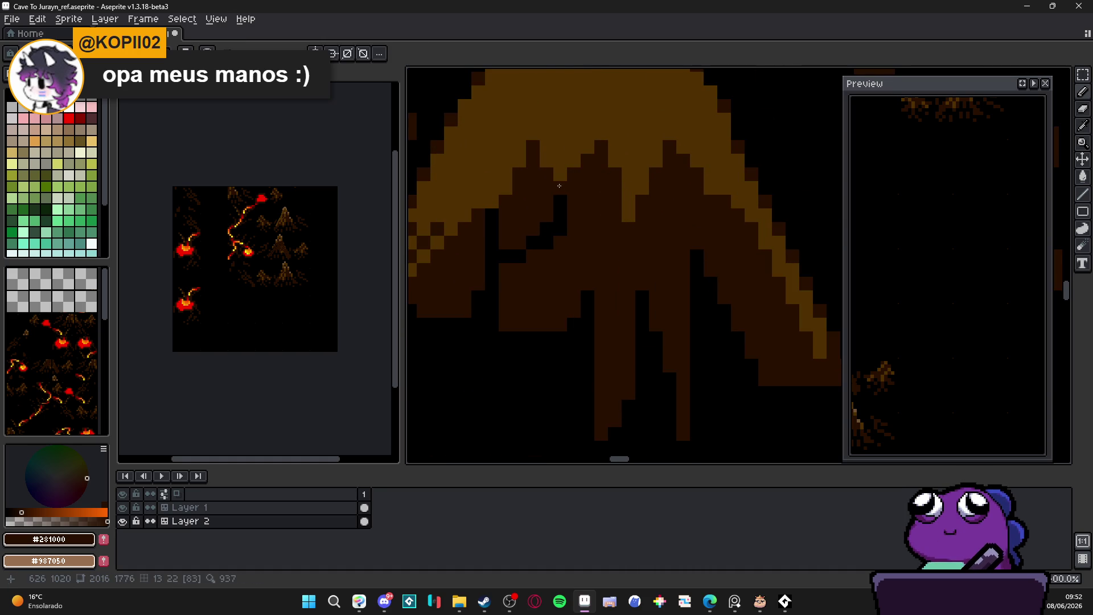
pyautogui.scroll(-2, 589, 234)
pyautogui.scroll(2, 605, 219)
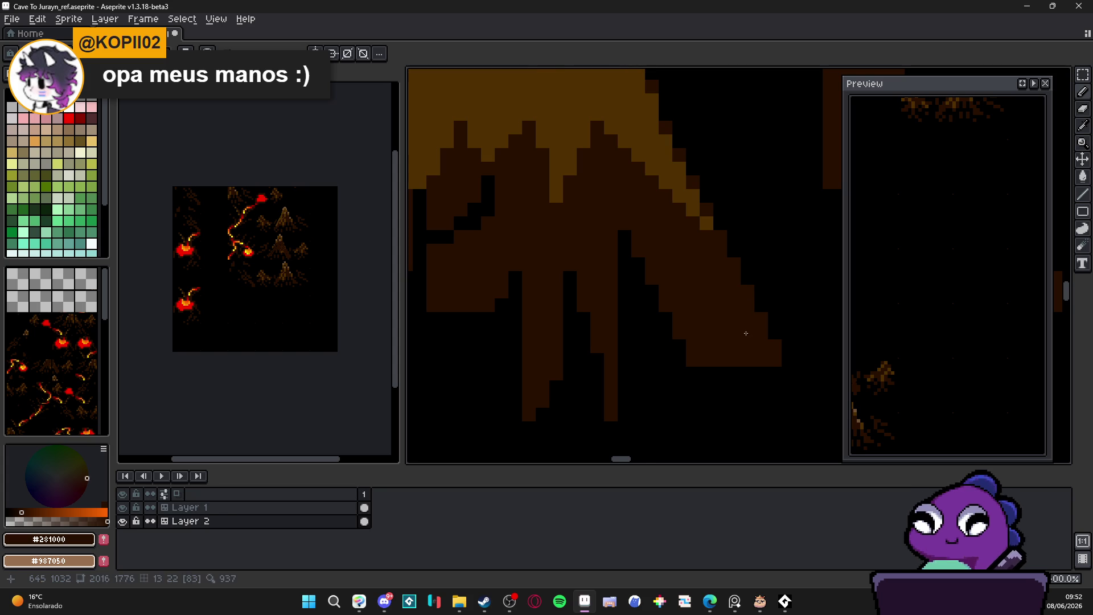
pyautogui.scroll(-2, 747, 336)
# - Draw black gap lines between the roots, splitting the lower-right root into two strands
pyautogui.keyDown('alt'); pyautogui.click(695, 305); pyautogui.keyUp('alt')
pyautogui.scroll(2, 695, 305)
pyautogui.keyDown('shift'); pyautogui.click(750, 307); pyautogui.keyUp('shift')
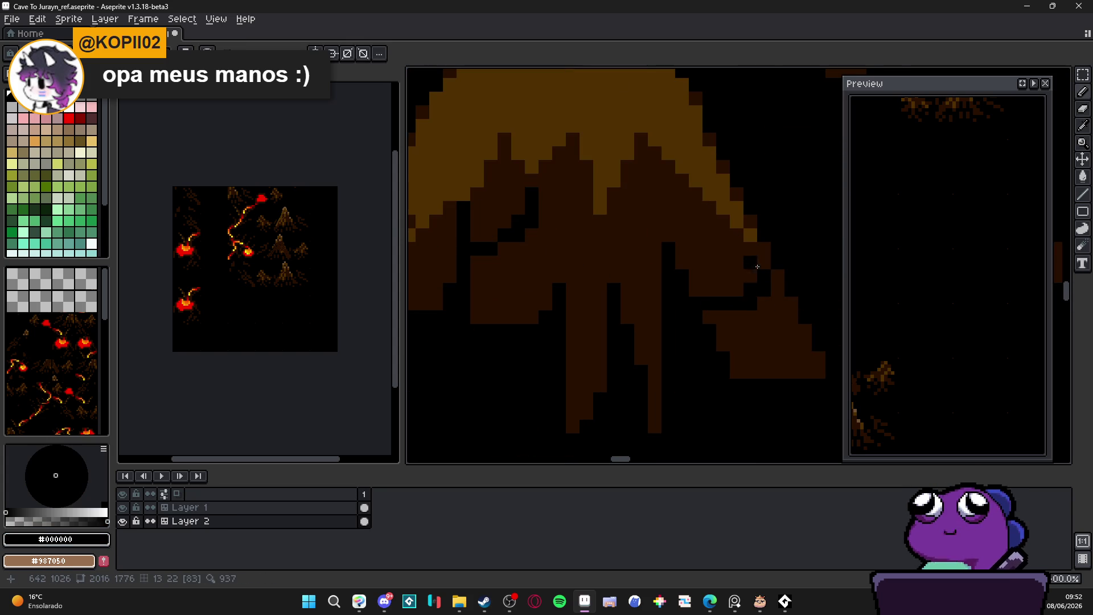
pyautogui.scroll(-2, 754, 278)
pyautogui.scroll(3, 705, 353)
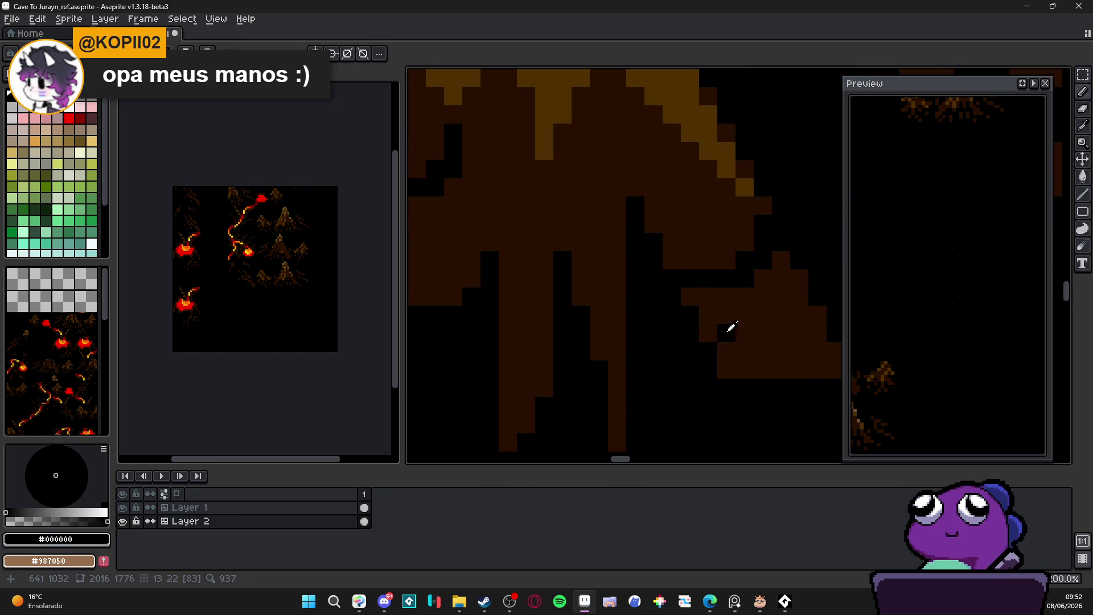
pyautogui.moveTo(723, 352)
pyautogui.mouseDown()
pyautogui.moveTo(785, 351)
pyautogui.moveTo(816, 315)
pyautogui.mouseUp()
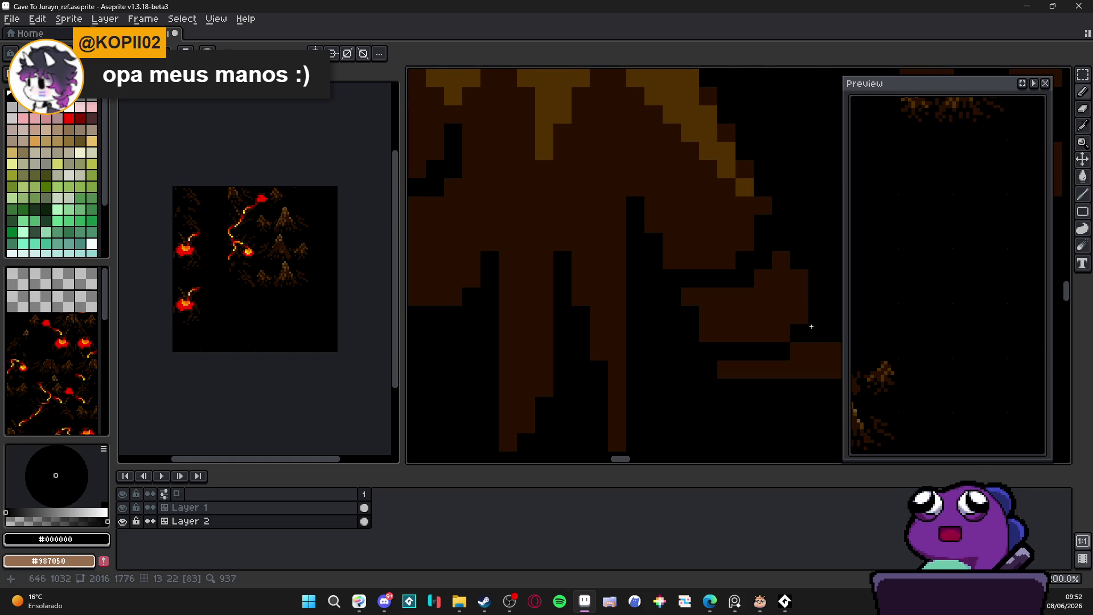
pyautogui.moveTo(768, 360); pyautogui.dragTo(566, 375)
pyautogui.scroll(-2, 598, 356)
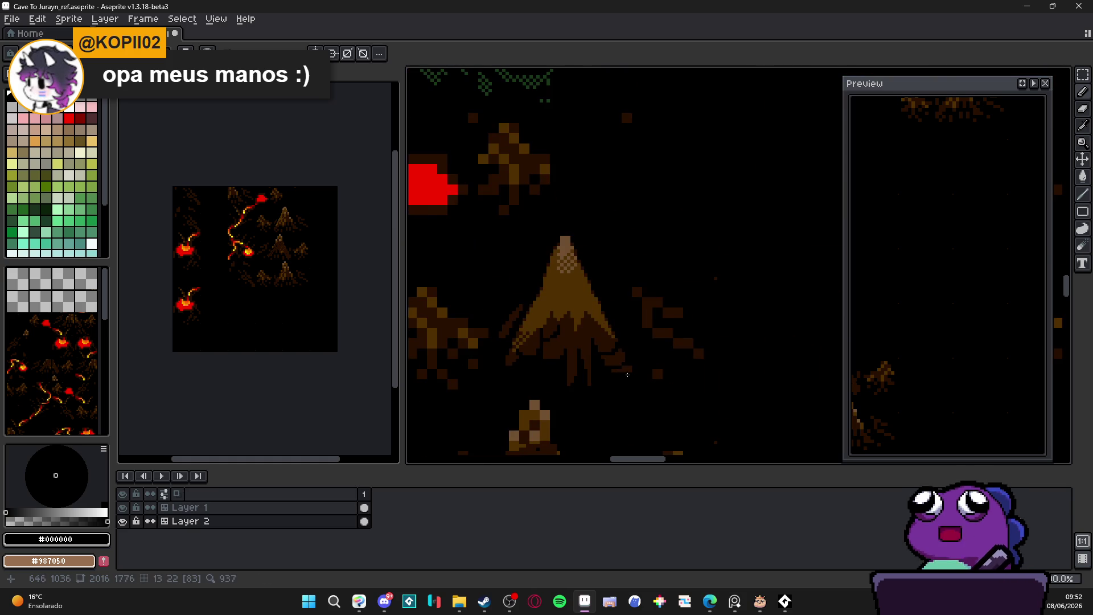
pyautogui.scroll(2, 590, 360)
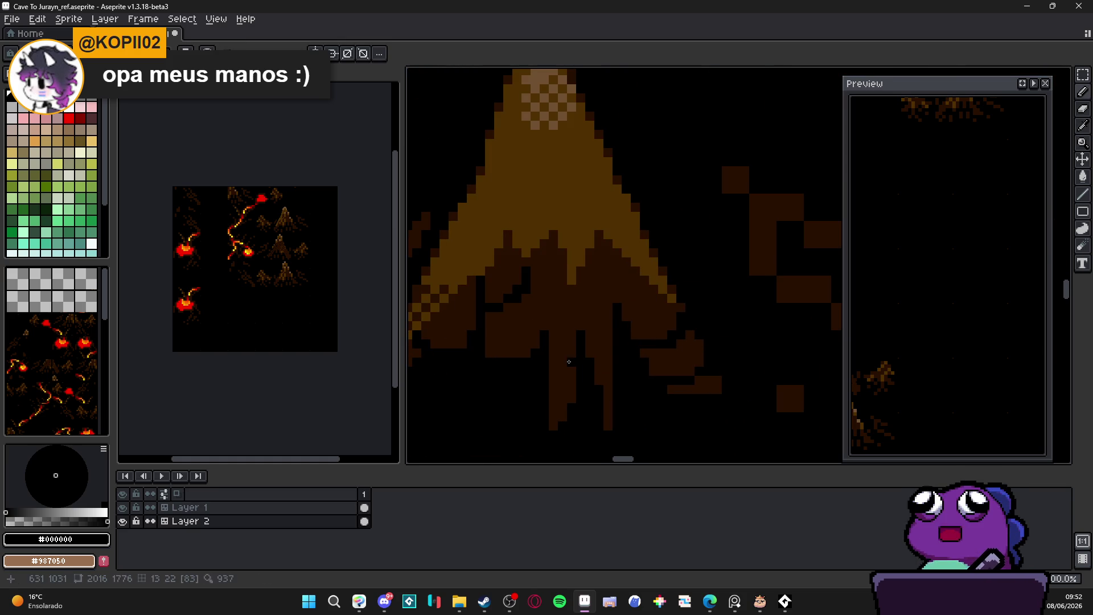
pyautogui.scroll(-3, 556, 377)
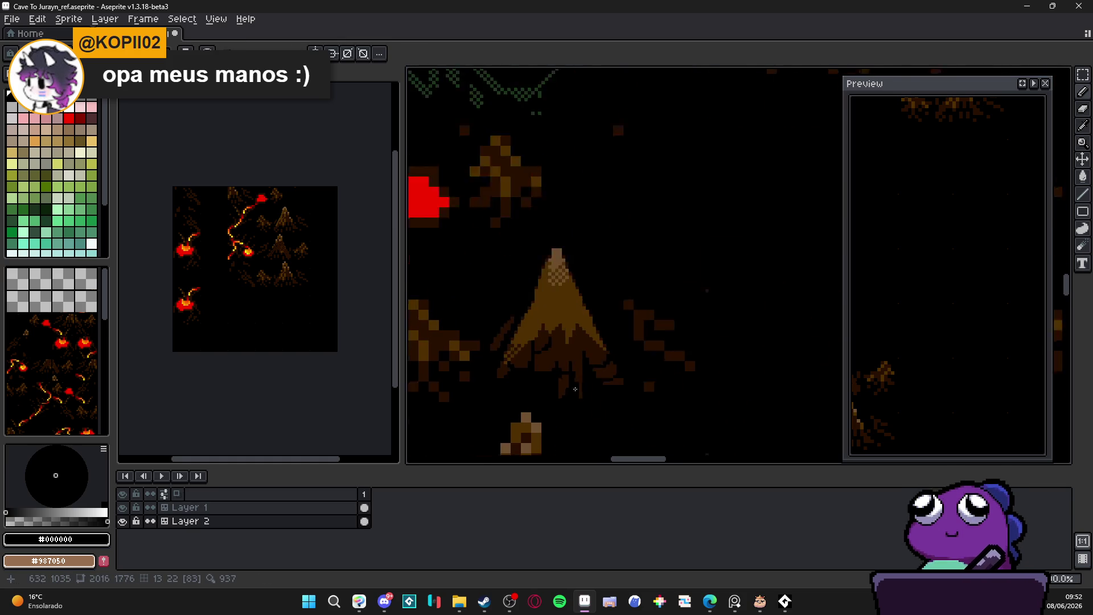
pyautogui.scroll(1, 557, 384)
pyautogui.scroll(-2, 558, 388)
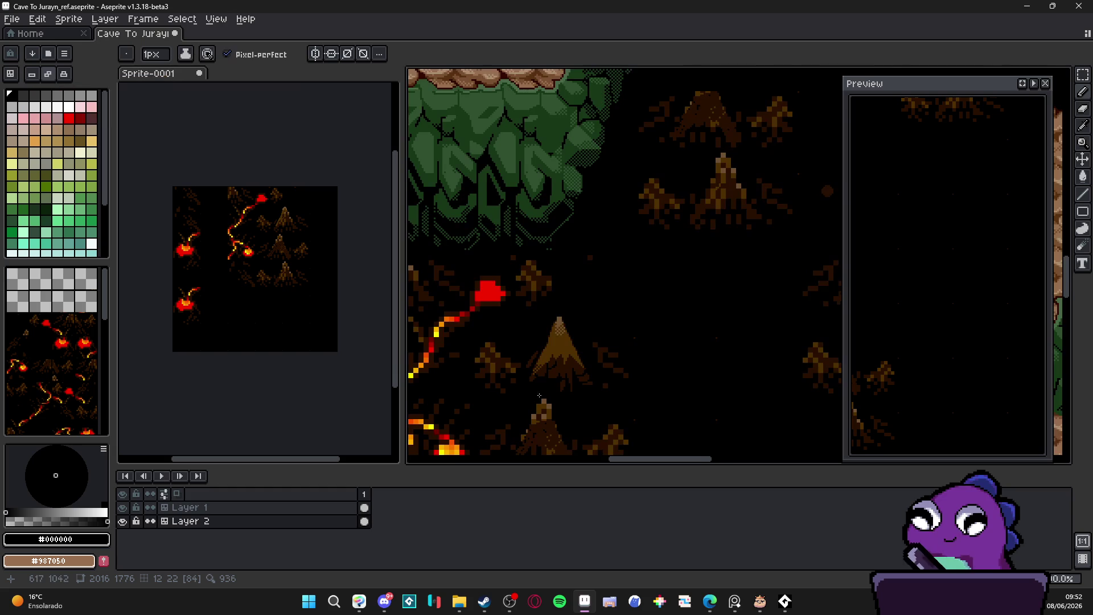
# - Eyedrop dark brown #281000 and black, then paint two diagonal black pixels between the roots
pyautogui.scroll(1, 594, 348)
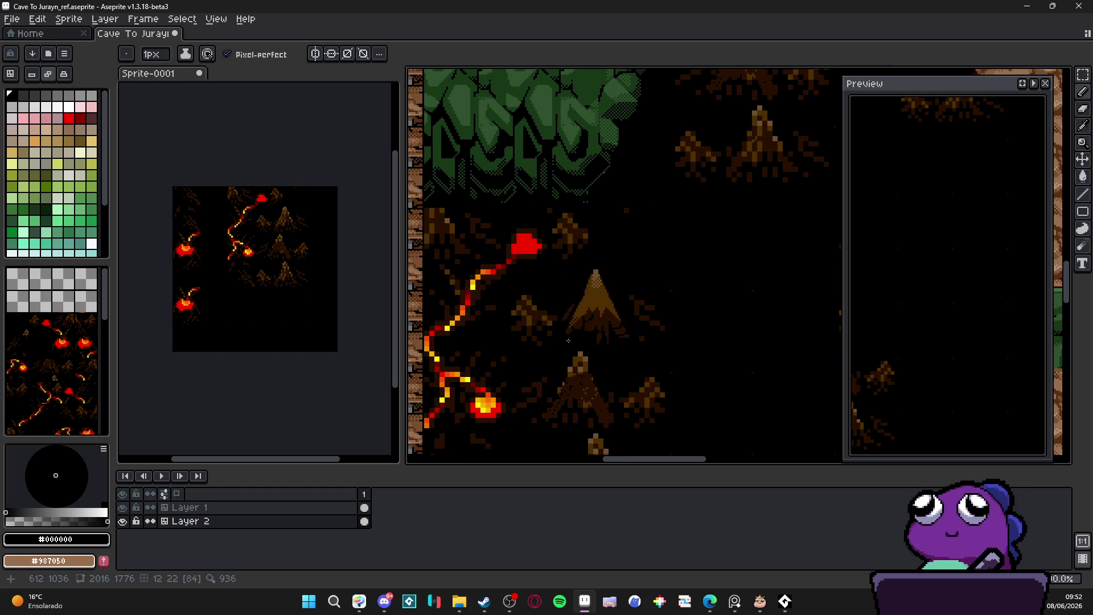
pyautogui.scroll(3, 581, 332)
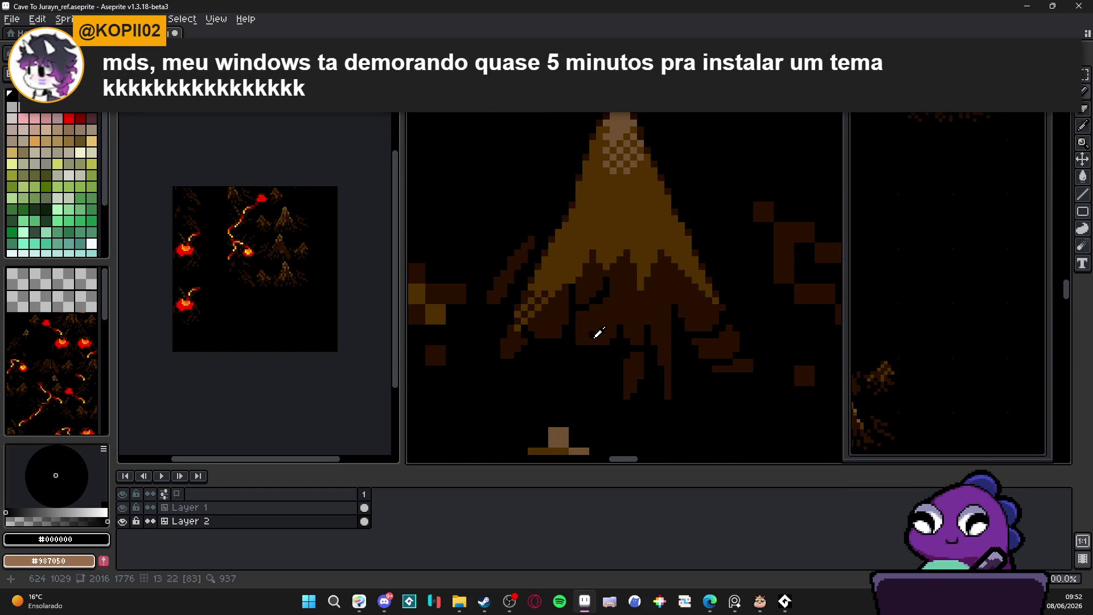
pyautogui.keyDown('alt'); pyautogui.click(586, 354); pyautogui.keyUp('alt')
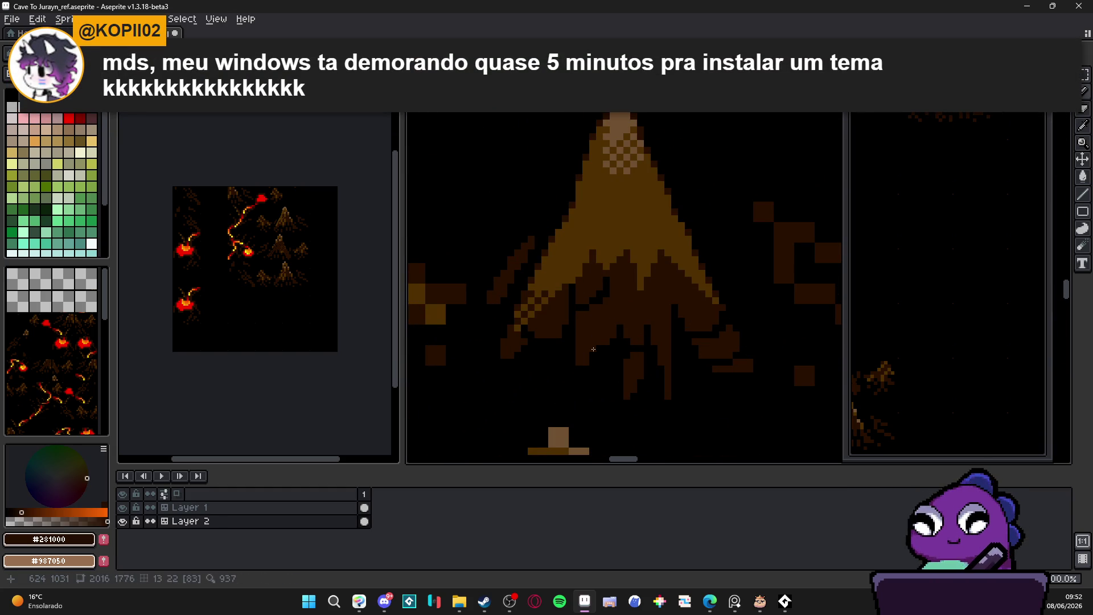
pyautogui.keyDown('alt'); pyautogui.click(585, 372); pyautogui.keyUp('alt')
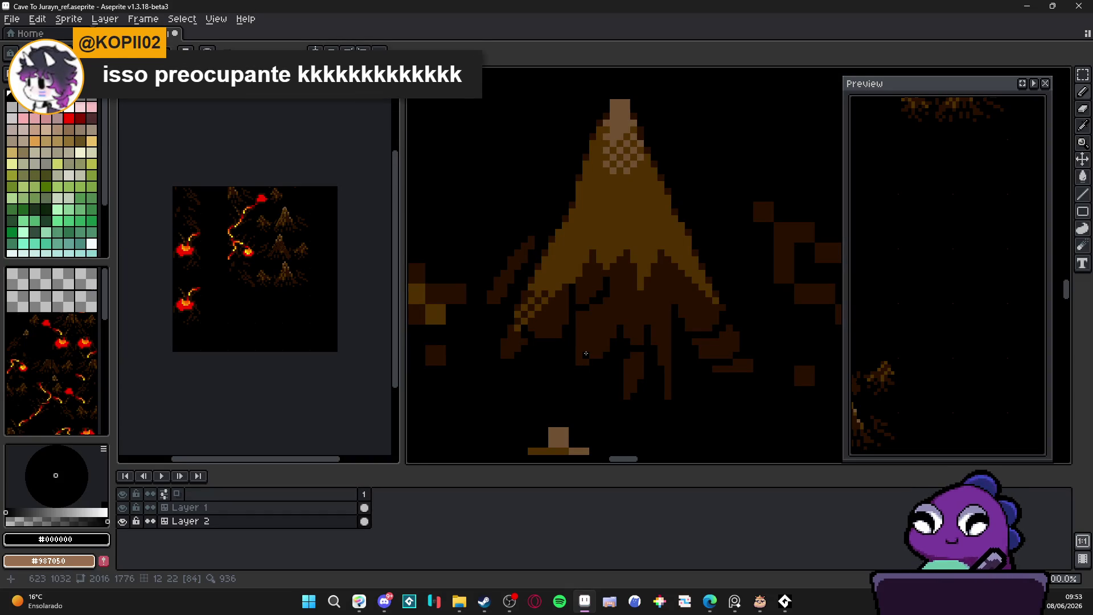
pyautogui.scroll(1, 610, 343)
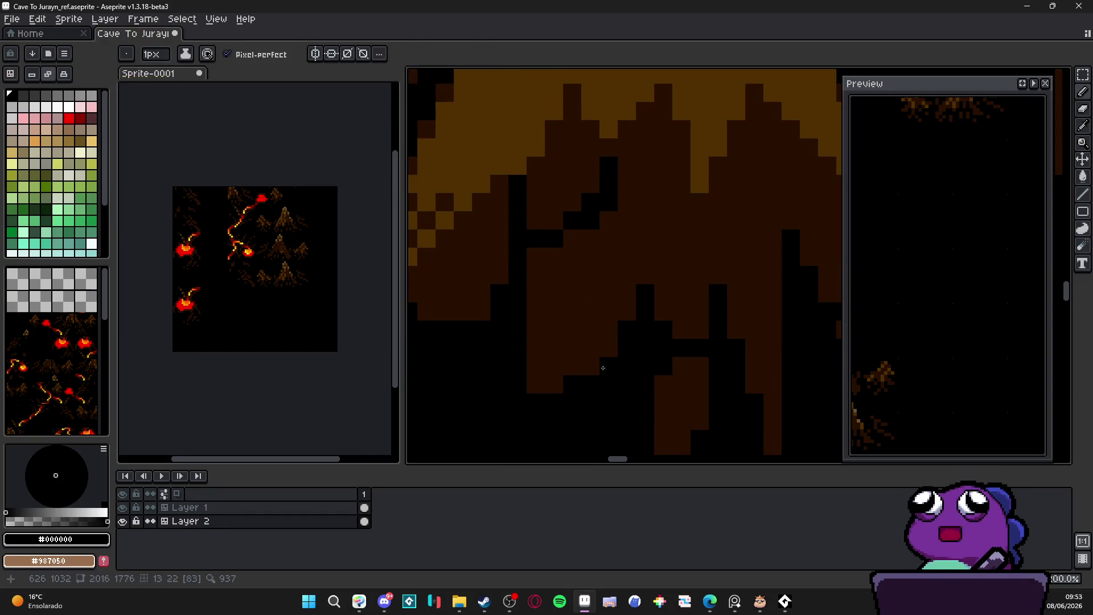
pyautogui.moveTo(590, 366); pyautogui.dragTo(607, 348)
pyautogui.scroll(-3, 600, 349)
pyautogui.scroll(2, 580, 288)
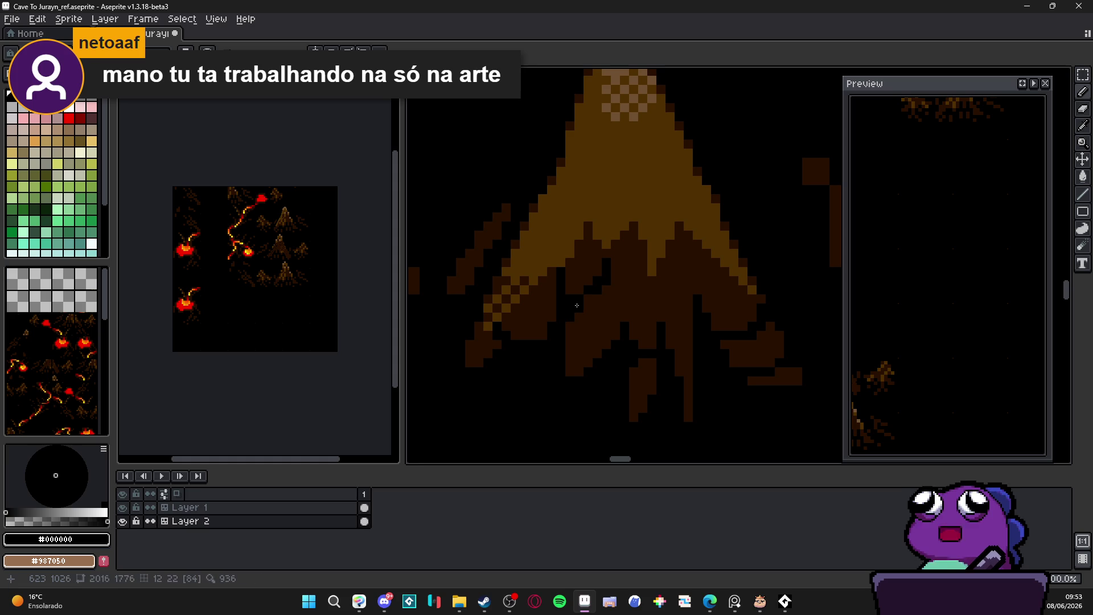
pyautogui.scroll(-2, 568, 327)
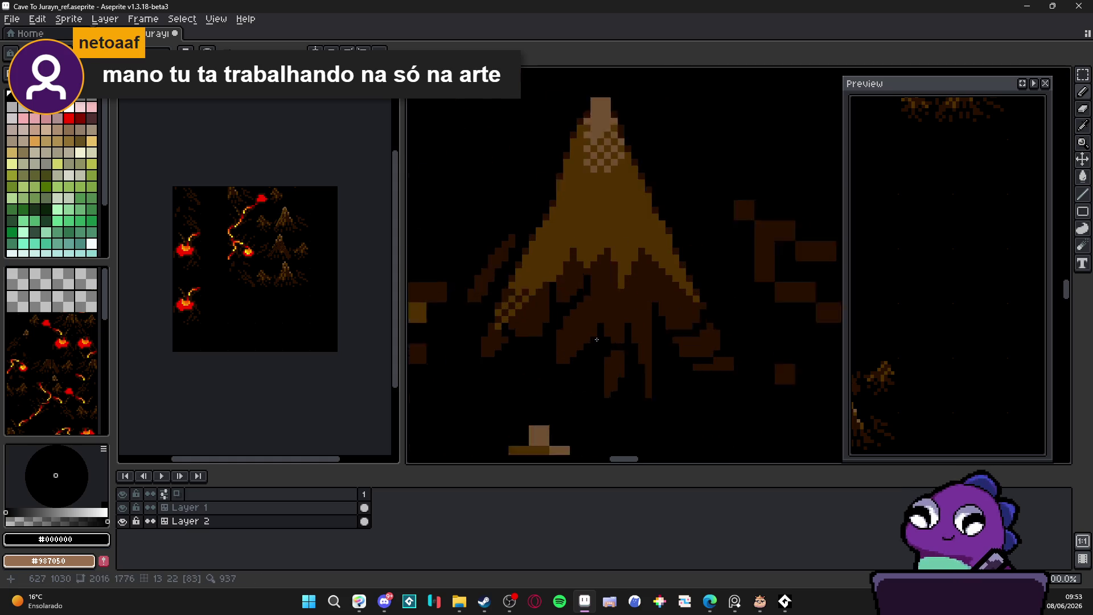
pyautogui.scroll(2, 598, 289)
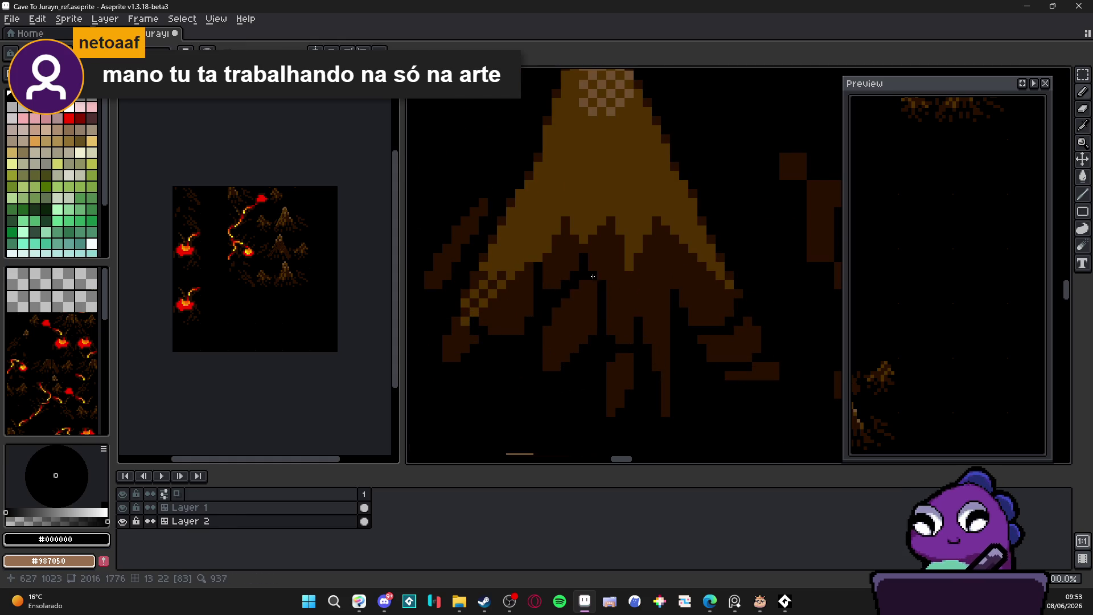
# - Switch between dark brown #281000 and black and move to another part of the stump
pyautogui.keyDown('alt'); pyautogui.click(598, 271); pyautogui.keyUp('alt')
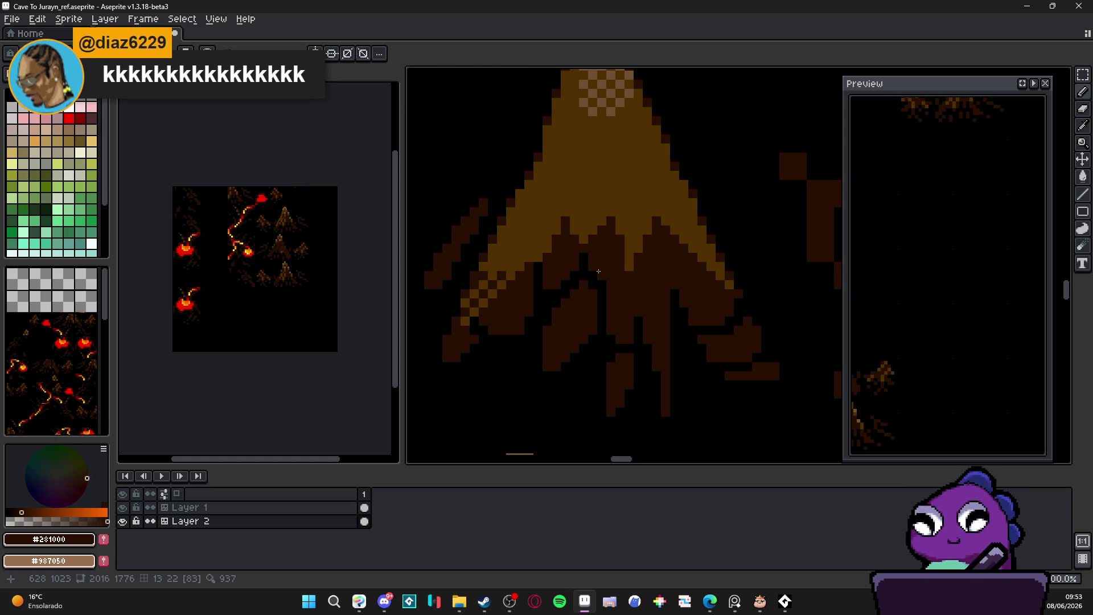
pyautogui.scroll(-3, 599, 271)
pyautogui.scroll(5, 649, 339)
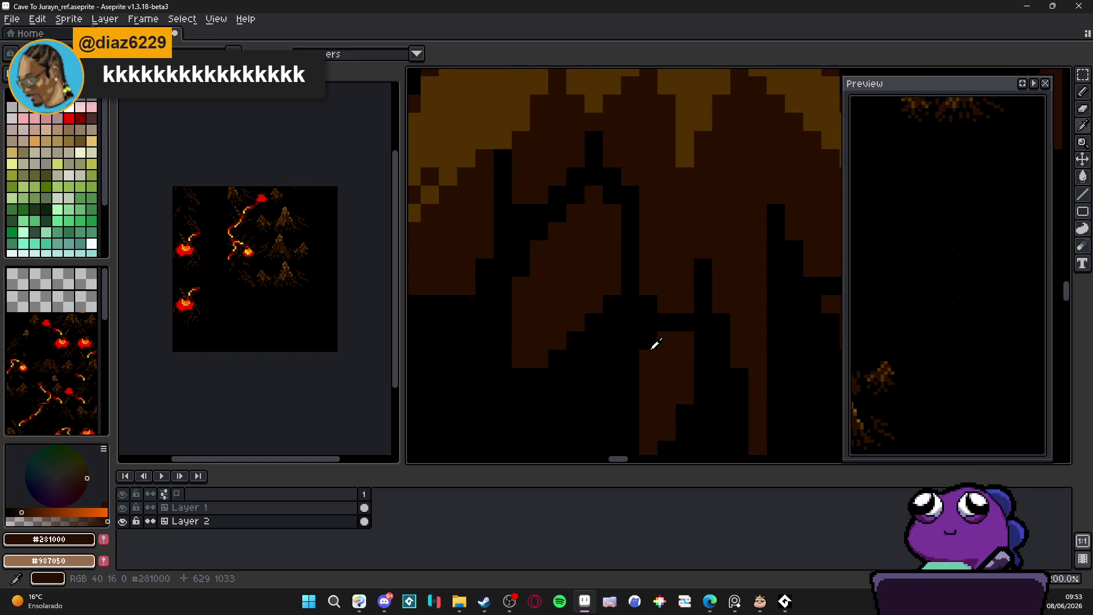
pyautogui.keyDown('alt'); pyautogui.click(649, 339); pyautogui.keyUp('alt')
pyautogui.keyDown('alt'); pyautogui.click(646, 347); pyautogui.keyUp('alt')
pyautogui.moveTo(647, 347)
pyautogui.mouseDown()
pyautogui.moveTo(598, 286)
pyautogui.moveTo(595, 327)
pyautogui.mouseUp()
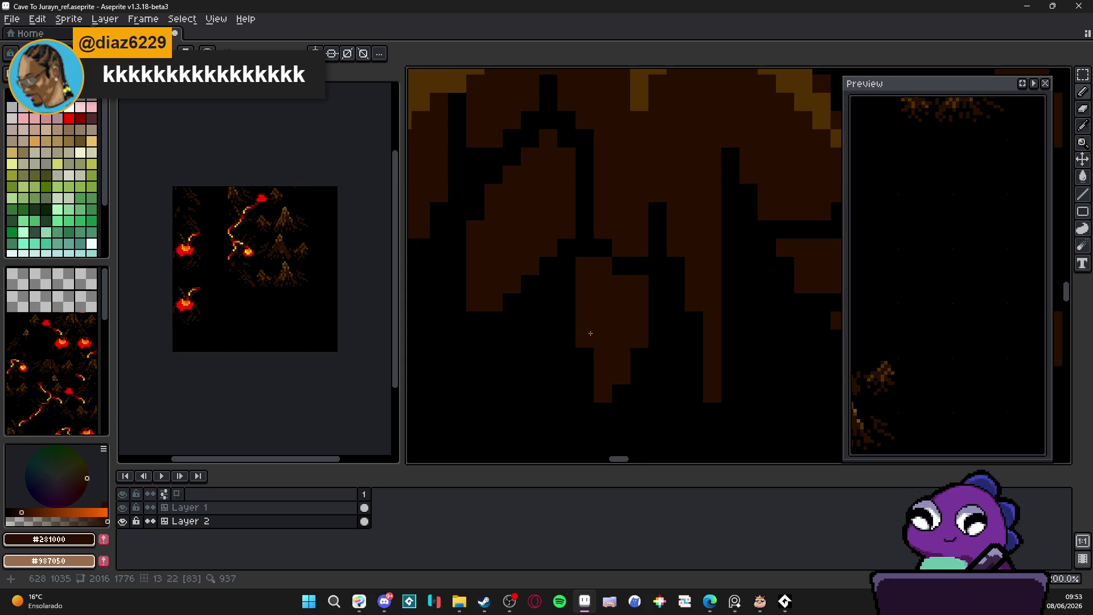
pyautogui.scroll(-3, 592, 324)
pyautogui.scroll(1, 595, 326)
pyautogui.scroll(1, 595, 327)
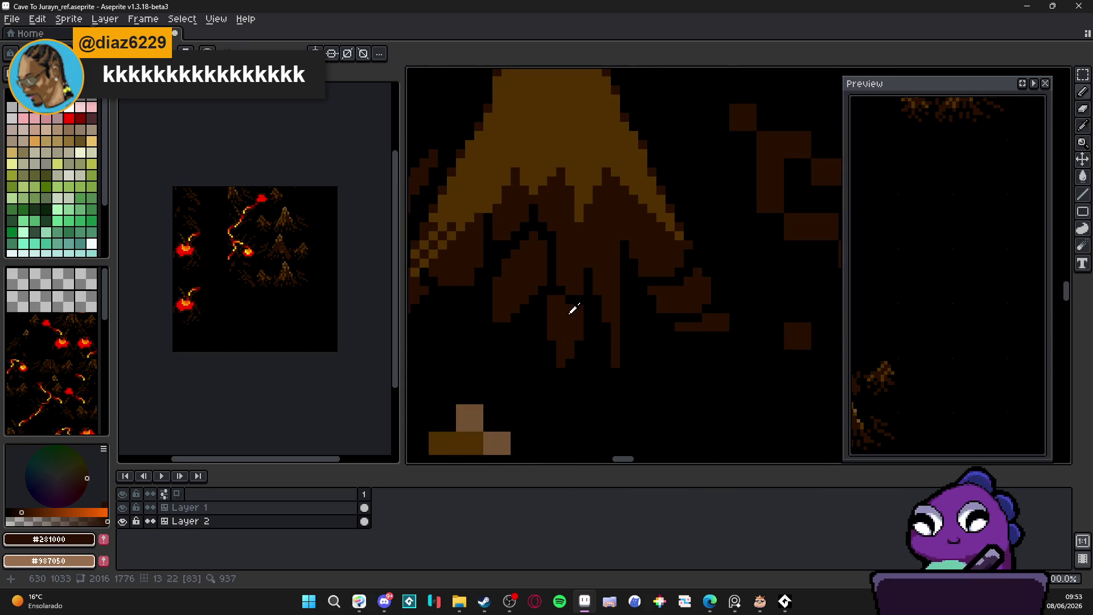
pyautogui.scroll(-1, 922, 324)
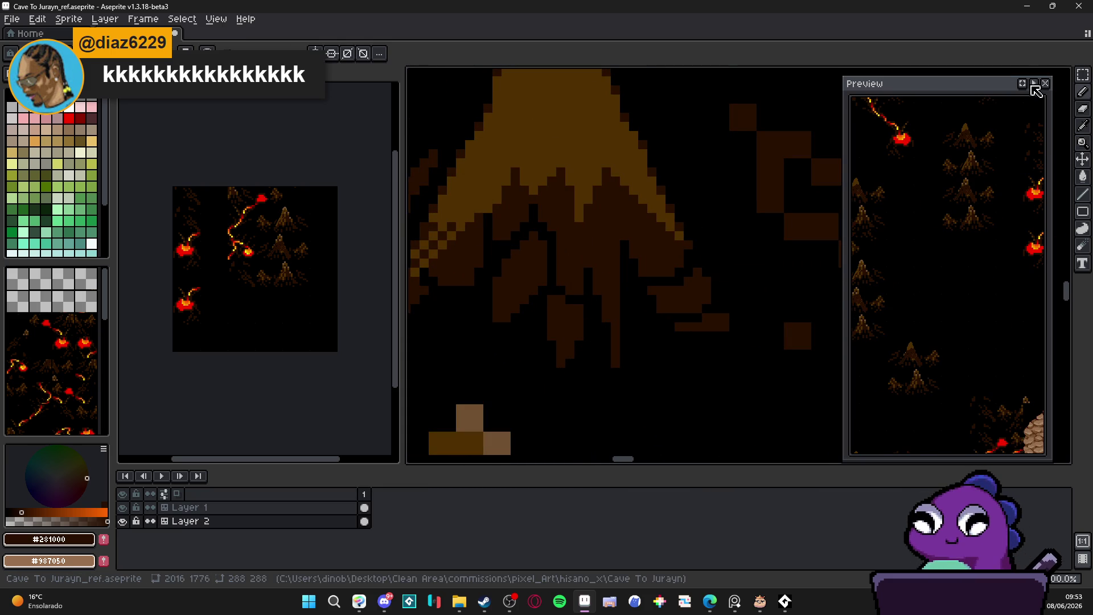
# - Recentre the Preview panel on the cave map with the ladder and trees
pyautogui.click(1022, 85)
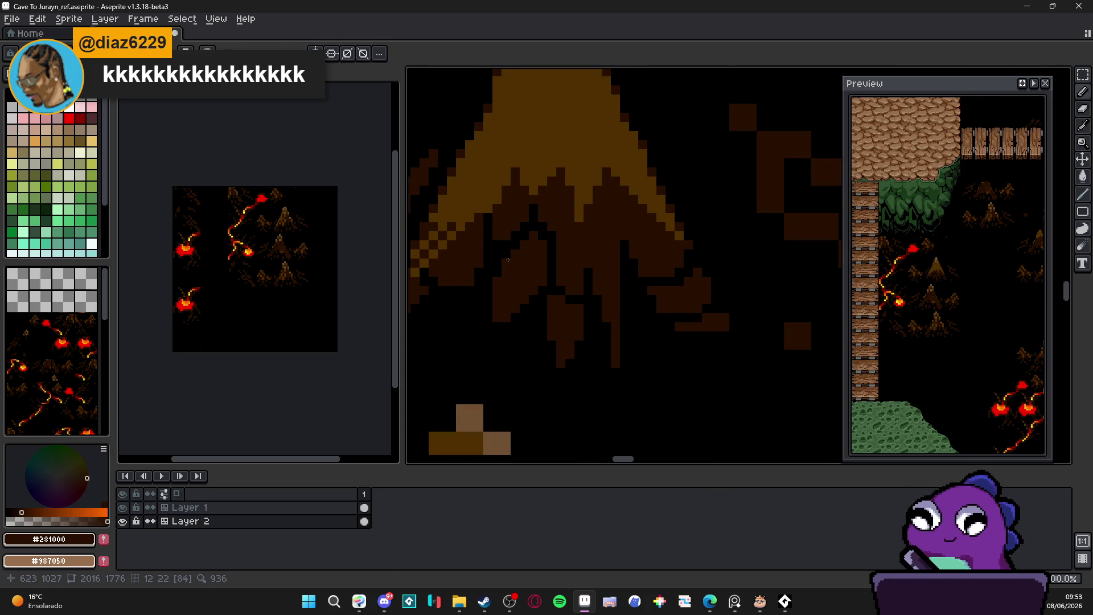
pyautogui.scroll(-2, 508, 261)
pyautogui.scroll(2, 541, 276)
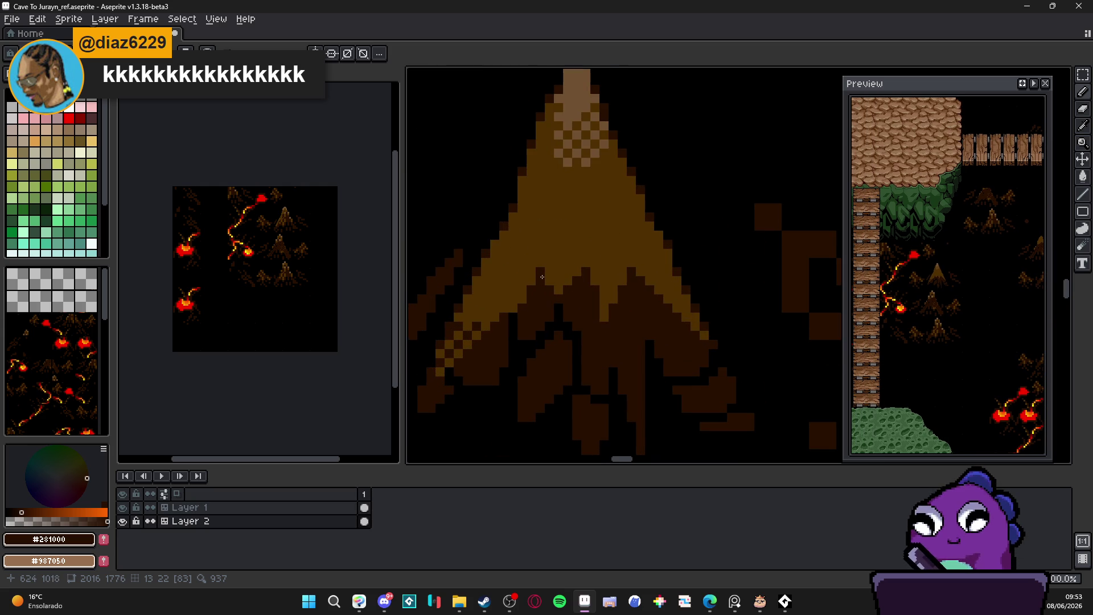
pyautogui.scroll(-2, 542, 277)
pyautogui.scroll(3, 538, 270)
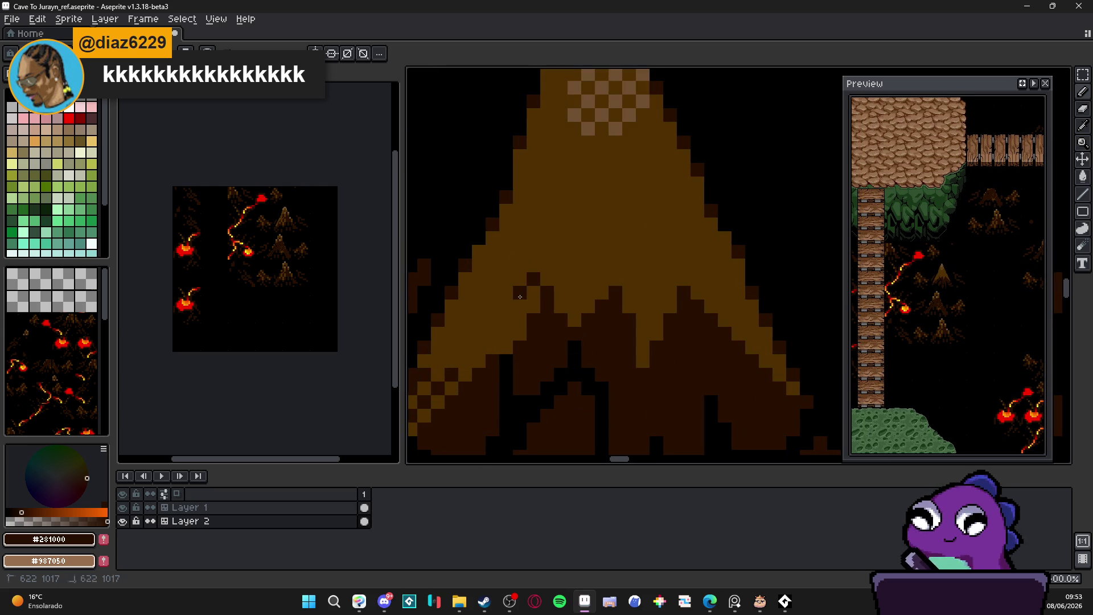
# - Undo two pencil strokes and dither dark pixels along the stump's lower-left edge
pyautogui.hotkey('ctrl', 'z')
pyautogui.hotkey('ctrl', 'z')
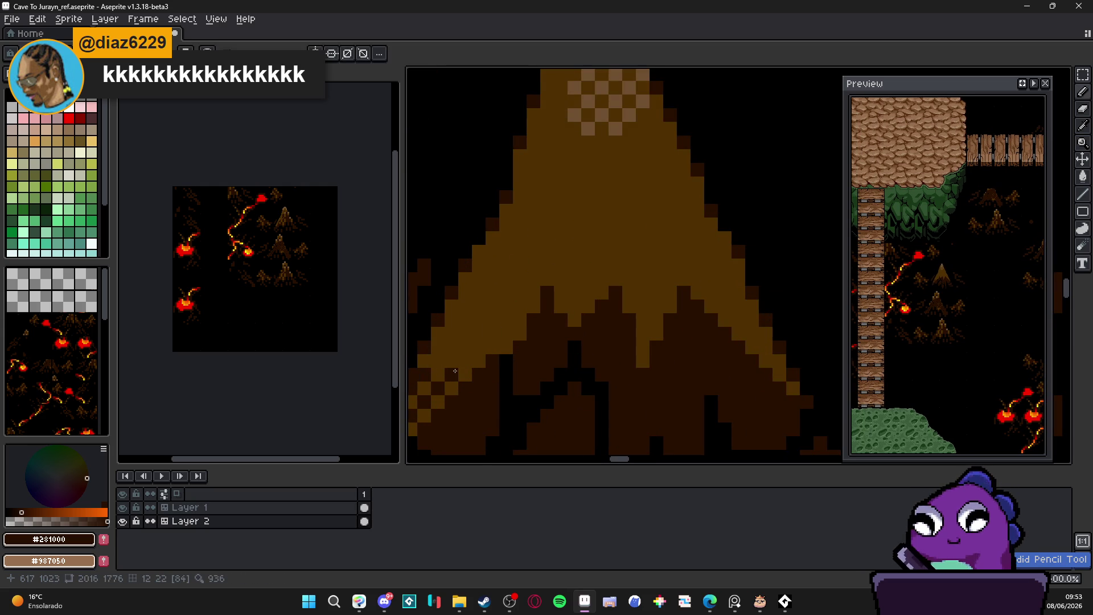
pyautogui.moveTo(506, 320); pyautogui.dragTo(492, 305)
pyautogui.hotkey('ctrl', 'z')
pyautogui.click(465, 361)
pyautogui.click(479, 346)
pyautogui.click(479, 319)
pyautogui.click(438, 333)
pyautogui.click(465, 306)
# - Extend the dark checkerboard dither up the stump's left side
pyautogui.click(506, 333)
pyautogui.click(519, 306)
pyautogui.click(479, 292)
pyautogui.click(493, 278)
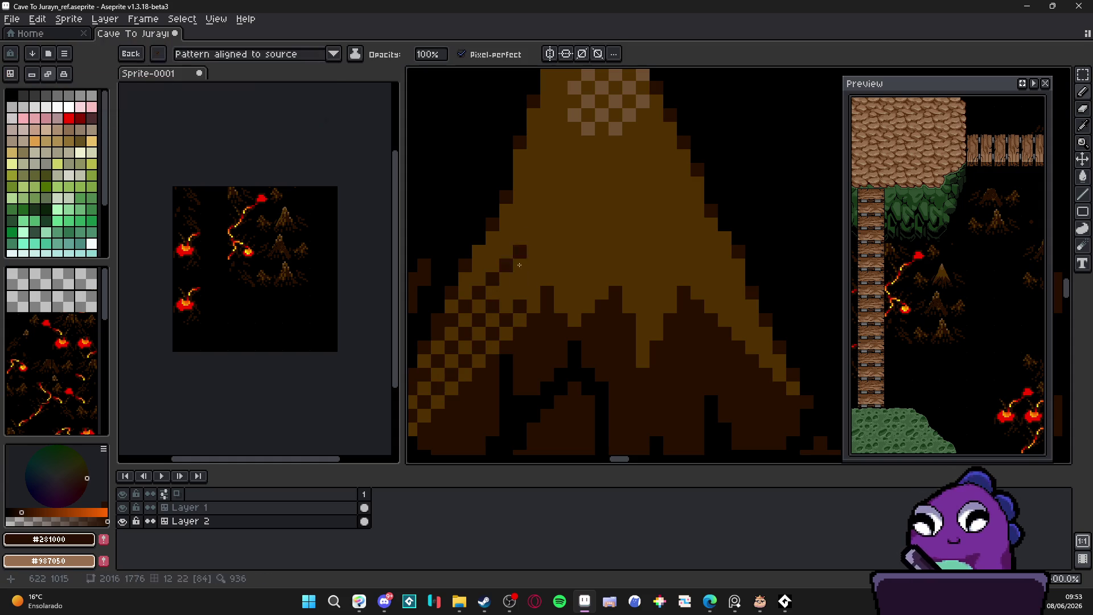
pyautogui.click(533, 210)
pyautogui.click(520, 223)
pyautogui.click(547, 223)
pyautogui.click(534, 238)
# - Fill in dark checkerboard dither below the diamond on the stump
pyautogui.click(506, 237)
pyautogui.click(547, 279)
pyautogui.click(547, 251)
pyautogui.click(519, 251)
pyautogui.click(534, 264)
pyautogui.moveTo(534, 258); pyautogui.dragTo(537, 269)
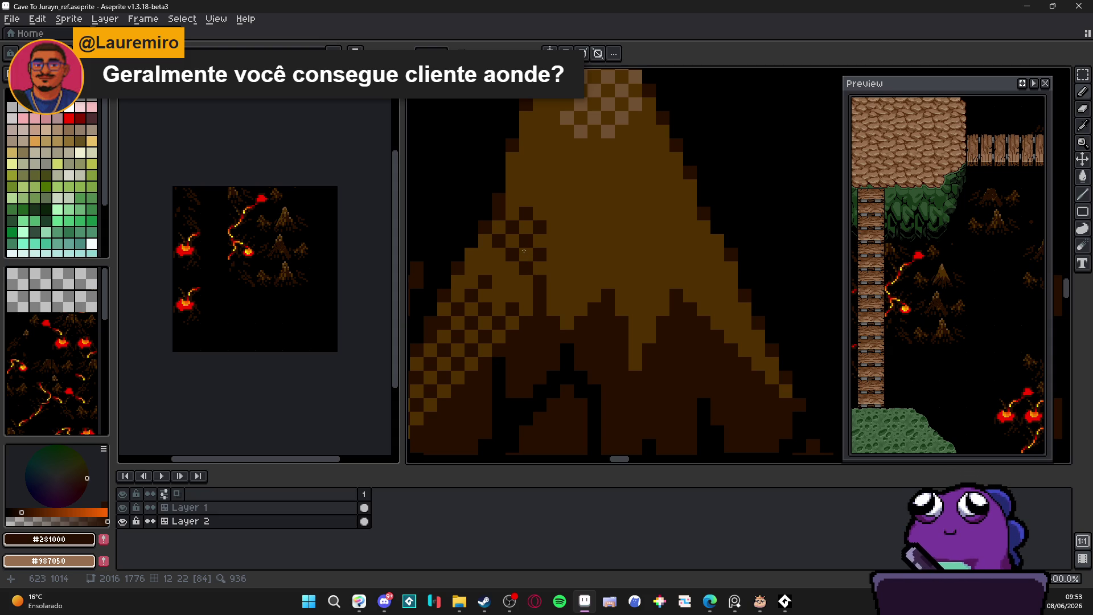
# - Add more dark dither pixels to the stump's centre and left slope
pyautogui.click(567, 308)
pyautogui.click(580, 296)
pyautogui.click(553, 268)
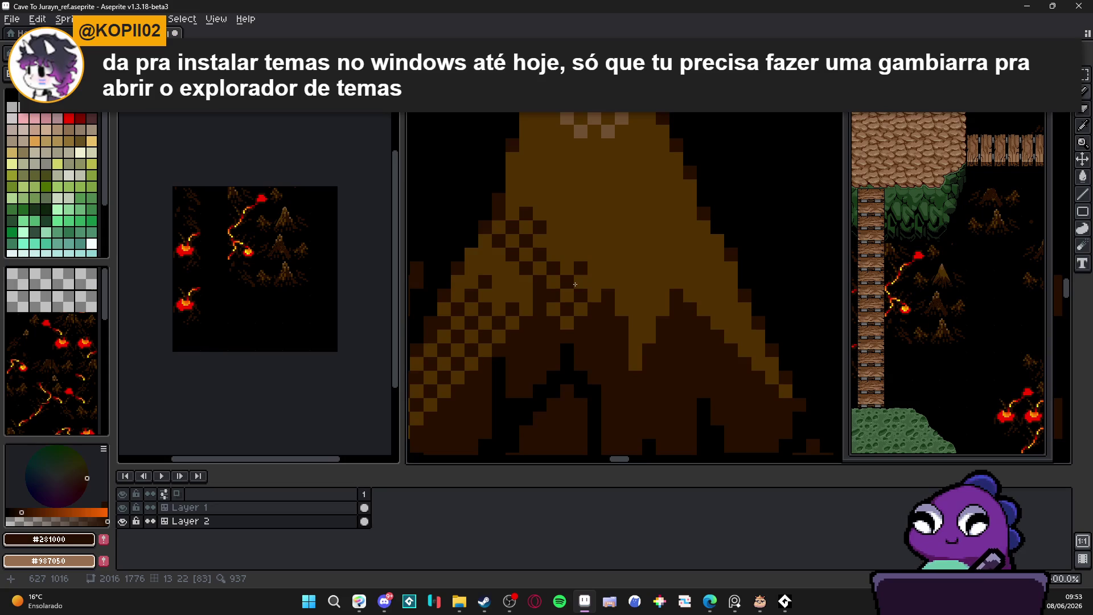
pyautogui.hscroll(1, 562, 278)
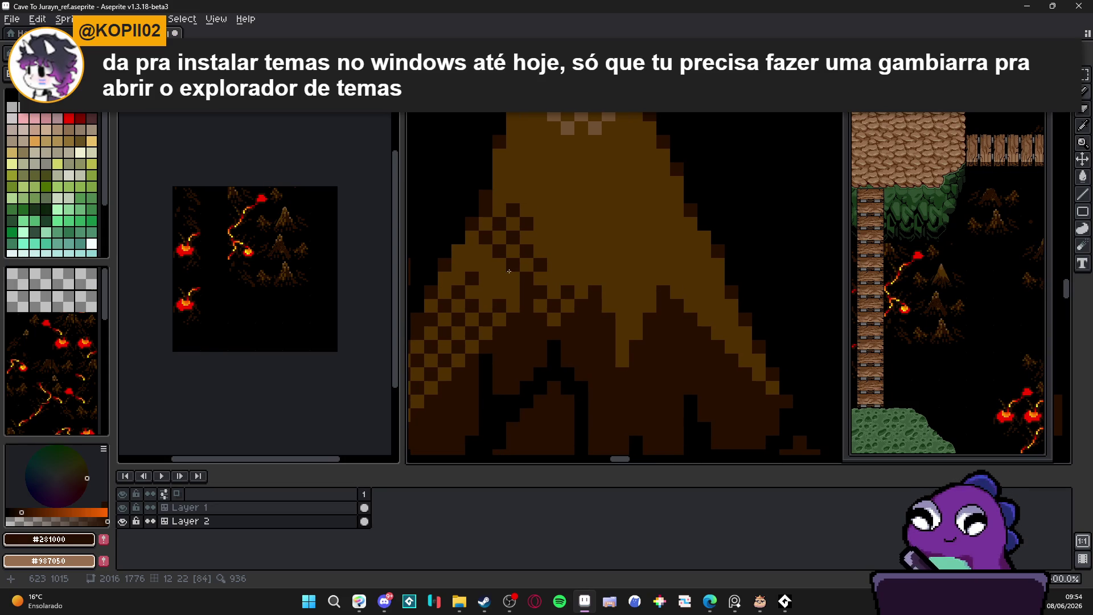
pyautogui.moveTo(438, 264); pyautogui.dragTo(455, 279)
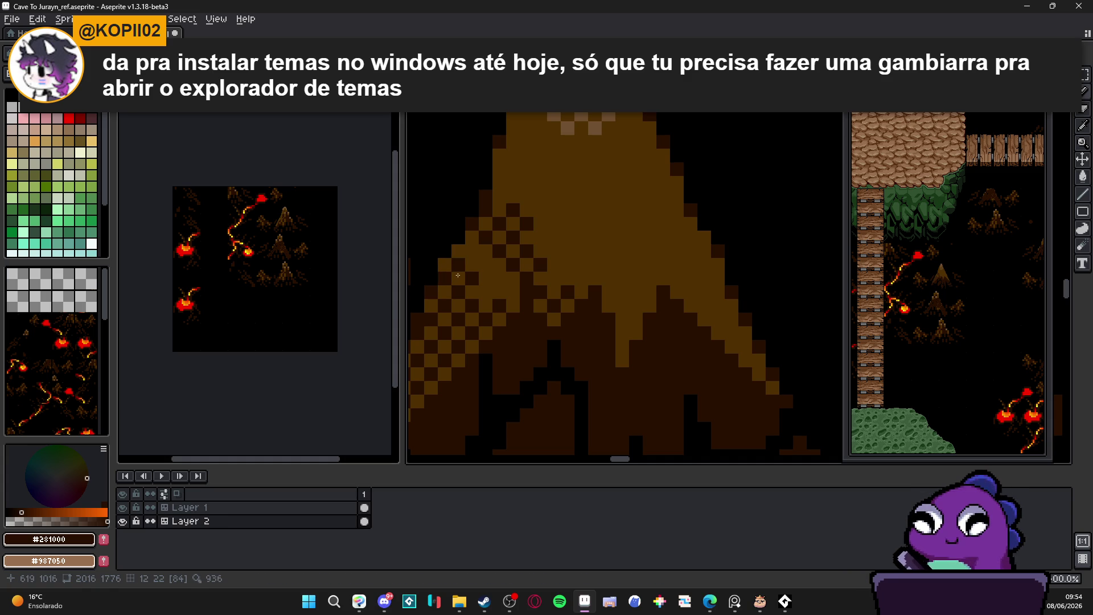
pyautogui.moveTo(463, 273); pyautogui.dragTo(465, 269)
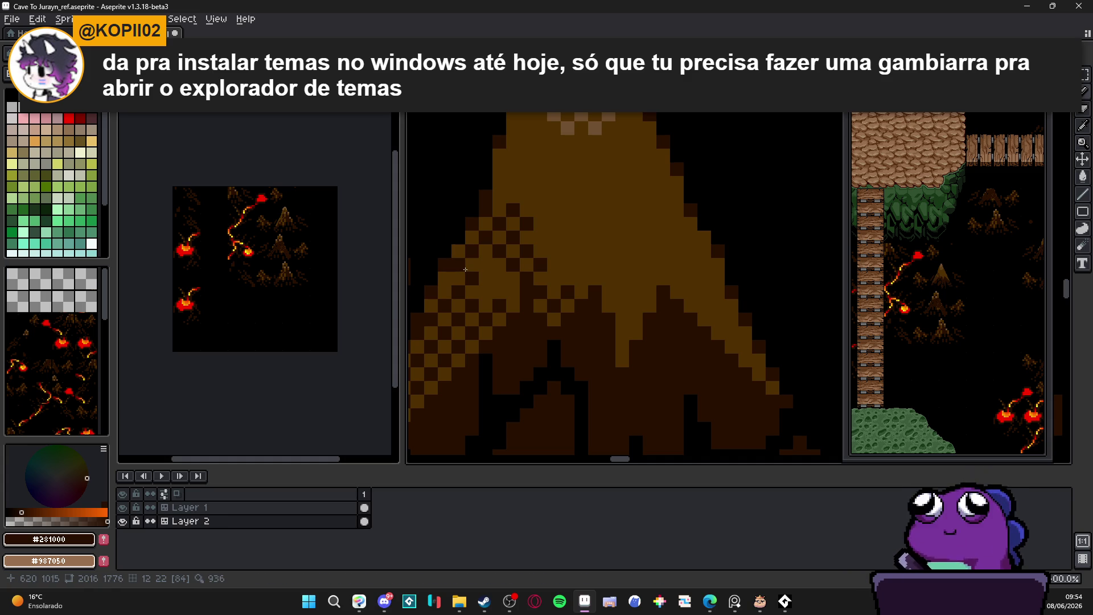
# - Dither dark pixels across the stump's lower slope, middle band and right slope
pyautogui.click(608, 319)
pyautogui.click(635, 333)
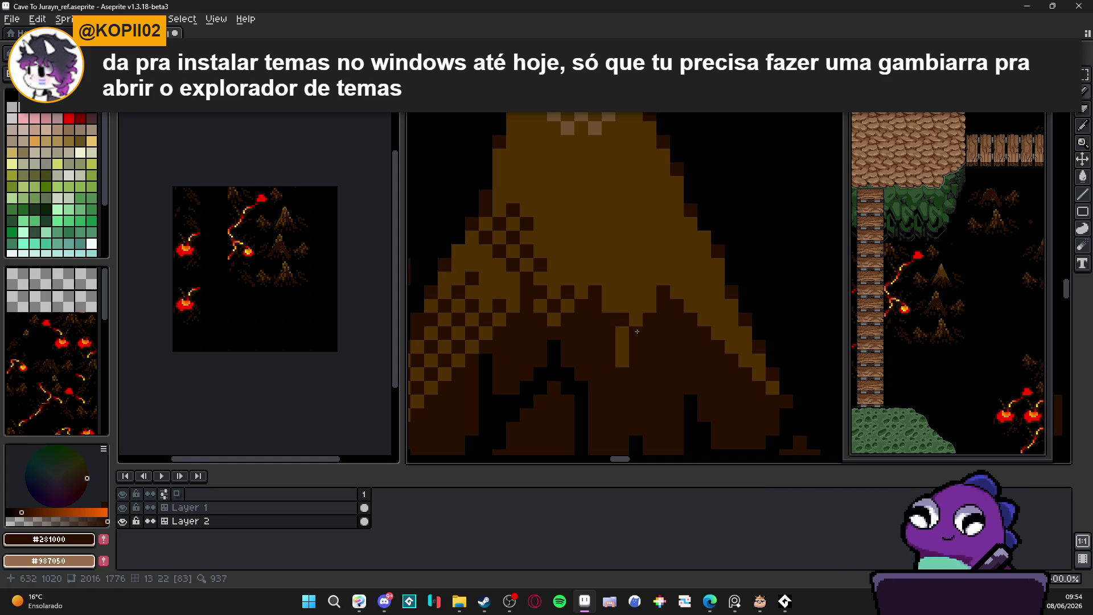
pyautogui.click(636, 298)
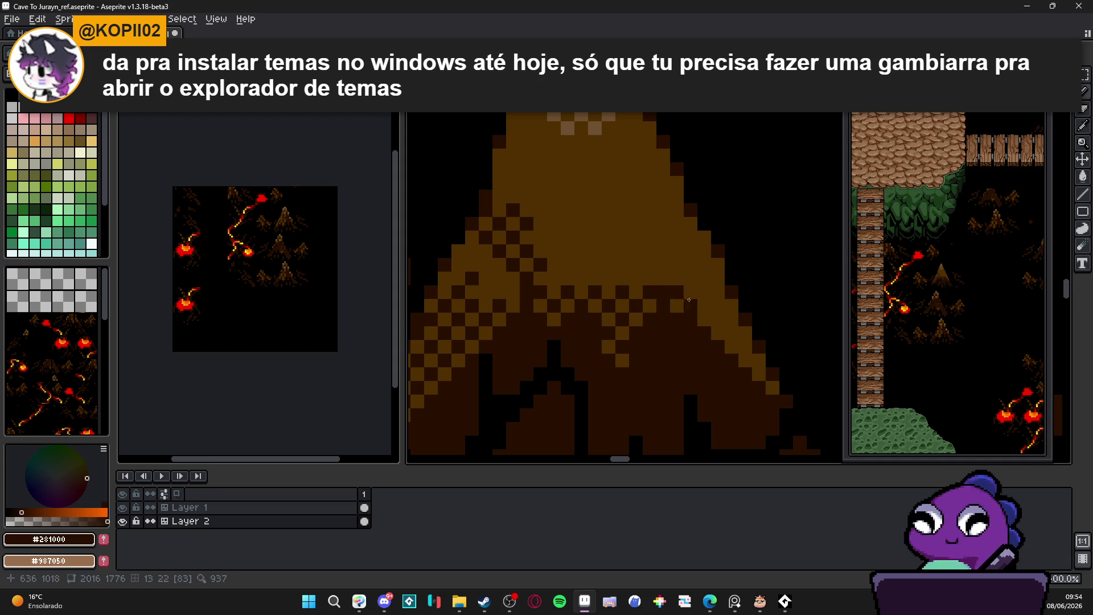
pyautogui.click(705, 298)
pyautogui.click(731, 320)
pyautogui.click(718, 333)
pyautogui.click(739, 340)
pyautogui.click(751, 360)
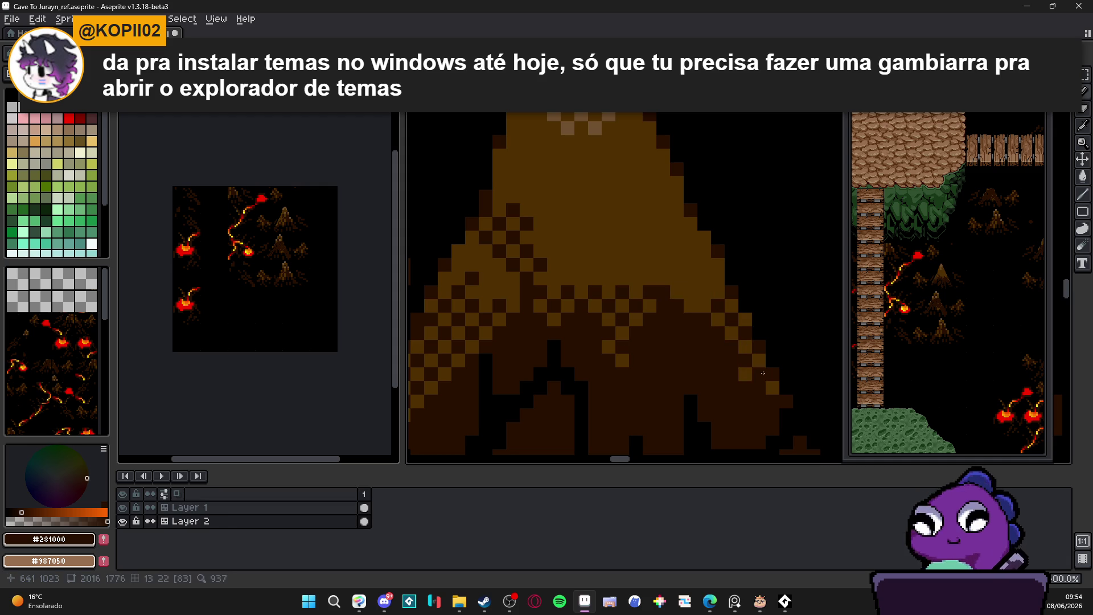
pyautogui.click(758, 380)
pyautogui.click(691, 319)
pyautogui.click(704, 292)
# - Zigzag dark dither pixels over the stump's upper-right slope and upper middle
pyautogui.click(718, 278)
pyautogui.click(704, 265)
pyautogui.click(691, 278)
pyautogui.click(677, 264)
pyautogui.click(622, 237)
pyautogui.click(635, 224)
pyautogui.click(663, 223)
pyautogui.click(650, 238)
pyautogui.click(663, 251)
pyautogui.click(649, 265)
pyautogui.click(663, 278)
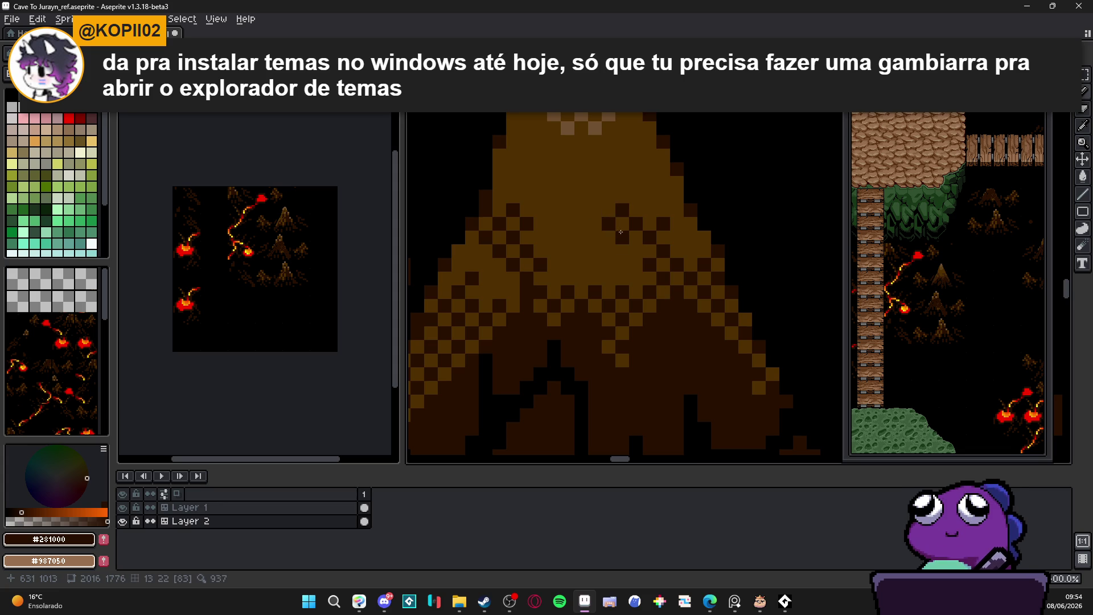
# - Eyedrop #503000 and #281000 from the stump, then black #000000 from the background
pyautogui.scroll(-3, 660, 294)
pyautogui.scroll(3, 638, 290)
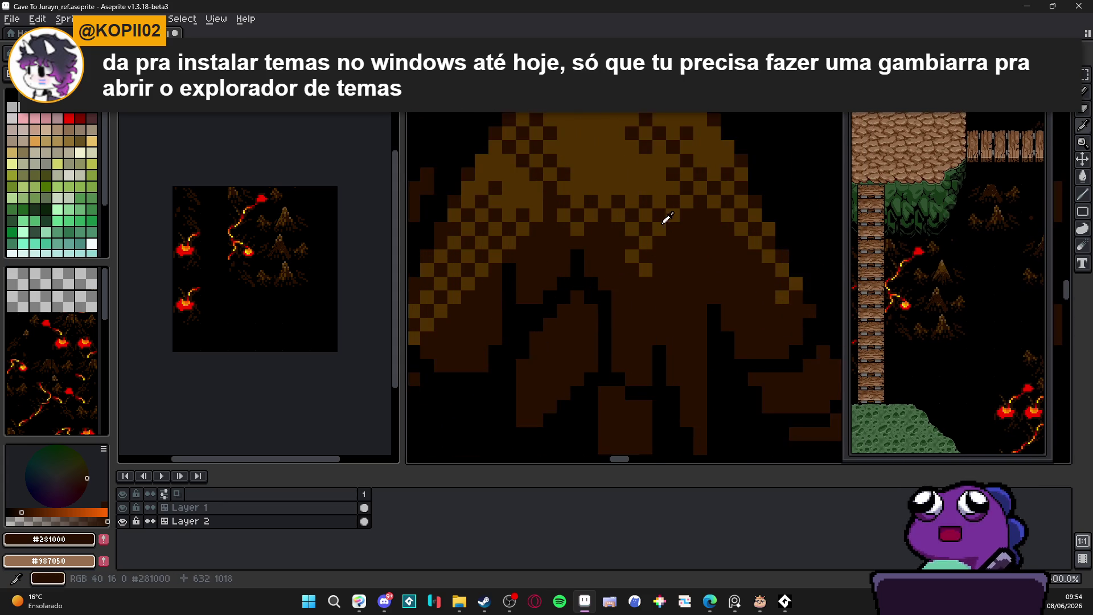
pyautogui.keyDown('alt'); pyautogui.click(639, 171); pyautogui.keyUp('alt')
pyautogui.keyDown('alt'); pyautogui.rightClick(703, 239); pyautogui.keyUp('alt')
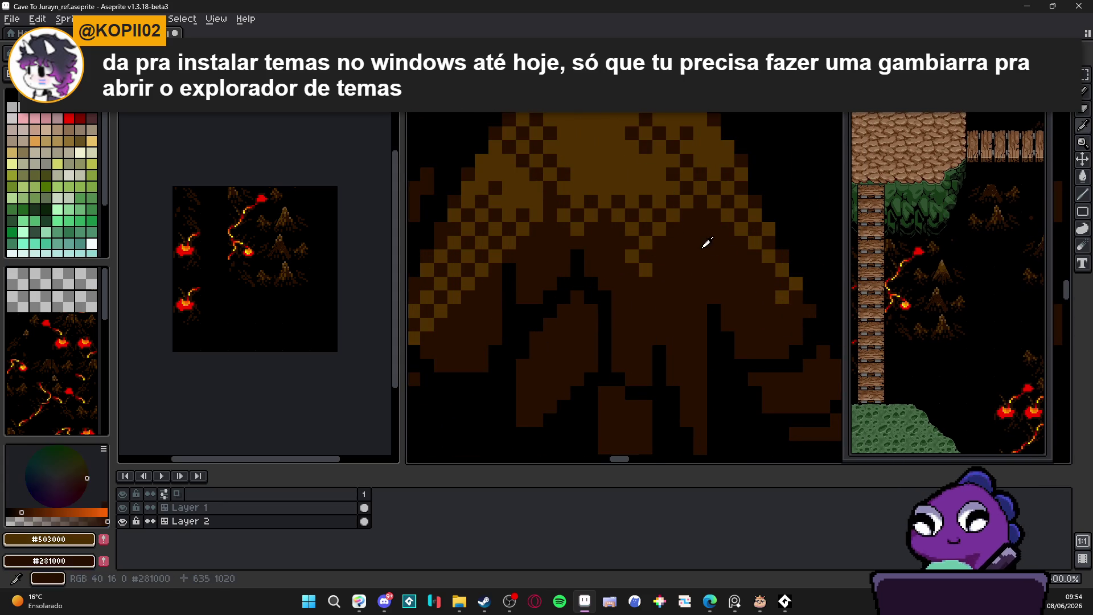
pyautogui.scroll(-2, 668, 305)
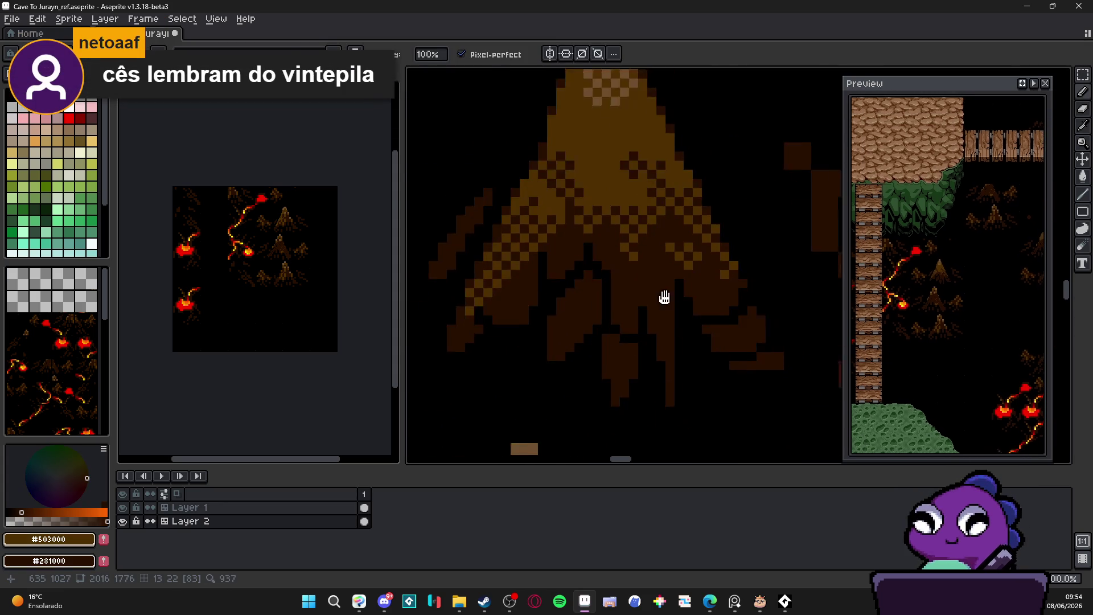
pyautogui.scroll(2, 681, 366)
pyautogui.keyDown('alt'); pyautogui.click(670, 399); pyautogui.keyUp('alt')
# - Paint black checker dither across the lower-right root
pyautogui.click(659, 357)
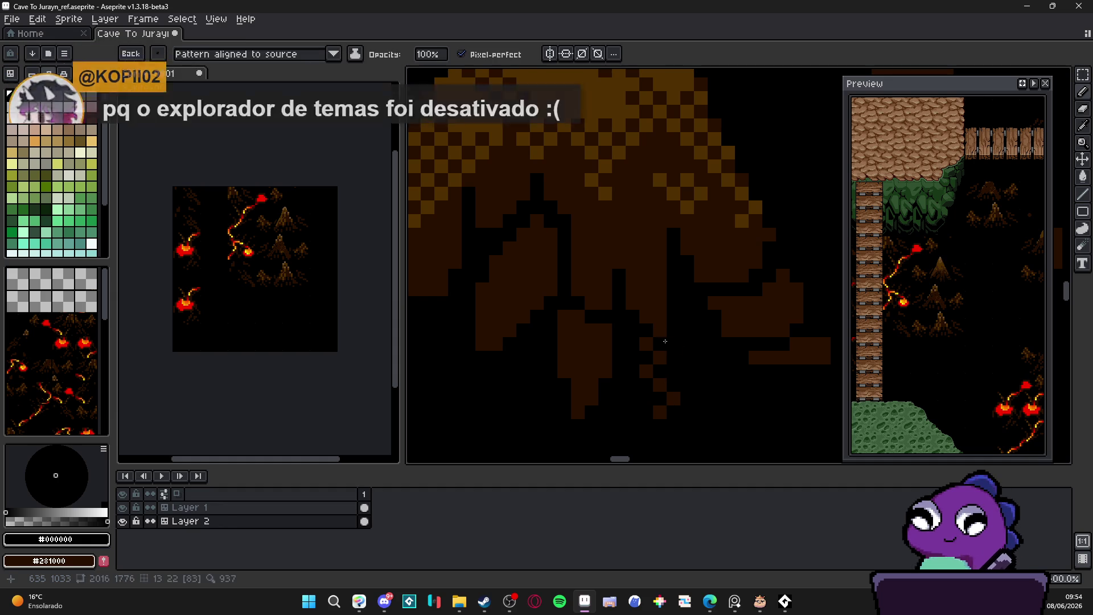
pyautogui.moveTo(768, 316); pyautogui.dragTo(786, 360)
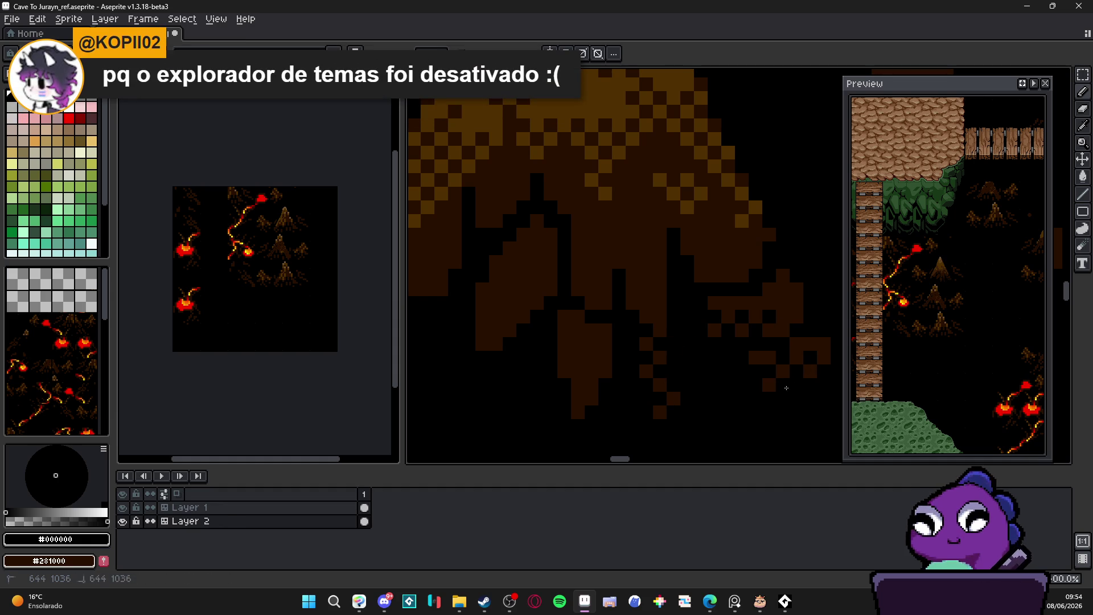
pyautogui.scroll(-2, 735, 374)
pyautogui.scroll(-2, 683, 341)
pyautogui.scroll(3, 654, 329)
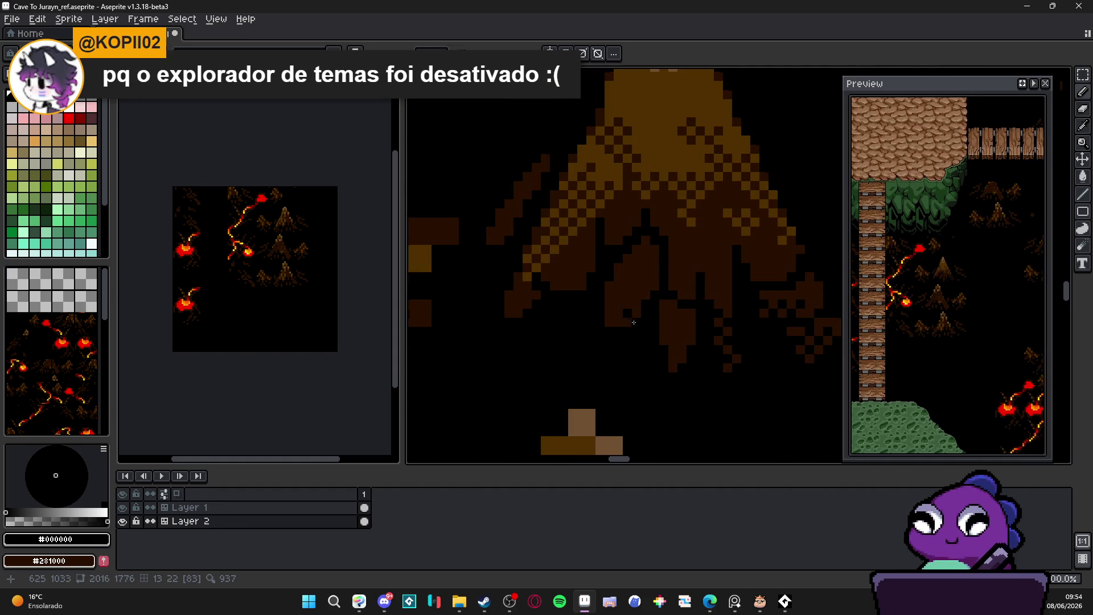
pyautogui.moveTo(617, 347)
pyautogui.mouseDown()
pyautogui.moveTo(614, 334)
pyautogui.moveTo(632, 330)
pyautogui.moveTo(582, 300)
pyautogui.mouseUp()
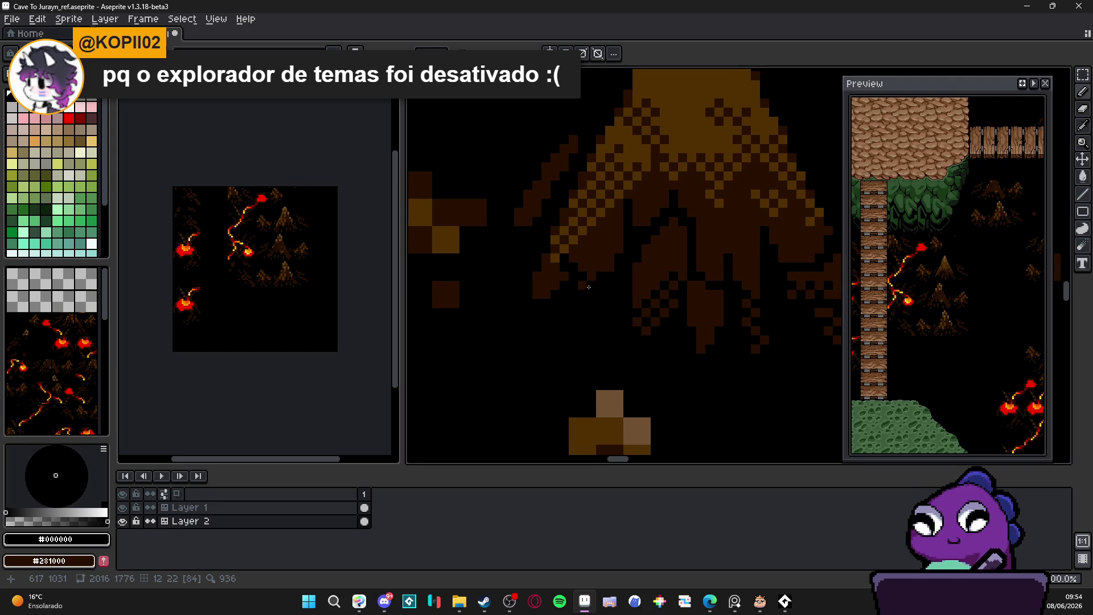
pyautogui.scroll(1, 563, 265)
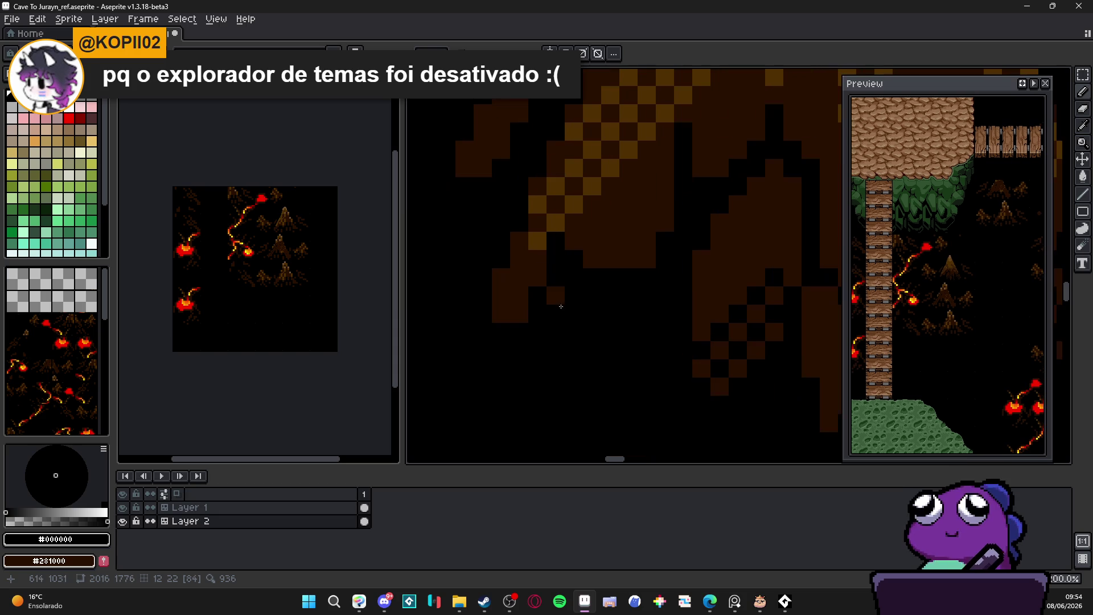
# - Dither black pixels into the brown root area, touching up root edges with dark brown
pyautogui.rightClick(537, 351)
pyautogui.click(610, 259)
pyautogui.click(610, 277)
pyautogui.click(628, 295)
pyautogui.click(592, 295)
pyautogui.rightClick(591, 332)
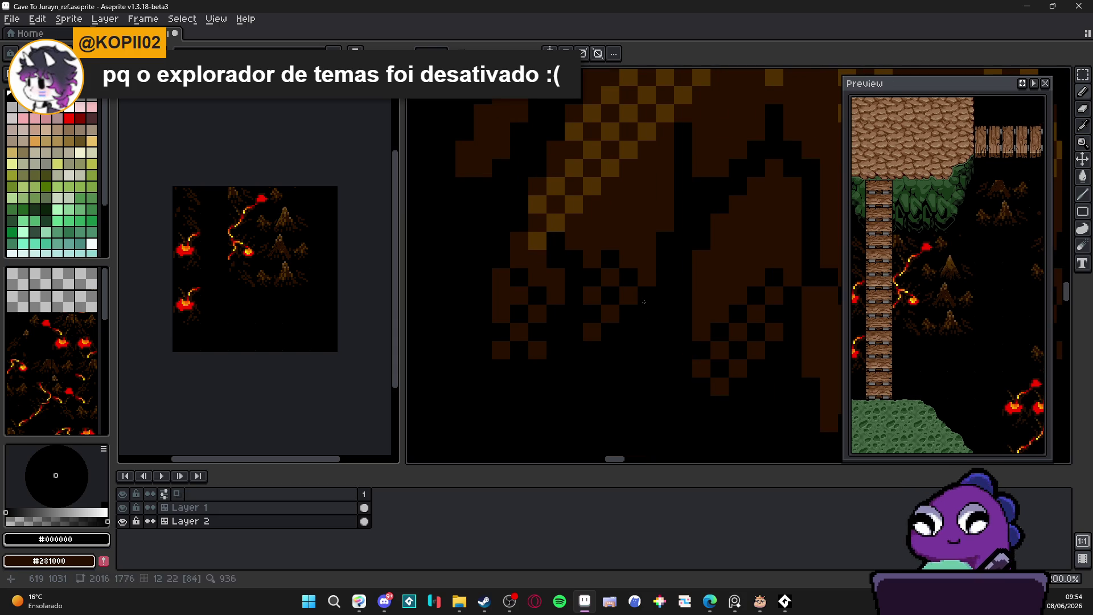
pyautogui.click(646, 223)
pyautogui.click(665, 204)
# - Paint two brown root pixels on the stump black
pyautogui.scroll(-3, 667, 225)
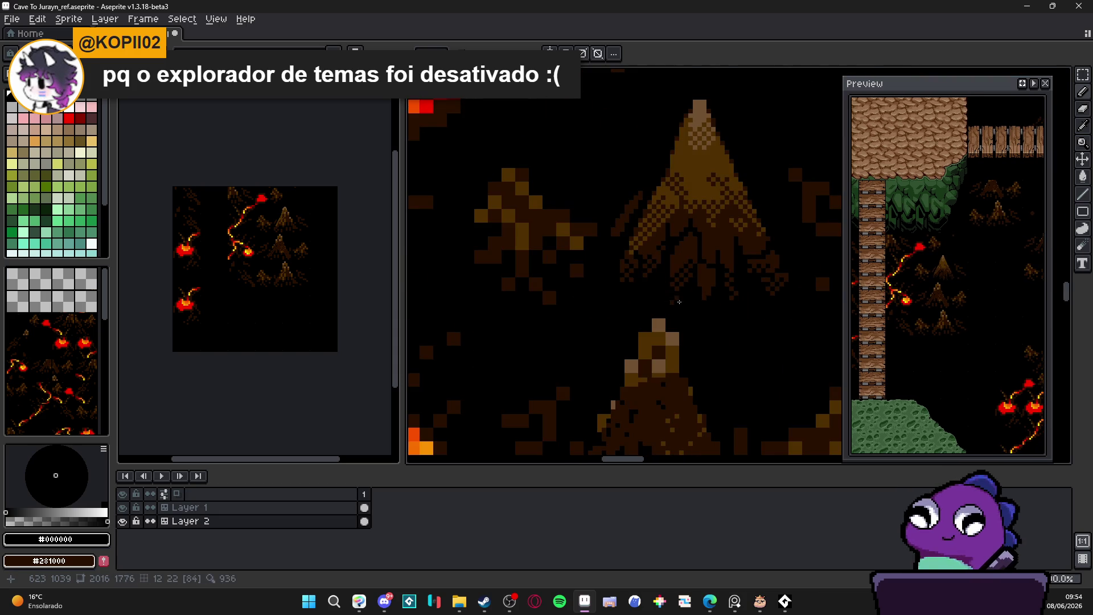
pyautogui.scroll(2, 689, 196)
pyautogui.click(684, 173)
pyautogui.click(698, 159)
pyautogui.scroll(-2, 700, 217)
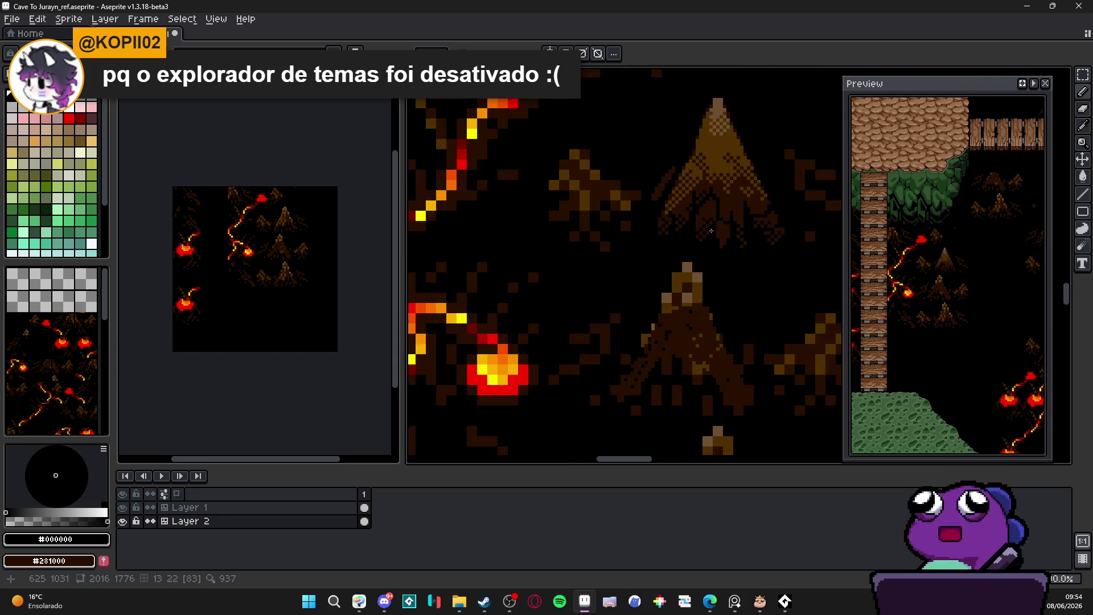
pyautogui.scroll(3, 723, 258)
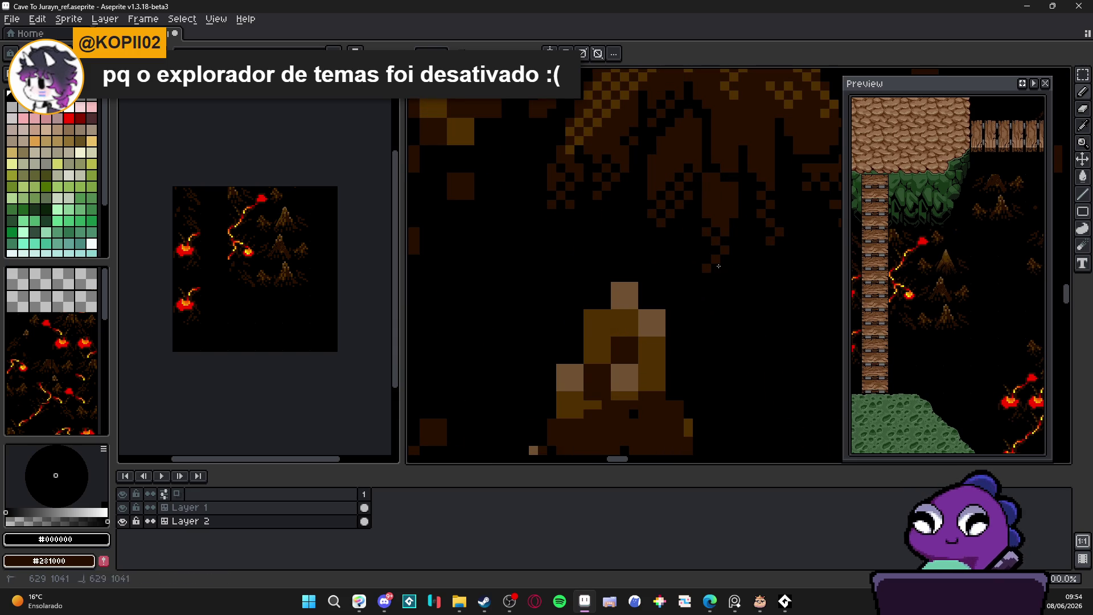
# - Blacken three more root pixels, including two on the right-hand roots
pyautogui.scroll(-3, 731, 220)
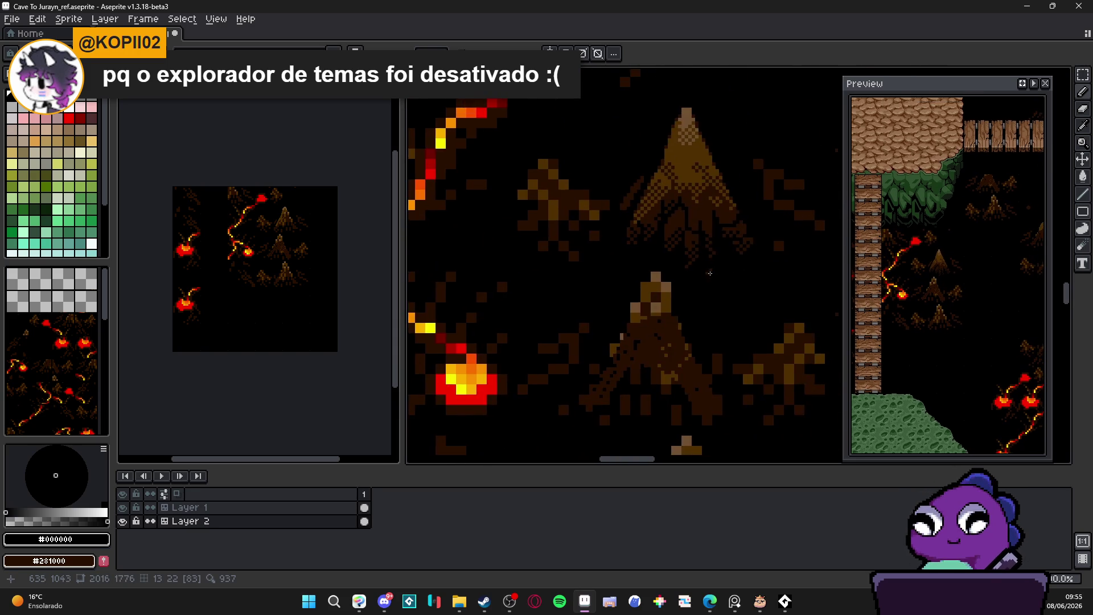
pyautogui.scroll(3, 681, 249)
pyautogui.click(660, 238)
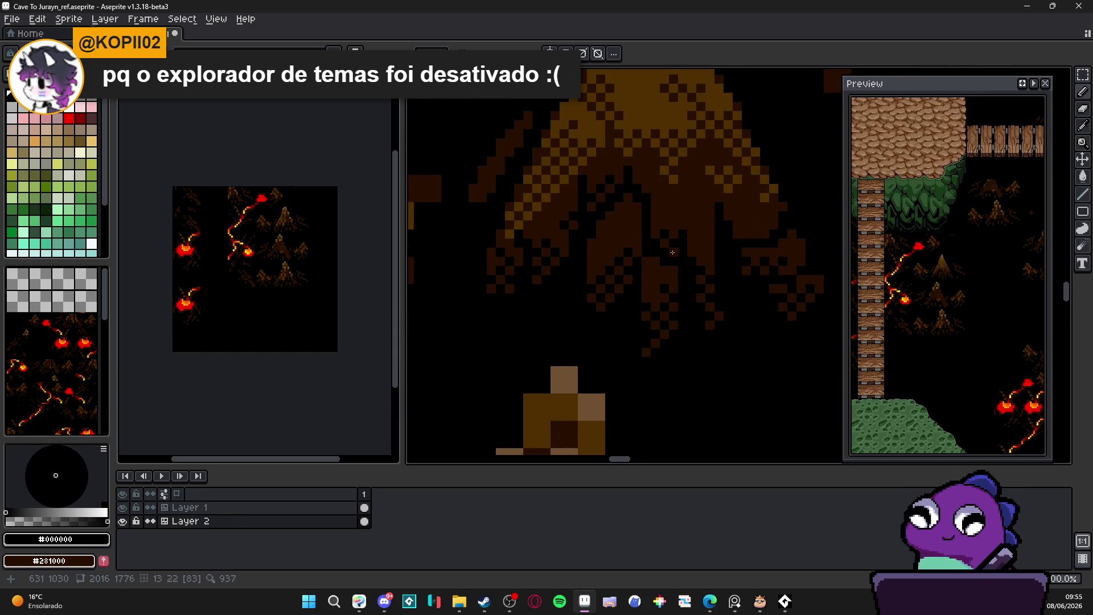
pyautogui.click(737, 243)
pyautogui.click(729, 206)
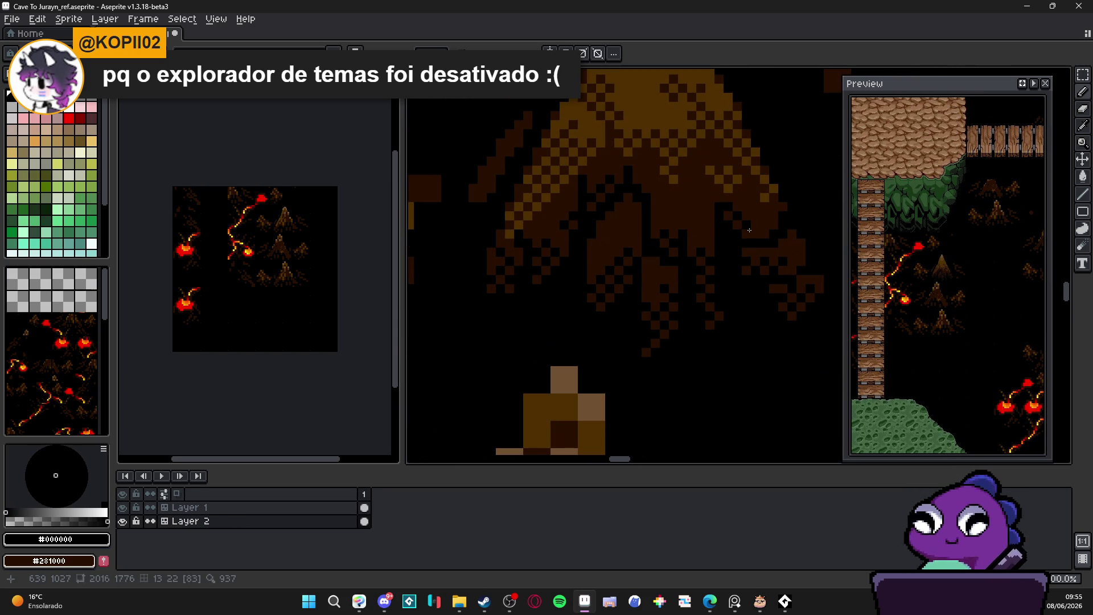
pyautogui.scroll(-2, 759, 230)
pyautogui.scroll(3, 746, 251)
# - Zoom out and pan across the cave map to review the reshaded stumps beside the lava
pyautogui.scroll(-1, 740, 268)
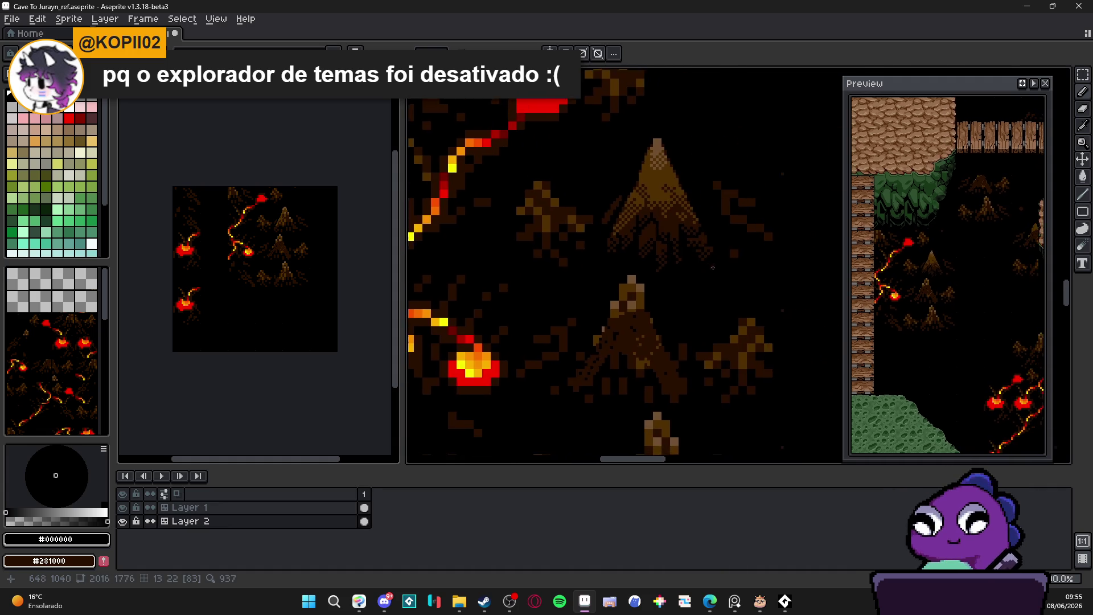
pyautogui.moveTo(702, 219); pyautogui.dragTo(633, 188)
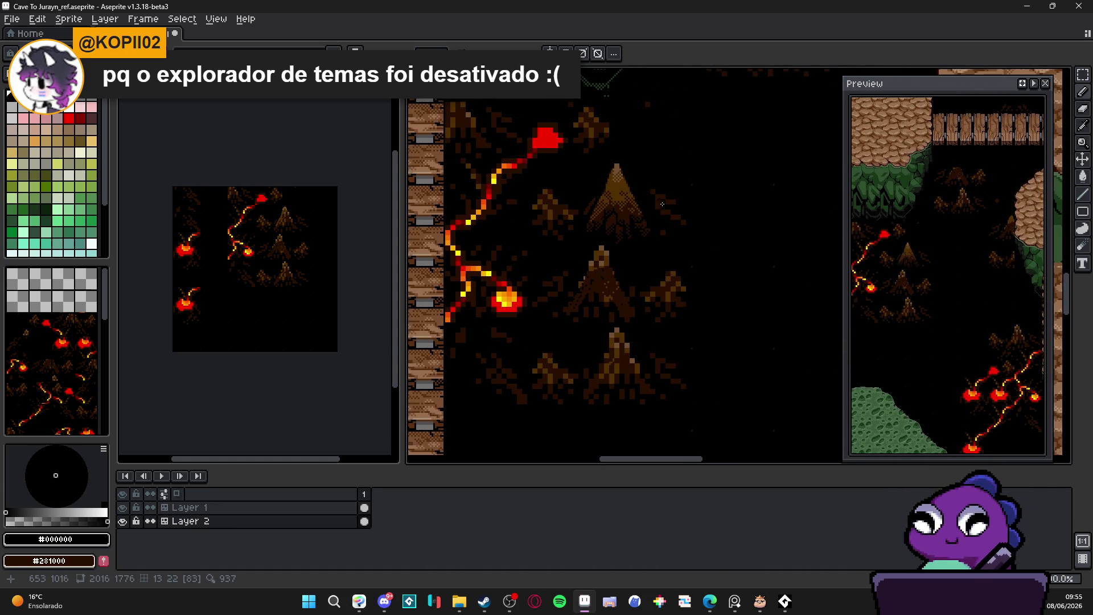
pyautogui.scroll(-1, 666, 222)
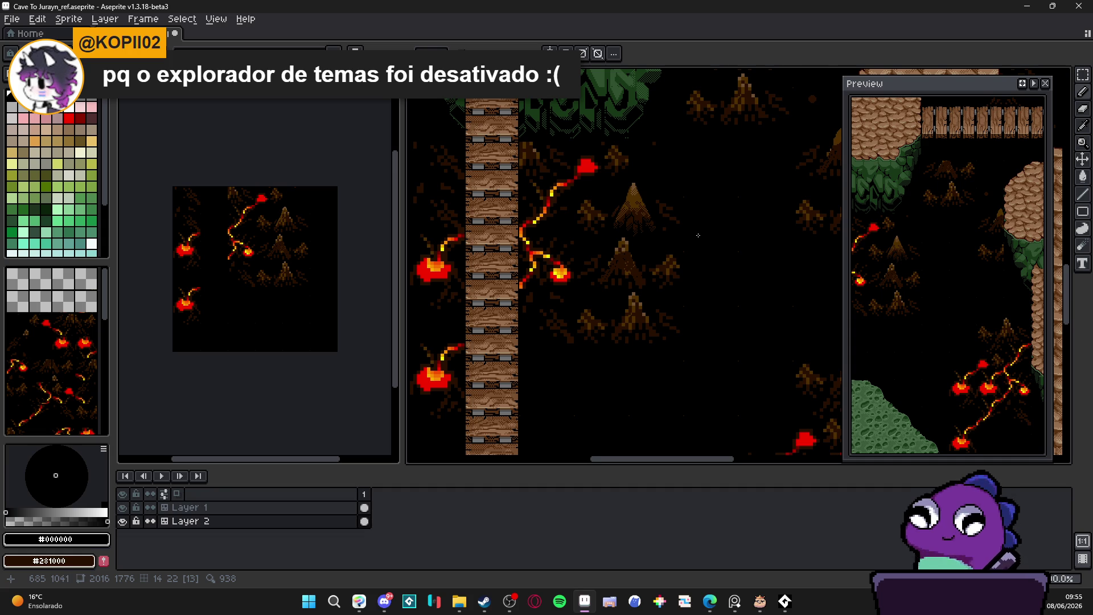
pyautogui.scroll(-1, 698, 235)
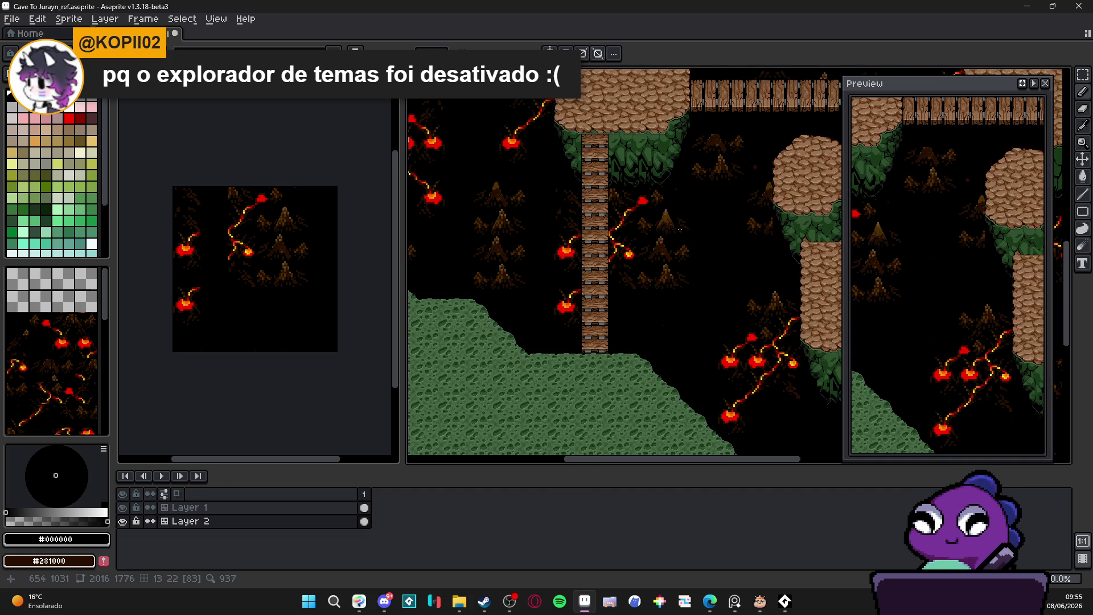
pyautogui.moveTo(700, 233)
pyautogui.mouseDown()
pyautogui.moveTo(666, 274)
pyautogui.moveTo(672, 285)
pyautogui.mouseUp()
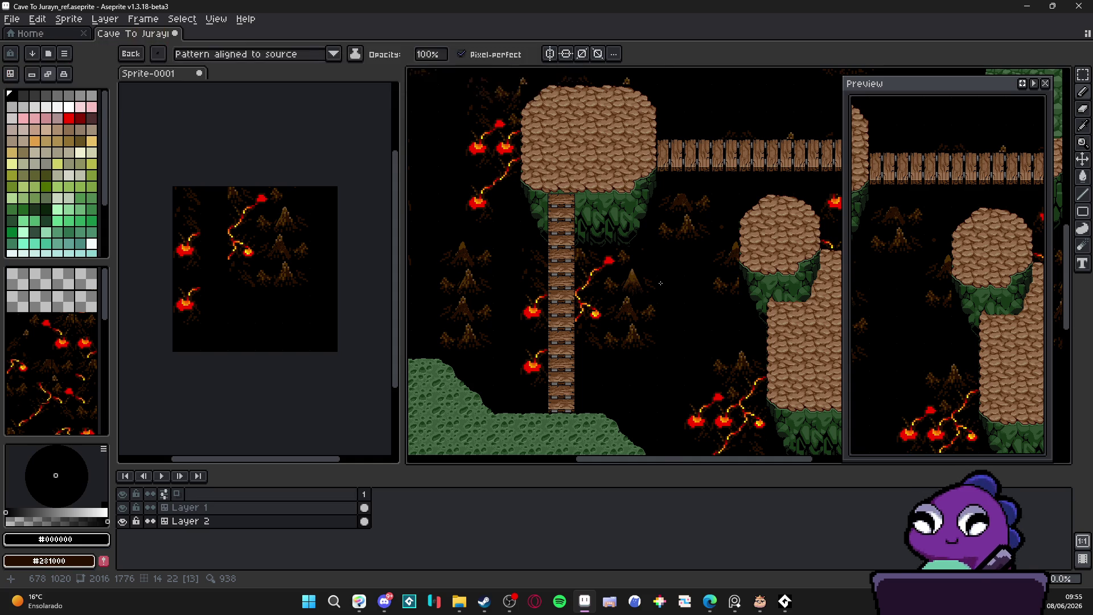
pyautogui.scroll(2, 654, 290)
pyautogui.moveTo(614, 326)
pyautogui.mouseDown()
pyautogui.moveTo(602, 308)
pyautogui.moveTo(627, 192)
pyautogui.mouseUp()
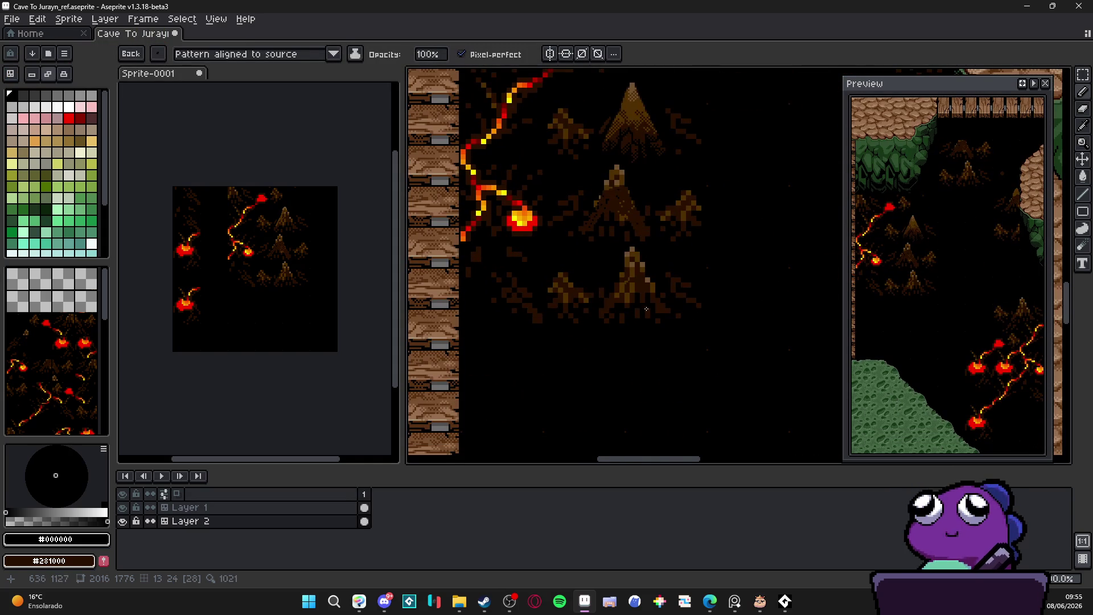
pyautogui.moveTo(617, 254); pyautogui.dragTo(604, 266)
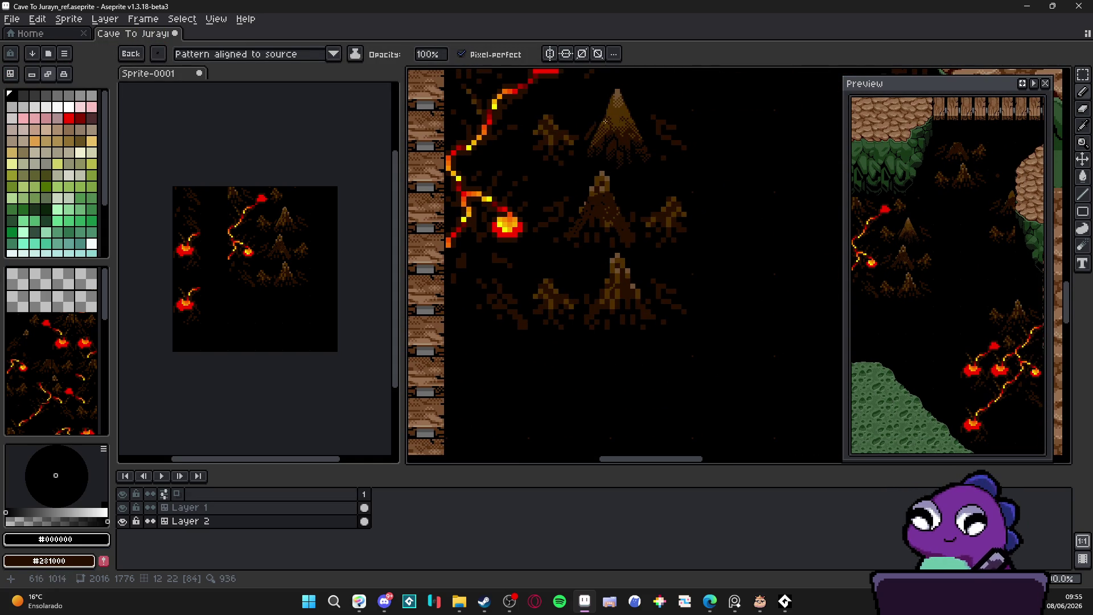
pyautogui.scroll(-1, 592, 288)
pyautogui.scroll(1, 567, 188)
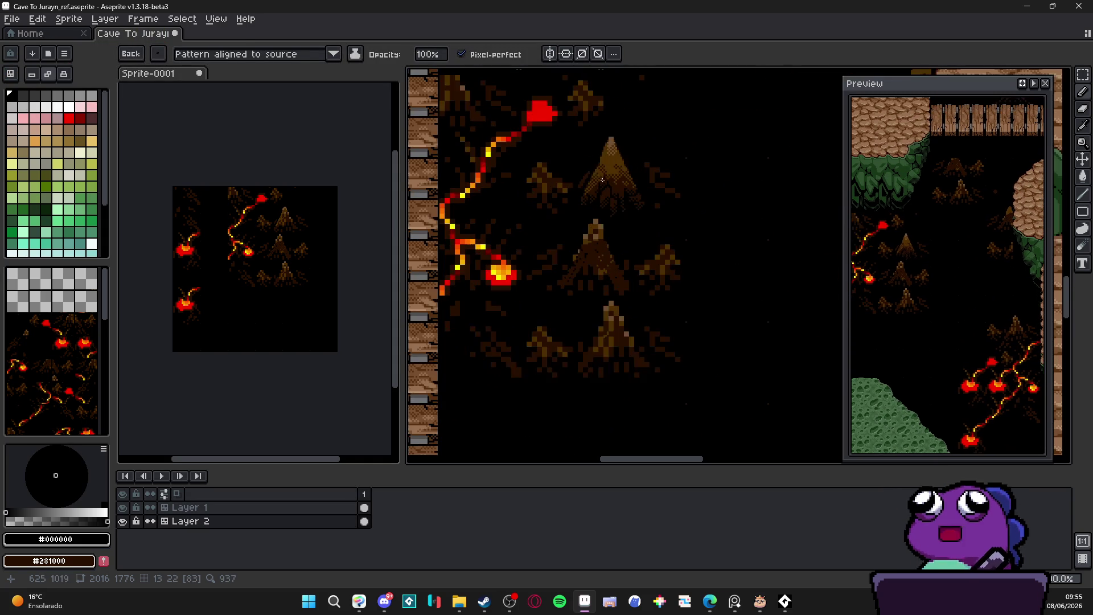
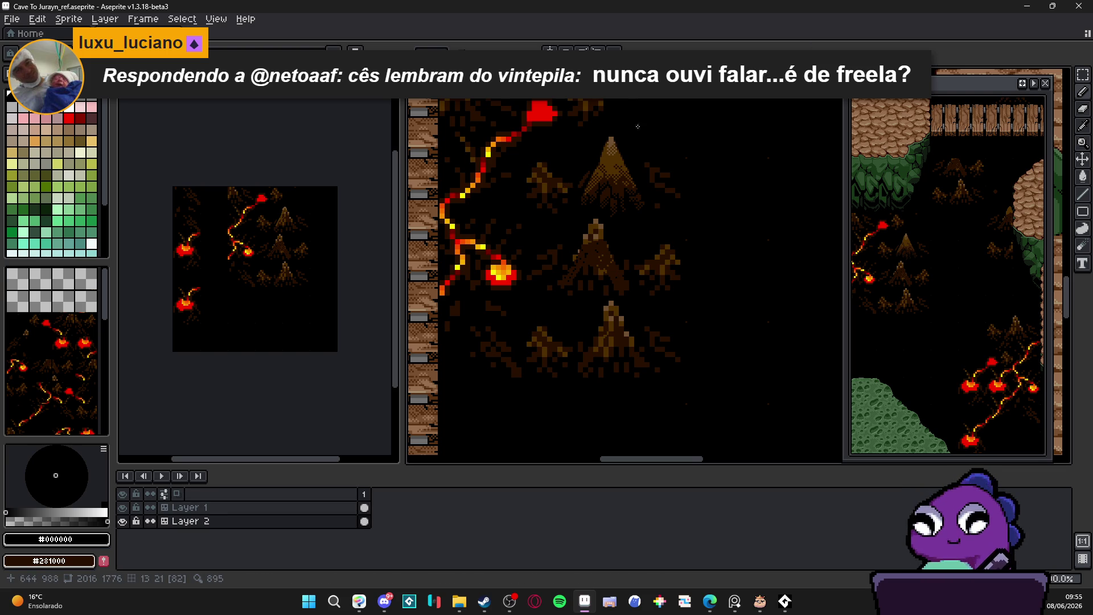
# - Eyedrop the brown #503000 from the mountain
pyautogui.hscroll(2, 604, 129)
pyautogui.scroll(3, 604, 129)
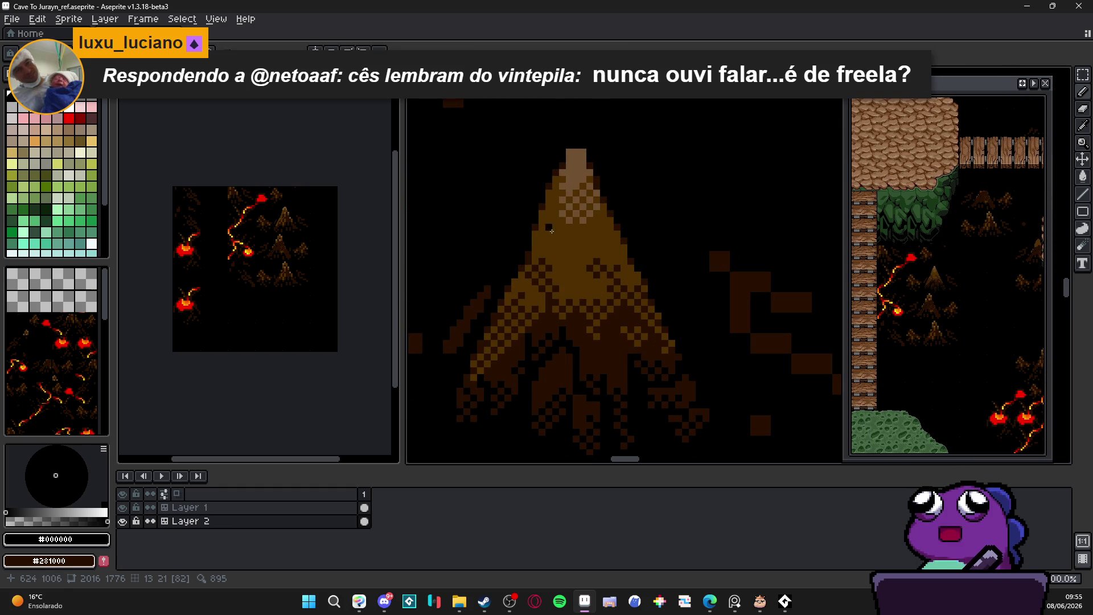
pyautogui.keyDown('alt'); pyautogui.click(551, 217); pyautogui.keyUp('alt')
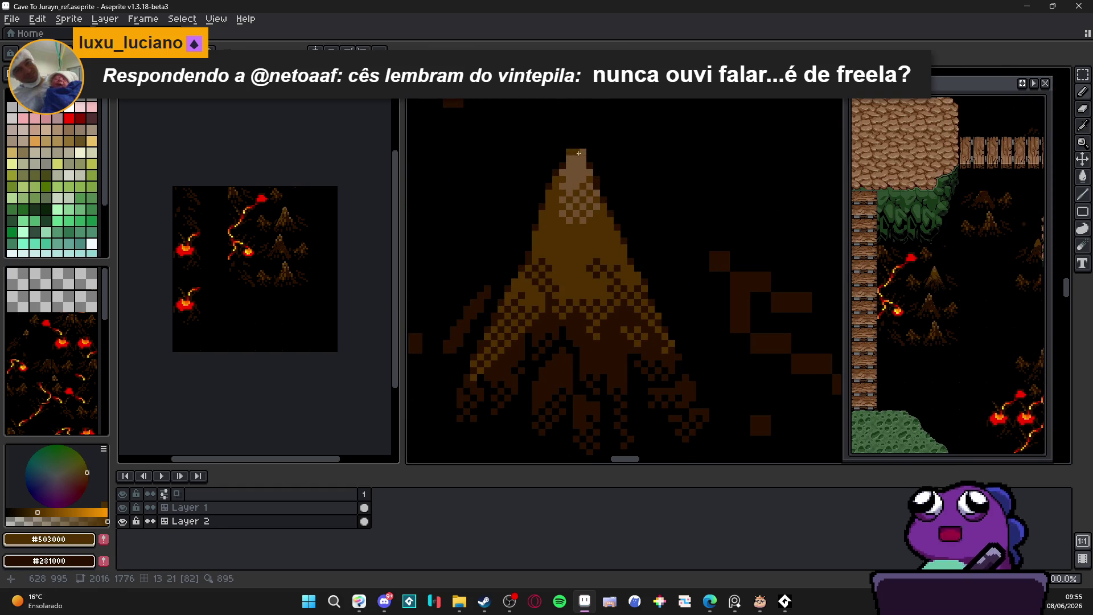
pyautogui.scroll(-3, 570, 151)
pyautogui.scroll(4, 589, 195)
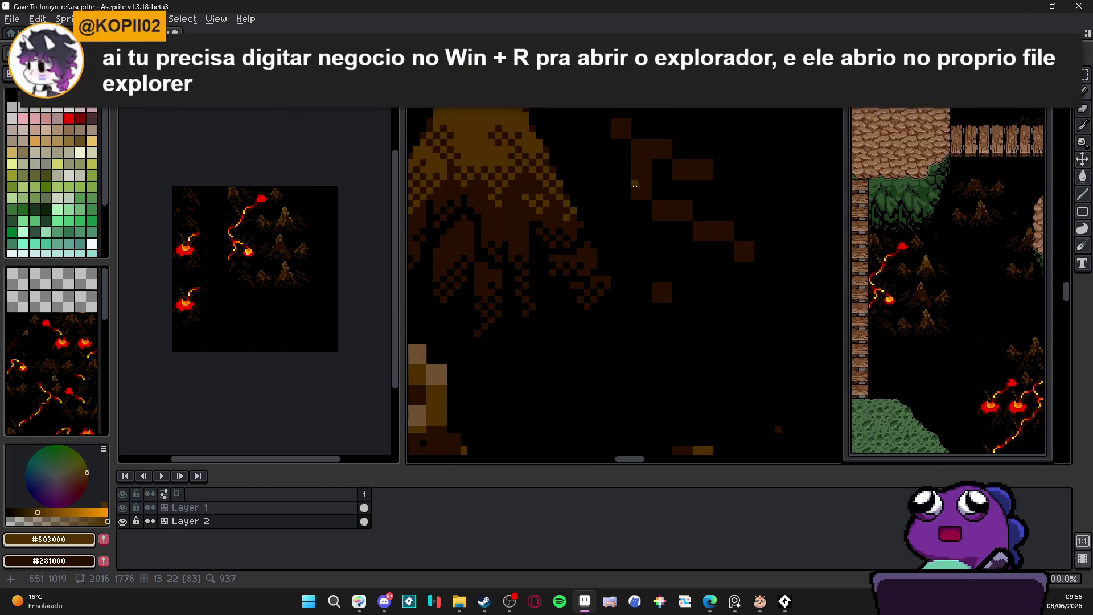
pyautogui.scroll(2, 603, 210)
# - Make two tiny 2x2 rectangular marquee selections, dropping each one
pyautogui.press('m')
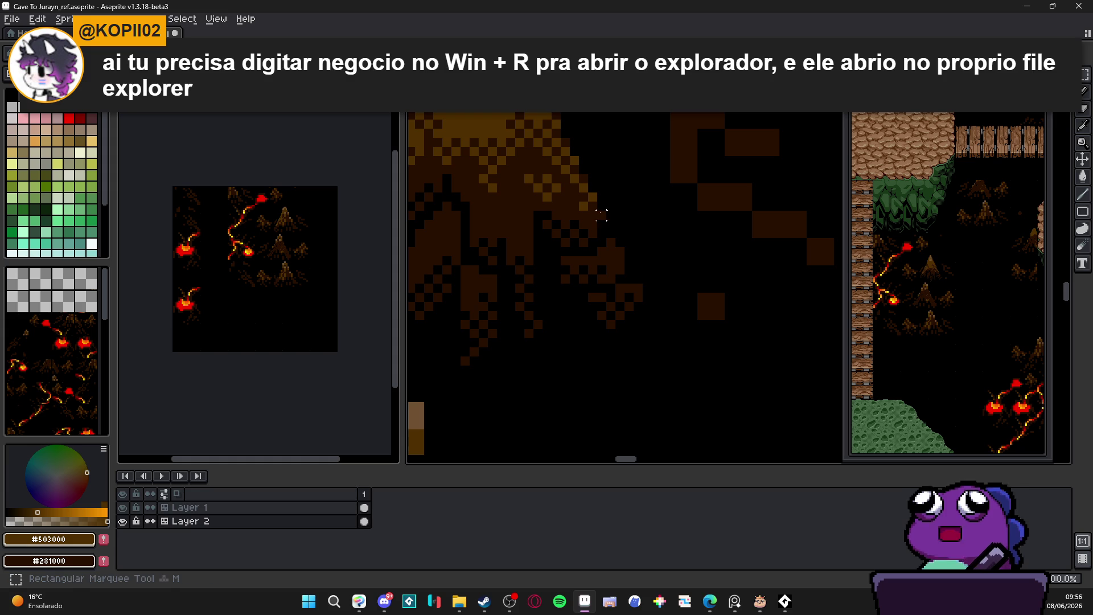
pyautogui.moveTo(610, 241); pyautogui.dragTo(625, 233)
pyautogui.hotkey('ctrl', 'd')
pyautogui.scroll(-2, 639, 251)
pyautogui.scroll(2, 545, 376)
pyautogui.moveTo(535, 364); pyautogui.dragTo(528, 367)
pyautogui.hotkey('ctrl', 'd')
pyautogui.scroll(-2, 627, 298)
pyautogui.scroll(1, 627, 298)
# - Paint a dithered #503000 diagonal stroke right of the mountain and dither the dark block below
pyautogui.moveTo(608, 233); pyautogui.dragTo(693, 283)
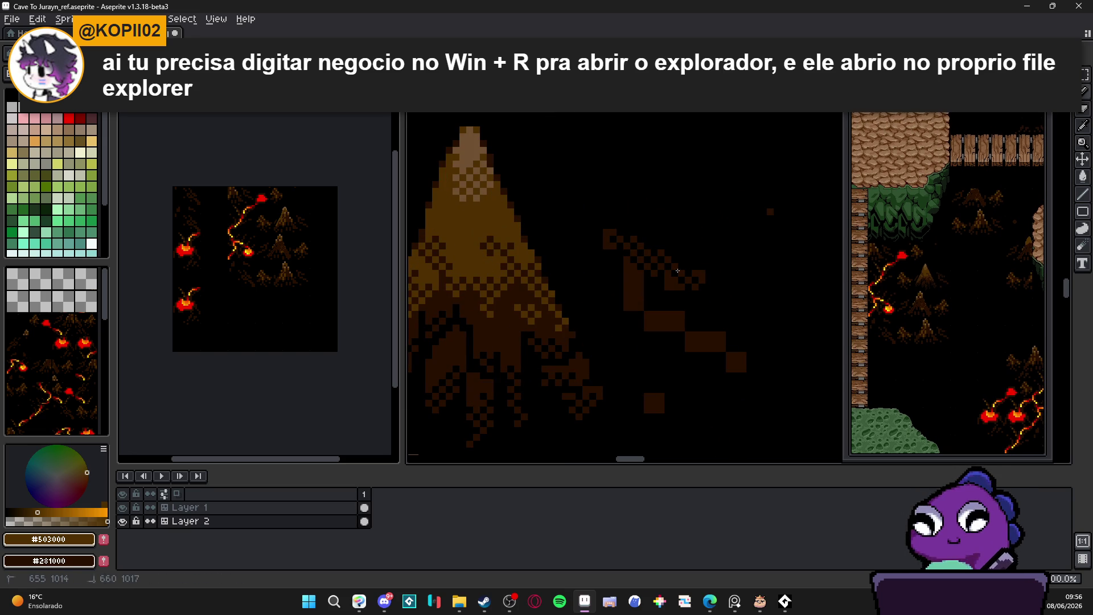
pyautogui.moveTo(615, 237)
pyautogui.mouseDown()
pyautogui.moveTo(629, 301)
pyautogui.moveTo(694, 333)
pyautogui.moveTo(691, 344)
pyautogui.moveTo(709, 336)
pyautogui.moveTo(743, 360)
pyautogui.mouseUp()
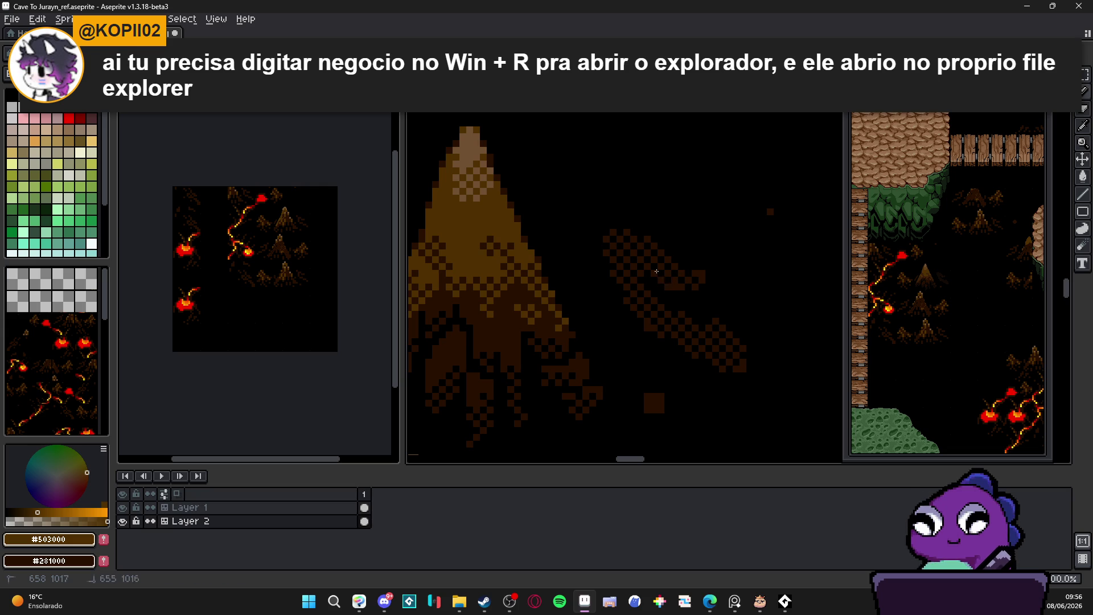
pyautogui.moveTo(592, 248)
pyautogui.mouseDown()
pyautogui.moveTo(598, 260)
pyautogui.moveTo(619, 219)
pyautogui.moveTo(640, 239)
pyautogui.mouseUp()
pyautogui.click(599, 232)
pyautogui.moveTo(644, 410)
pyautogui.mouseDown()
pyautogui.moveTo(640, 393)
pyautogui.moveTo(656, 393)
pyautogui.mouseUp()
pyautogui.scroll(-1, 683, 319)
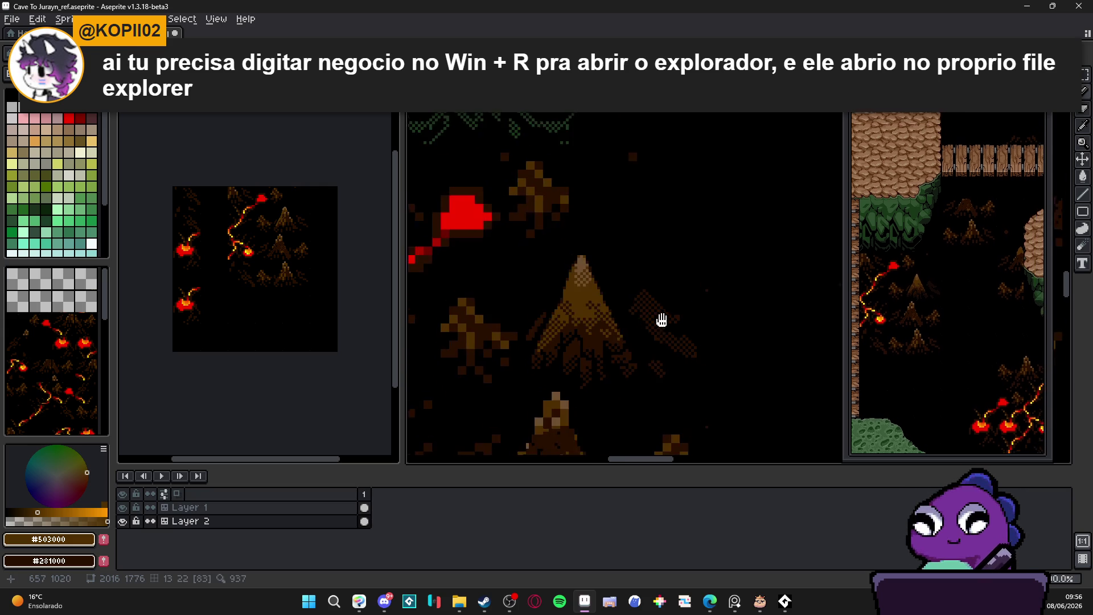
pyautogui.scroll(1, 697, 278)
# - Zoom in on the mountain and add two #503000 dither pixels on its left edge
pyautogui.scroll(-1, 697, 279)
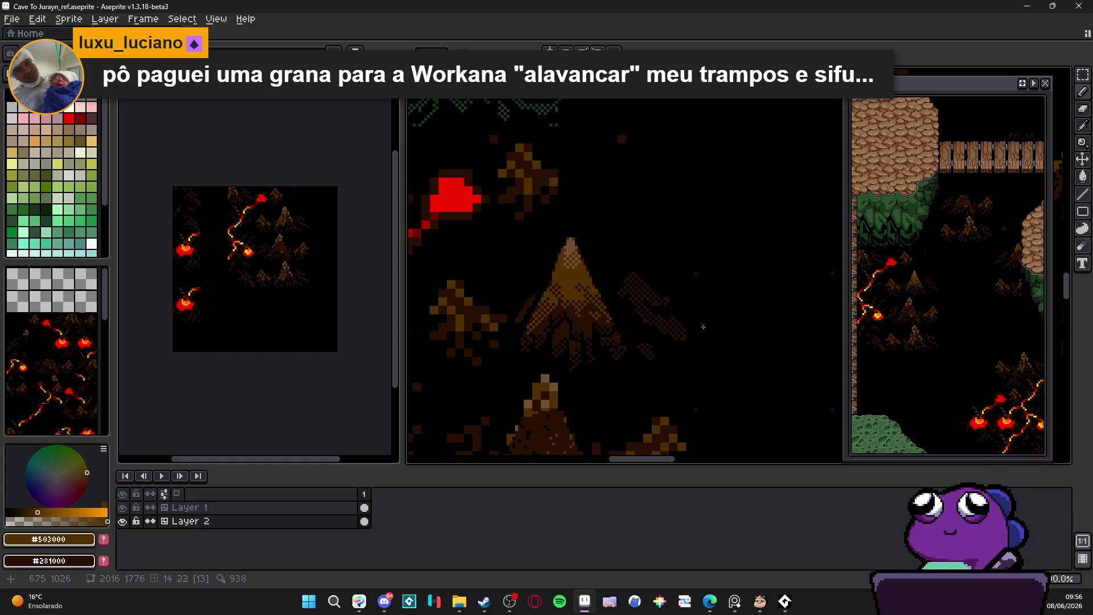
pyautogui.scroll(2, 711, 285)
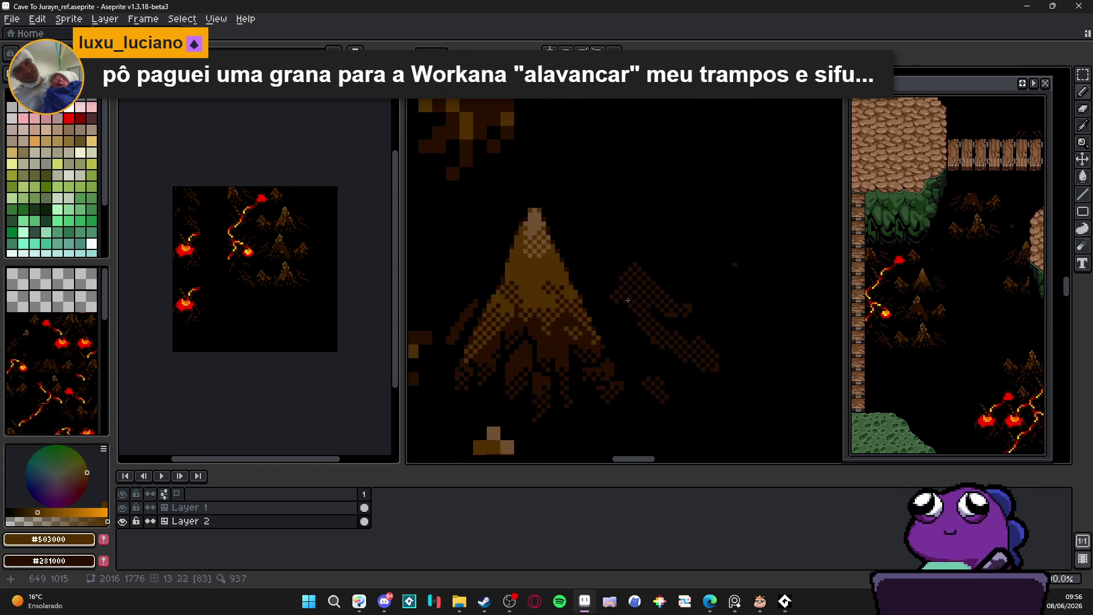
pyautogui.scroll(1, 613, 305)
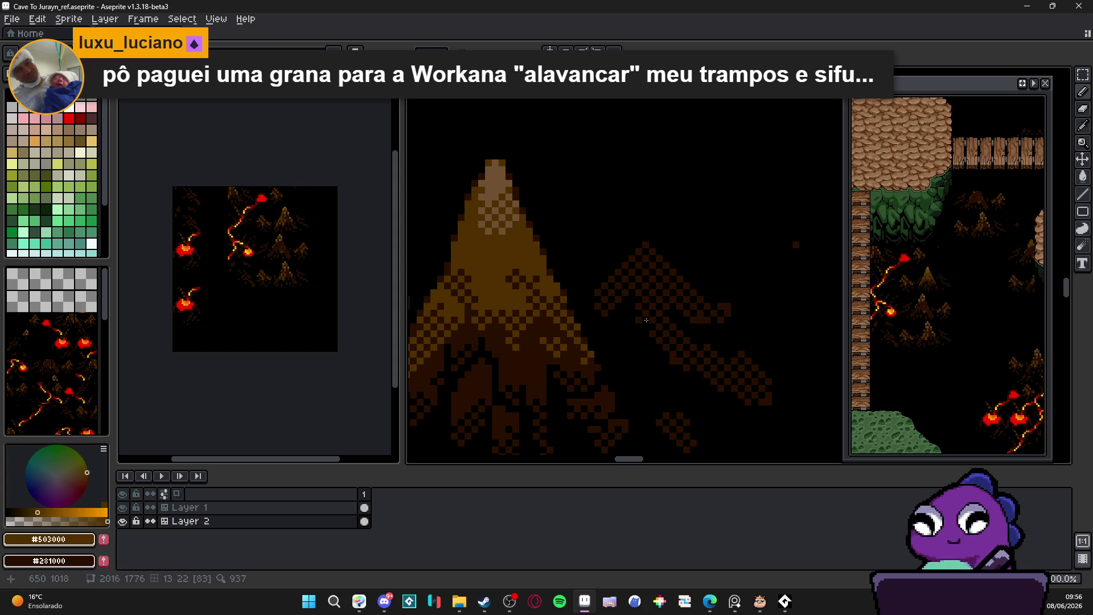
pyautogui.scroll(-2, 638, 334)
pyautogui.scroll(2, 656, 348)
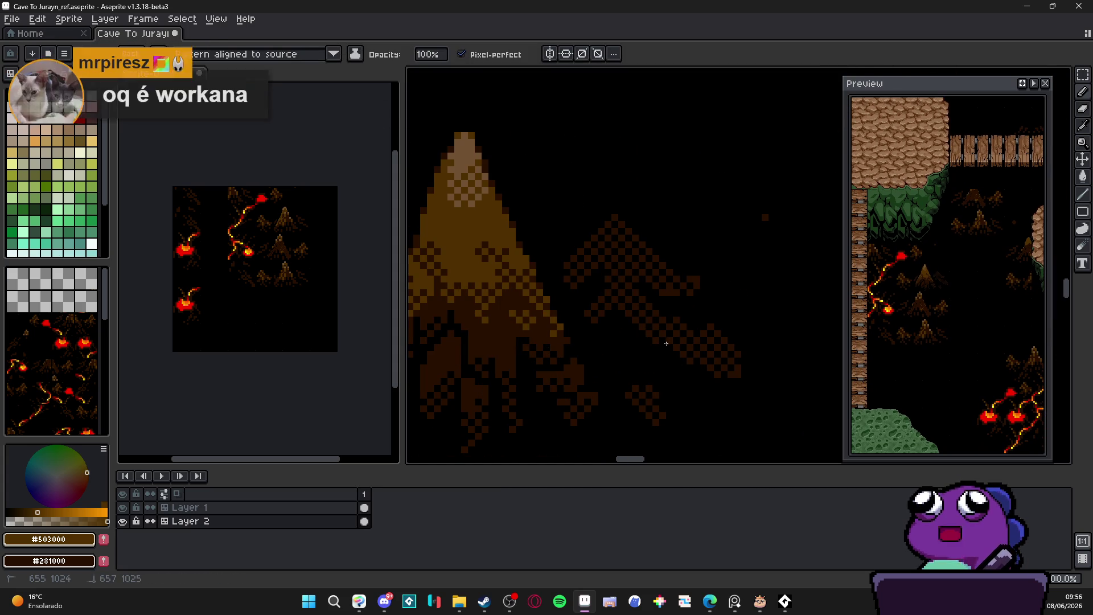
pyautogui.moveTo(637, 341); pyautogui.dragTo(658, 354)
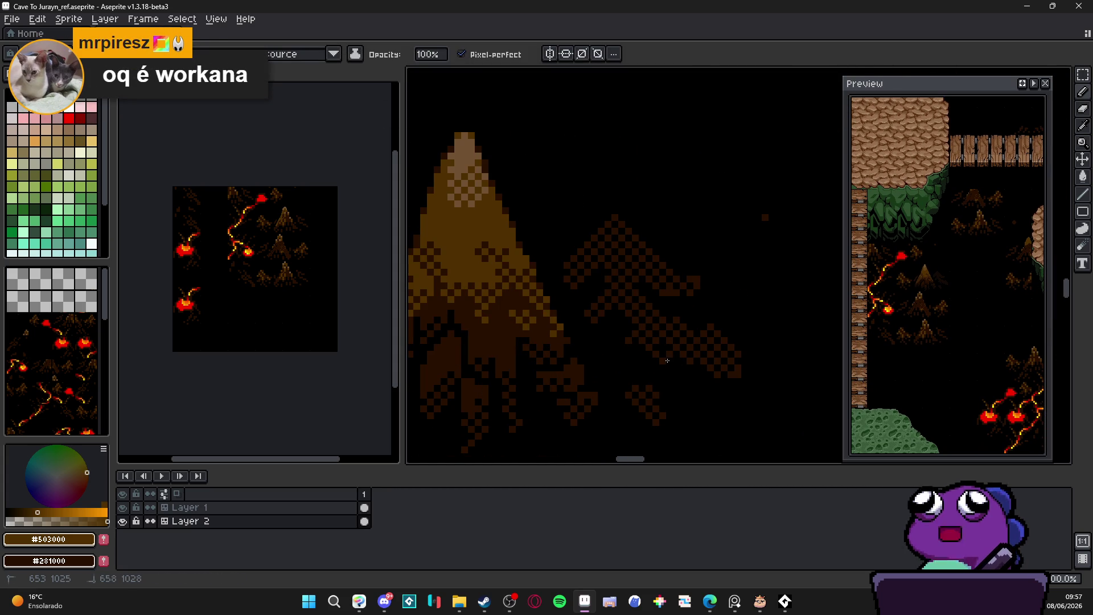
pyautogui.scroll(-1, 665, 353)
pyautogui.scroll(3, 661, 286)
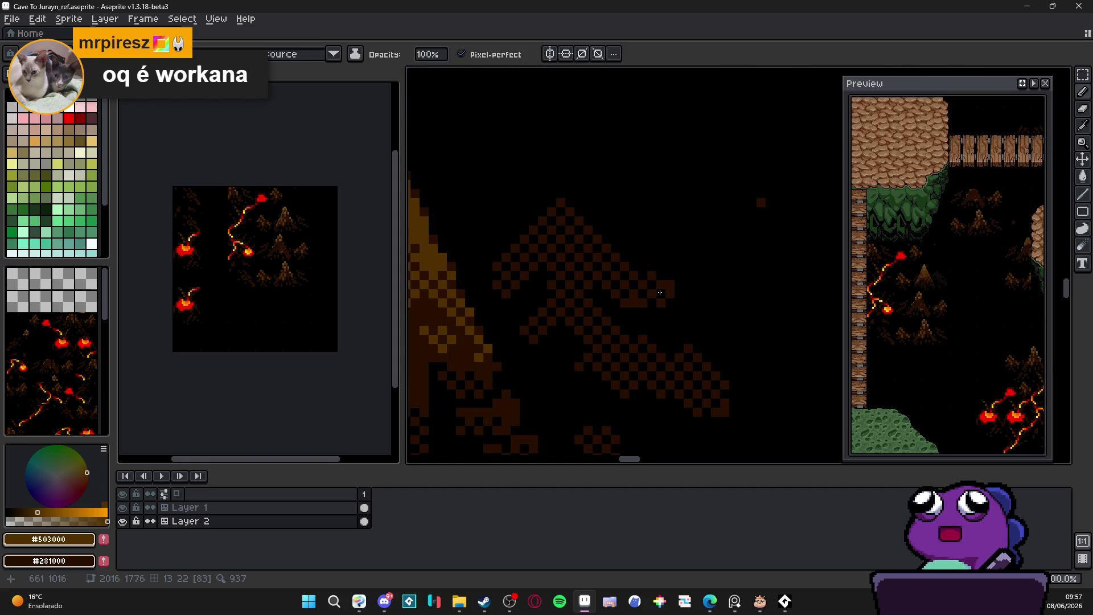
pyautogui.scroll(-1, 659, 336)
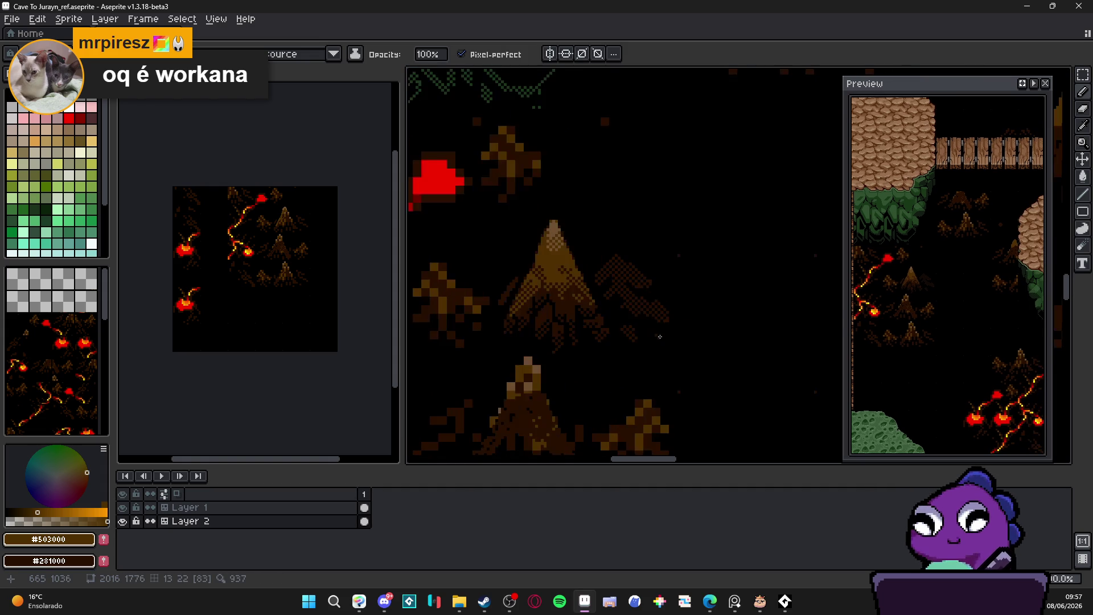
pyautogui.scroll(-1, 660, 336)
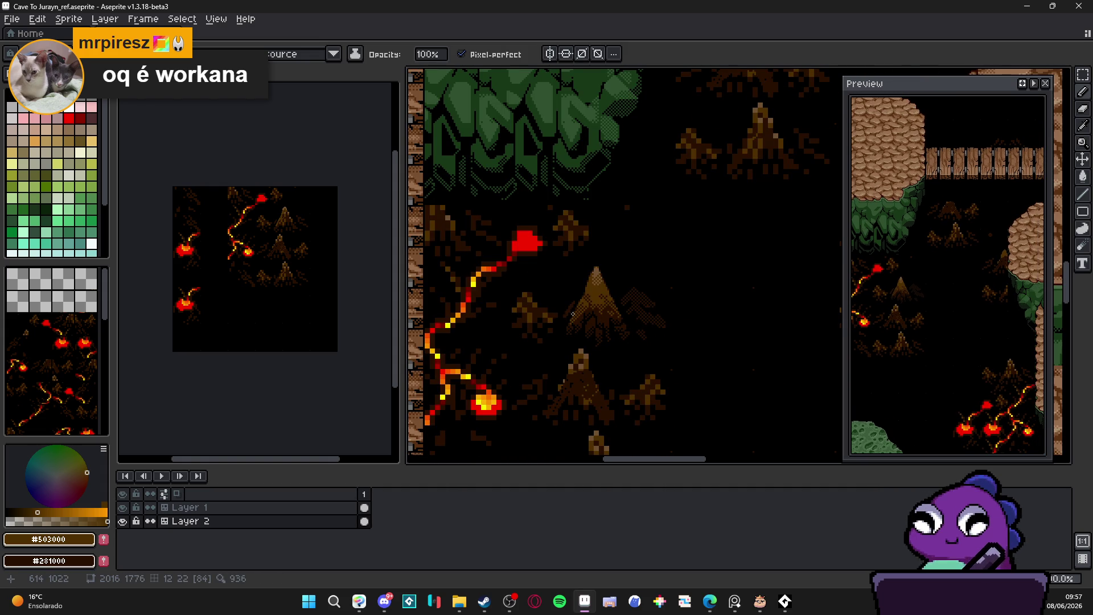
pyautogui.scroll(2, 557, 309)
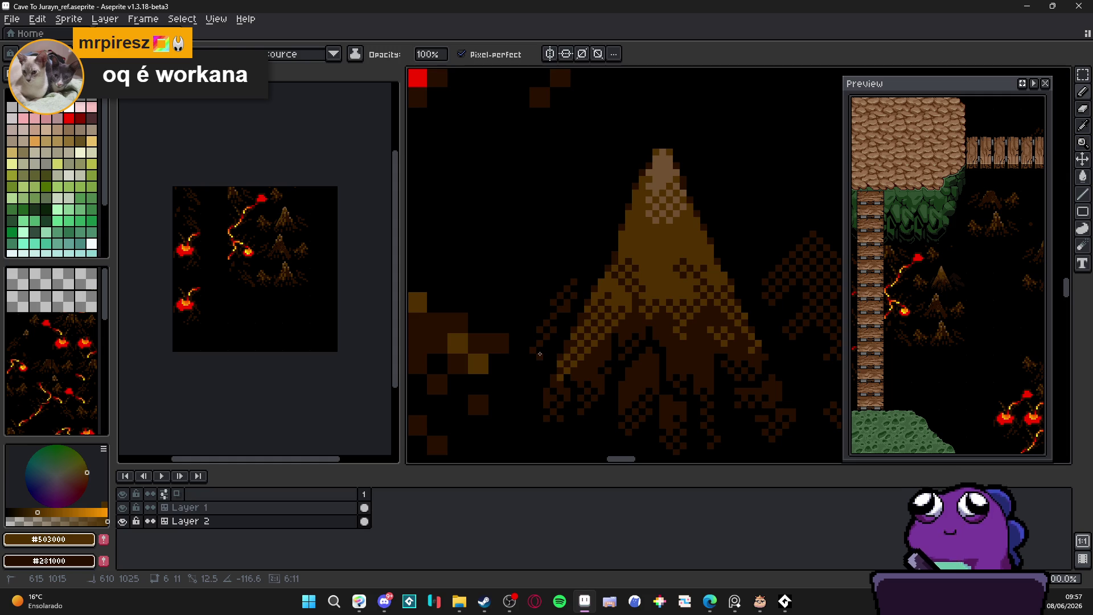
pyautogui.click(546, 309)
pyautogui.click(560, 282)
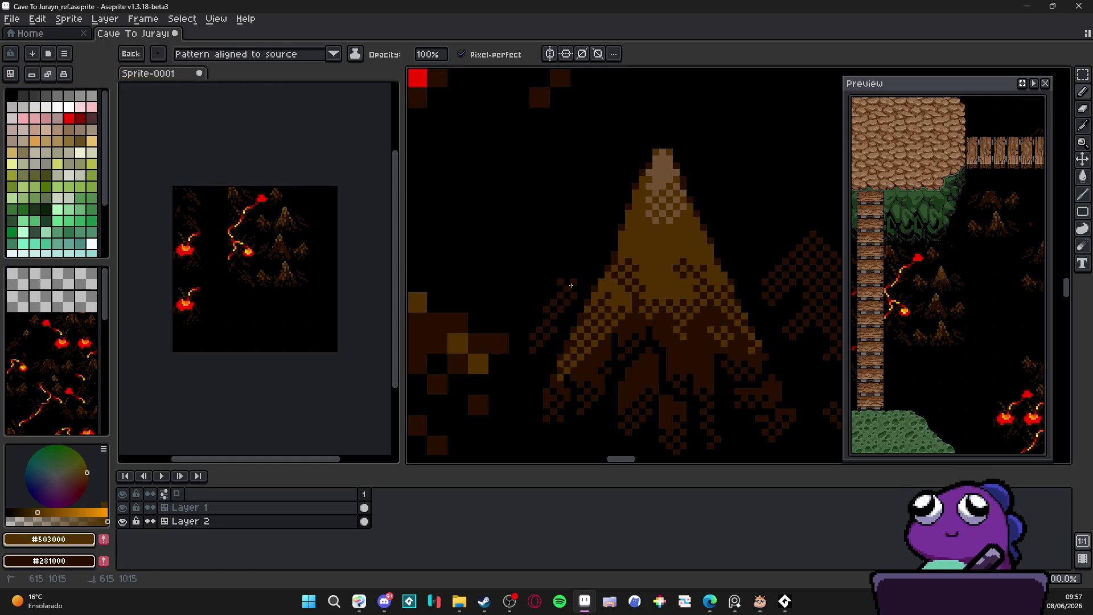
# - Pick #281000 as foreground and black as background, then redraw the mountain's left edge
pyautogui.scroll(-2, 556, 341)
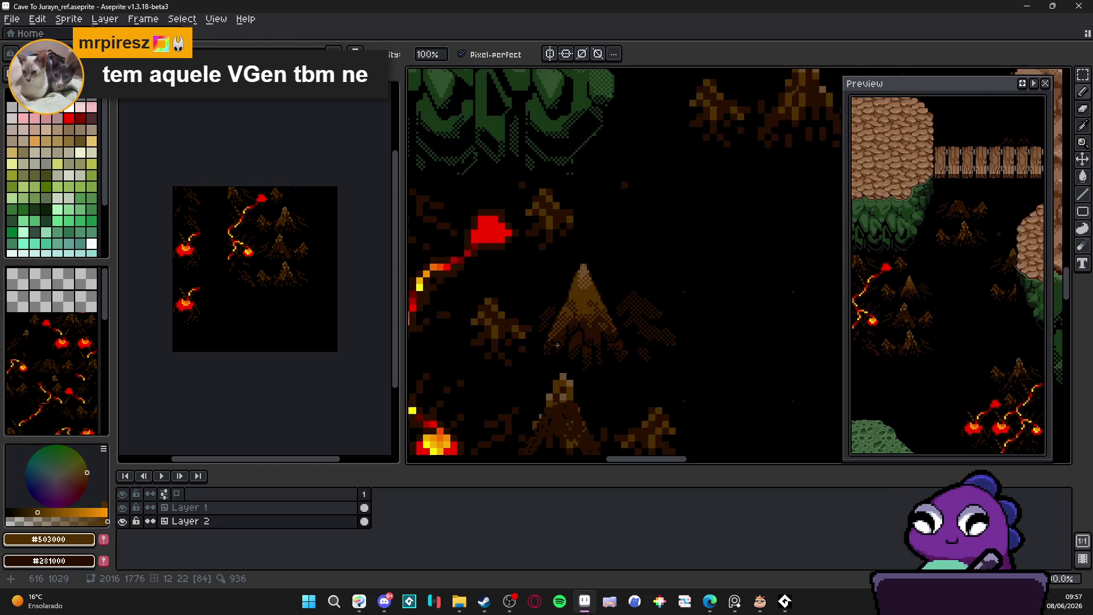
pyautogui.moveTo(558, 347); pyautogui.dragTo(569, 323)
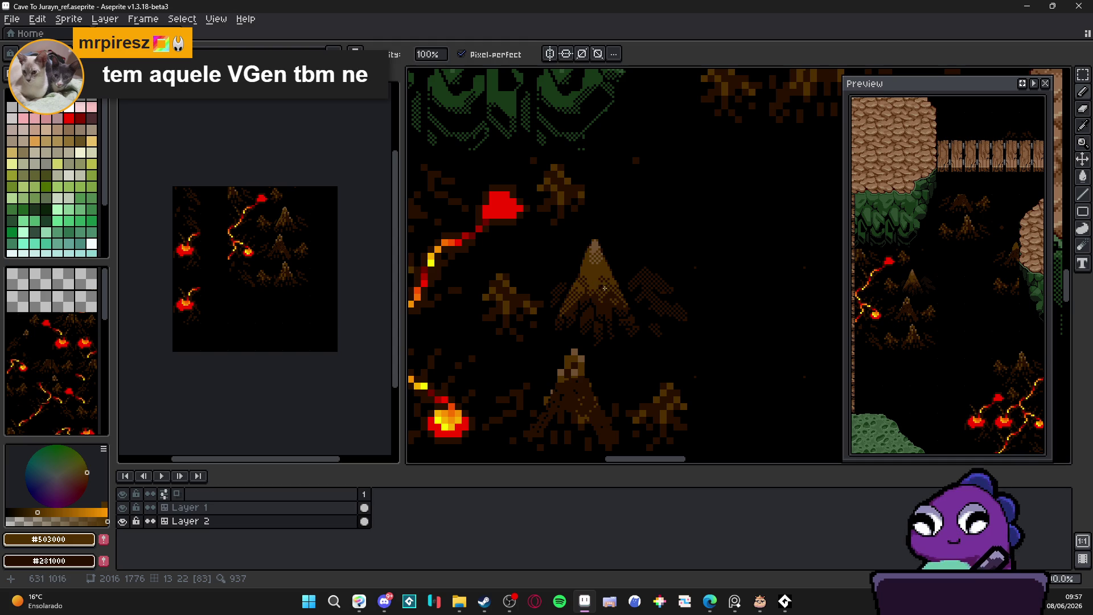
pyautogui.scroll(4, 604, 305)
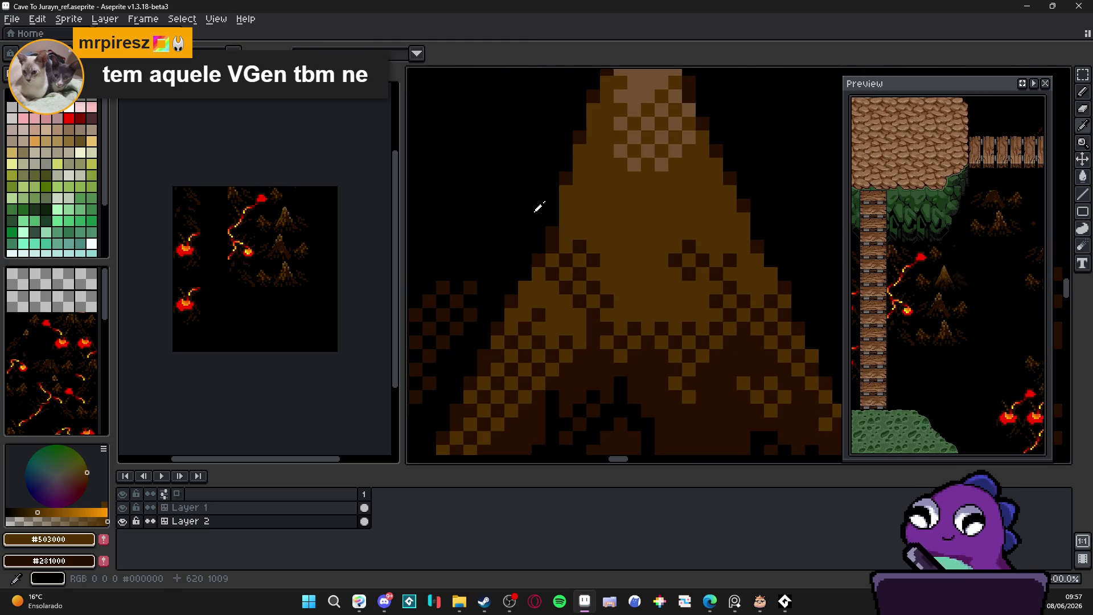
pyautogui.click(557, 226)
pyautogui.rightClick(546, 219)
pyautogui.press('b')
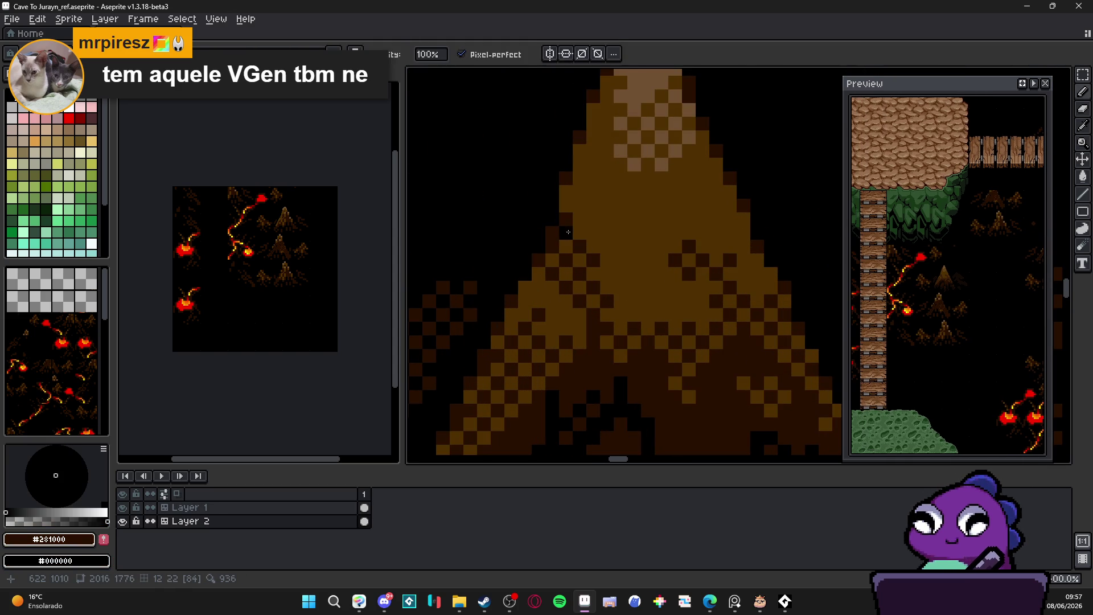
pyautogui.moveTo(572, 219); pyautogui.dragTo(573, 233)
# - Pick brown #503000 and paint brown pixels onto the checkered tree shape
pyautogui.scroll(-3, 573, 232)
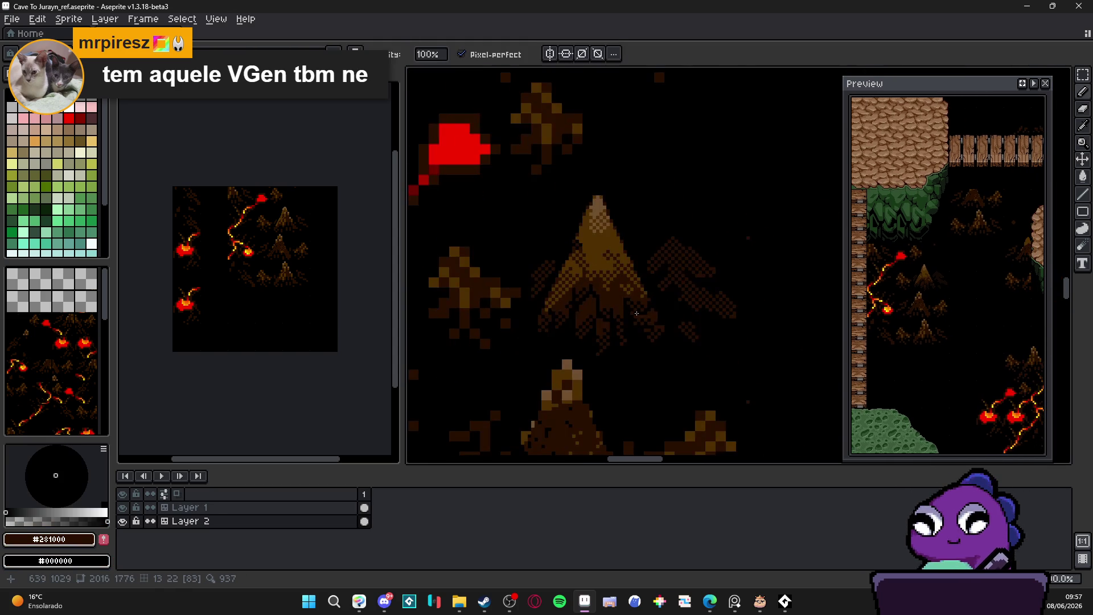
pyautogui.scroll(2, 625, 312)
pyautogui.hscroll(-1, 606, 313)
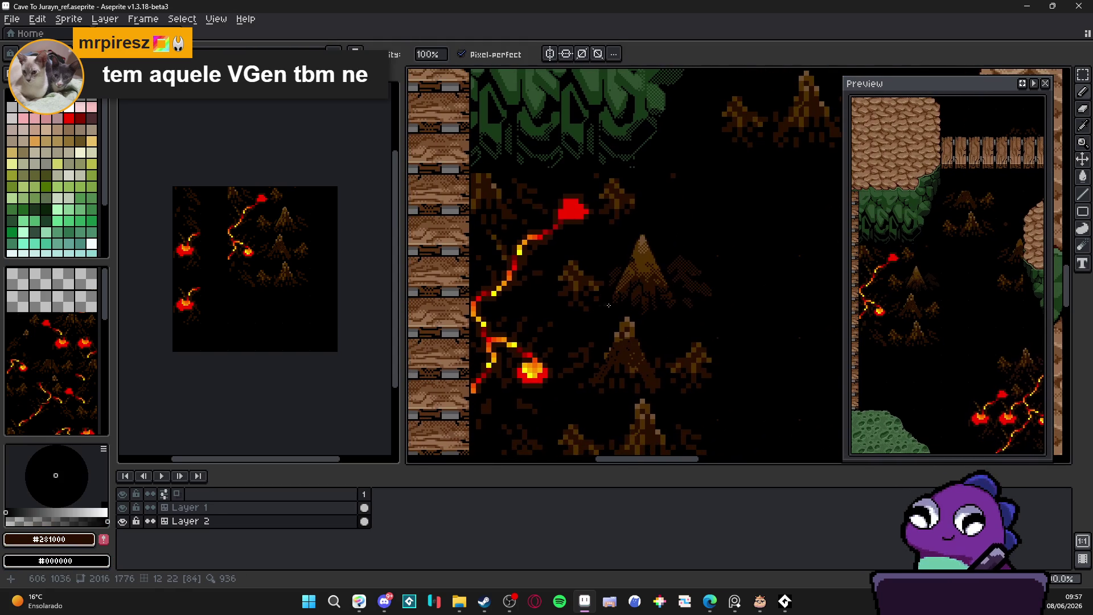
pyautogui.scroll(4, 600, 309)
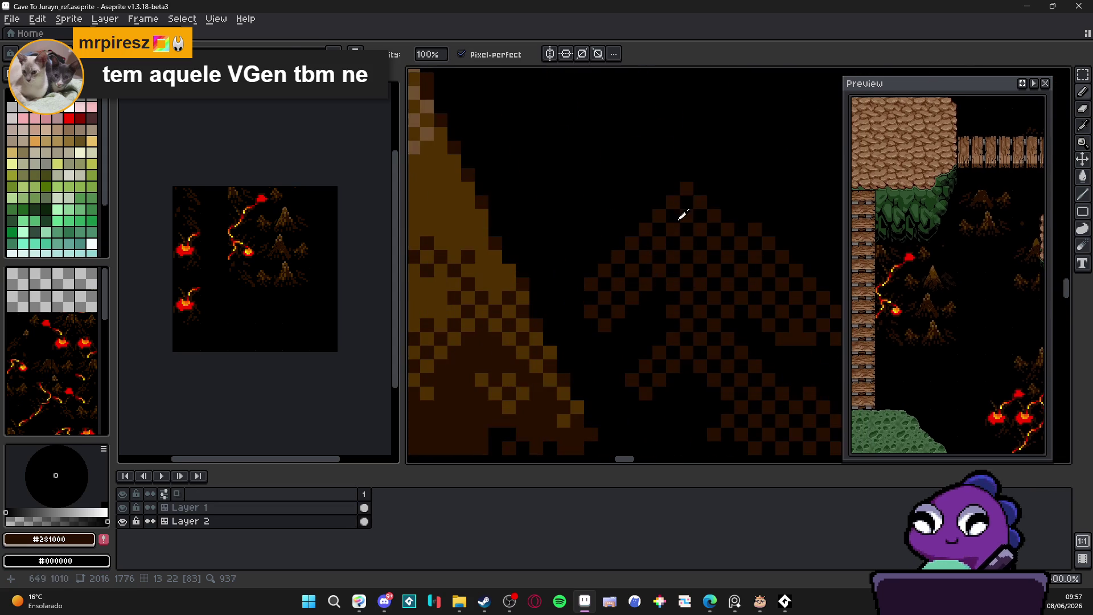
pyautogui.scroll(-2, 696, 227)
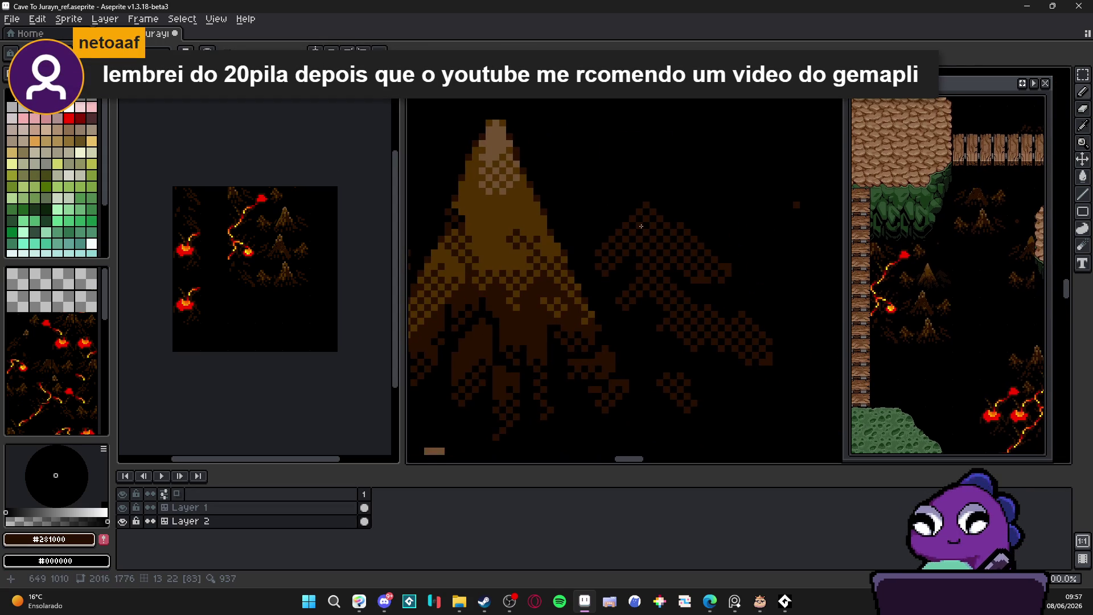
pyautogui.scroll(-2, 631, 240)
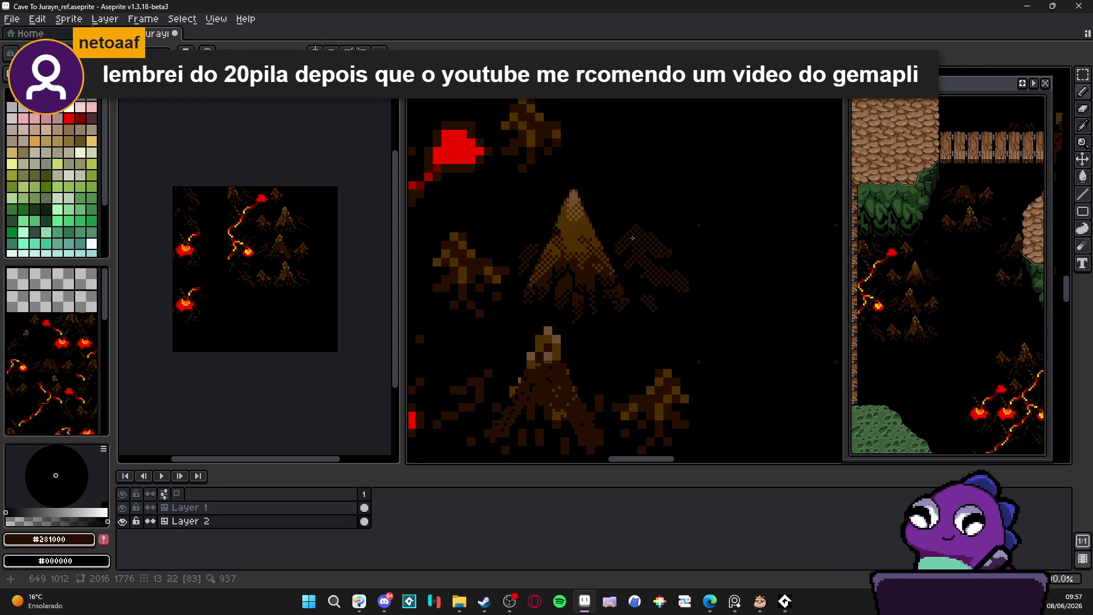
pyautogui.scroll(2, 632, 239)
pyautogui.scroll(-1, 537, 307)
pyautogui.scroll(2, 537, 307)
pyautogui.keyDown('alt'); pyautogui.click(537, 308); pyautogui.keyUp('alt')
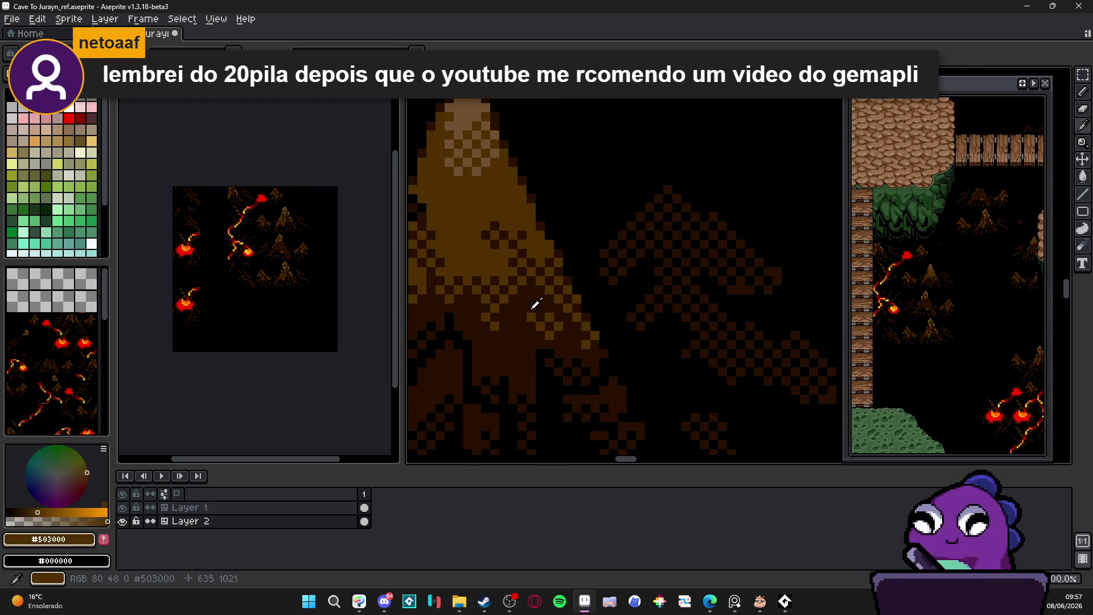
pyautogui.scroll(2, 664, 199)
pyautogui.moveTo(669, 199)
pyautogui.mouseDown()
pyautogui.moveTo(637, 188)
pyautogui.moveTo(714, 223)
pyautogui.moveTo(623, 225)
pyautogui.mouseUp()
pyautogui.moveTo(696, 242); pyautogui.dragTo(622, 241)
# - Repaint the tree-top pixels brown in a checker pattern
pyautogui.scroll(-3, 678, 249)
pyautogui.scroll(2, 677, 250)
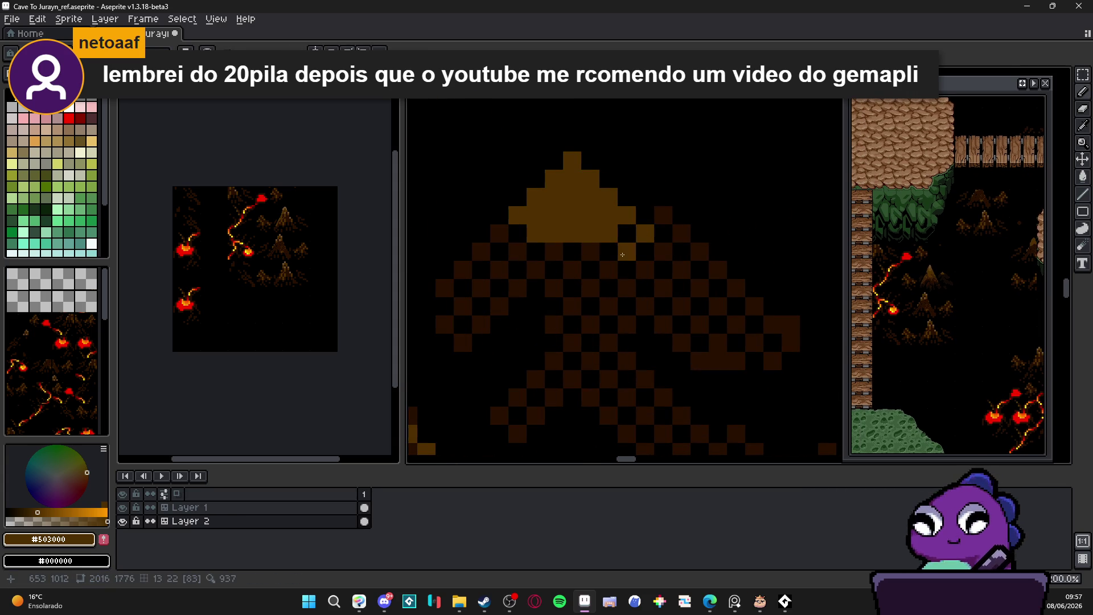
pyautogui.moveTo(626, 233); pyautogui.dragTo(527, 235)
pyautogui.click(528, 235)
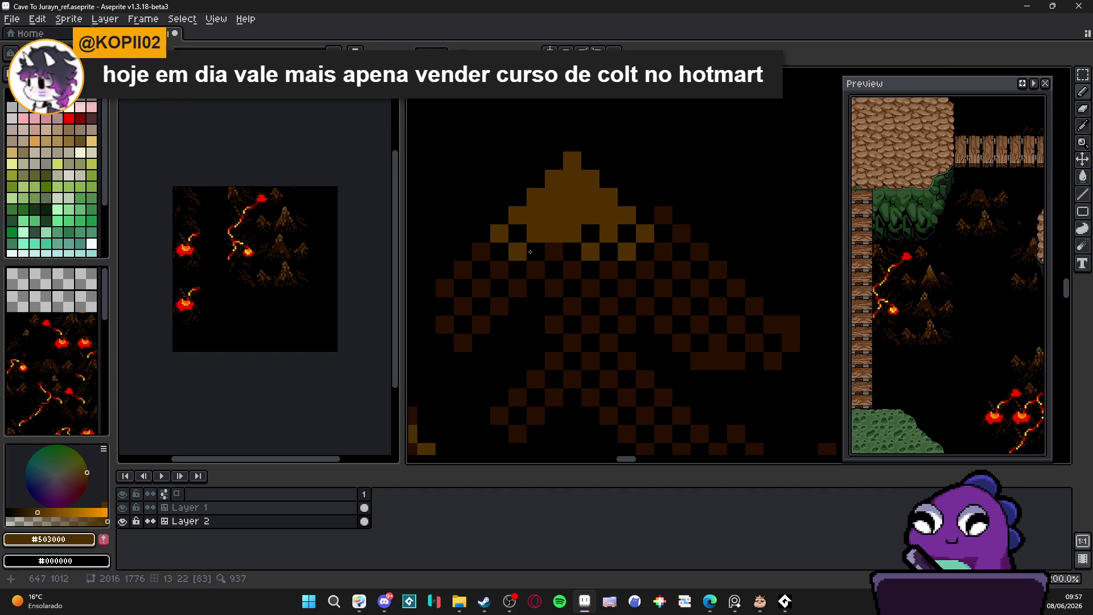
pyautogui.click(481, 251)
# - Add five brown checker pixels across the upper tree
pyautogui.scroll(-2, 513, 234)
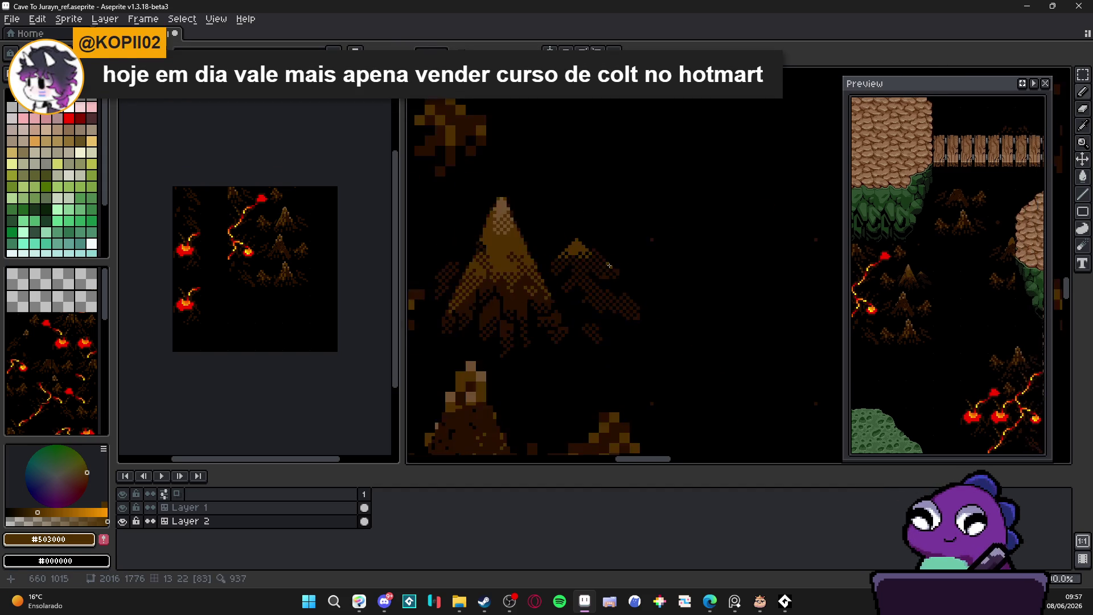
pyautogui.scroll(2, 590, 243)
pyautogui.scroll(1, 590, 242)
pyautogui.click(584, 236)
pyautogui.click(612, 209)
pyautogui.click(557, 264)
pyautogui.click(612, 263)
pyautogui.click(639, 236)
# - Continue the brown checker pattern lower on the tree with seven more pixels
pyautogui.scroll(-2, 632, 259)
pyautogui.scroll(2, 593, 336)
pyautogui.click(560, 326)
pyautogui.click(579, 344)
pyautogui.click(597, 326)
pyautogui.click(542, 345)
pyautogui.click(561, 362)
pyautogui.click(616, 344)
pyautogui.click(597, 362)
# - Zoom out to inspect the map and undo the last pencil stroke
pyautogui.scroll(-3, 603, 352)
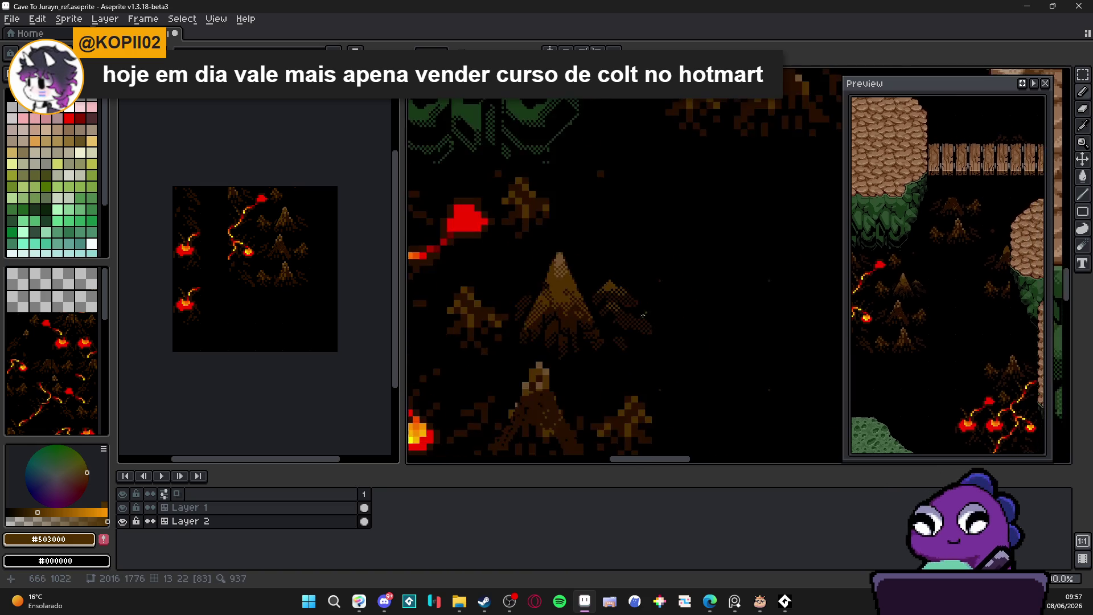
pyautogui.scroll(-1, 626, 326)
pyautogui.scroll(3, 592, 316)
pyautogui.scroll(-2, 560, 305)
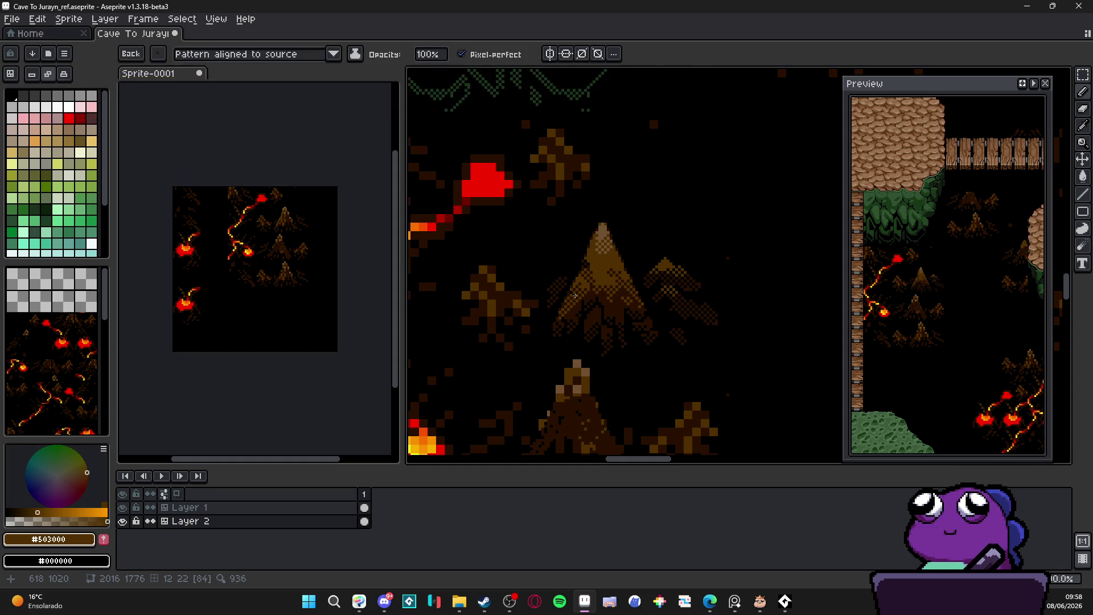
pyautogui.scroll(-1, 586, 308)
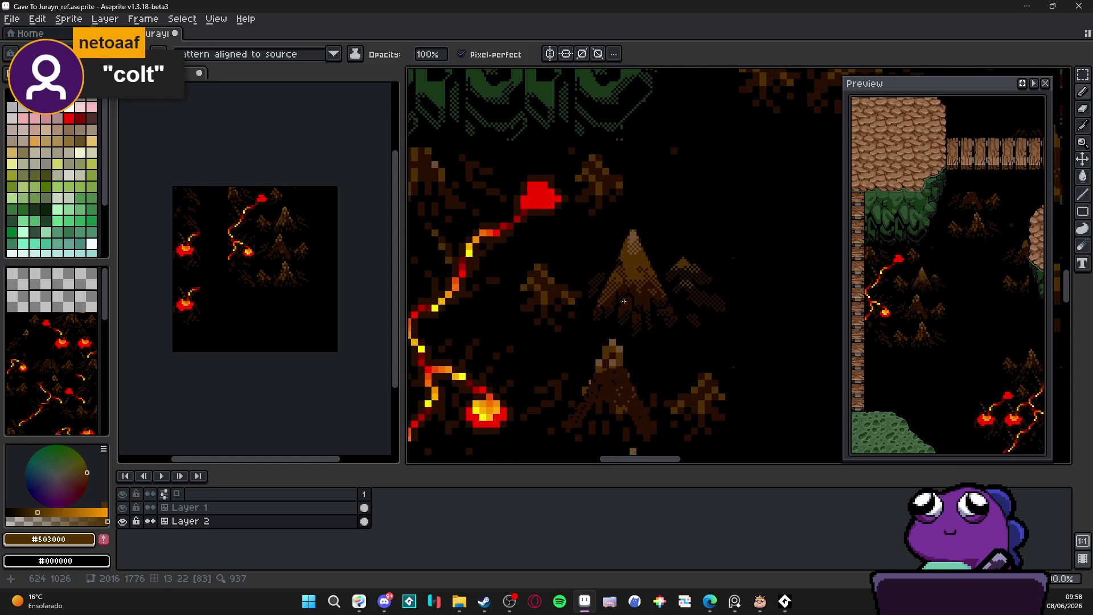
pyautogui.scroll(4, 589, 308)
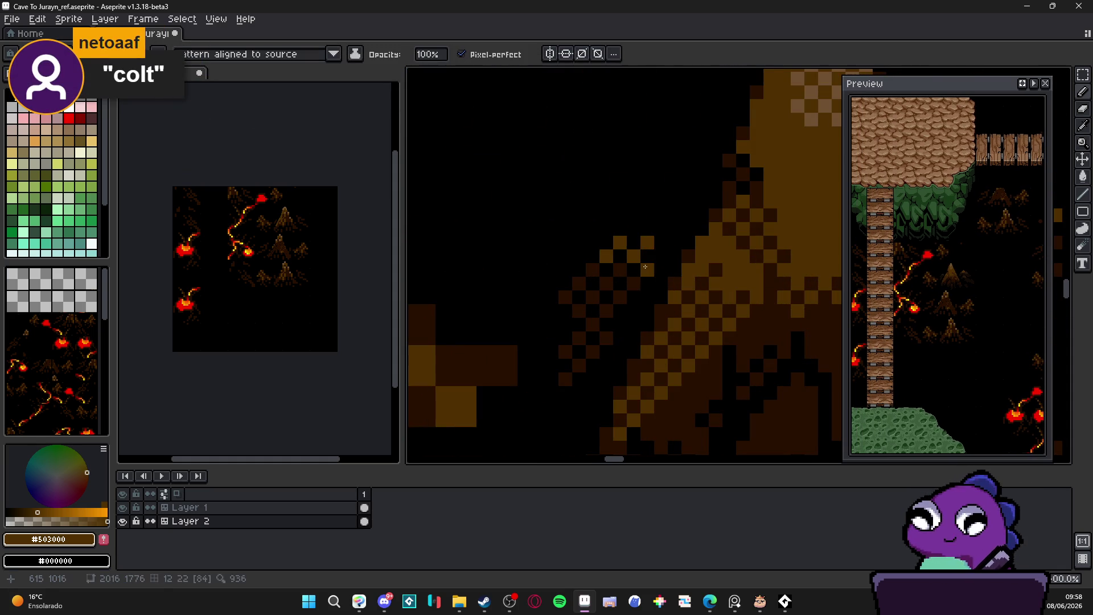
pyautogui.scroll(-2, 596, 279)
pyautogui.scroll(-1, 596, 279)
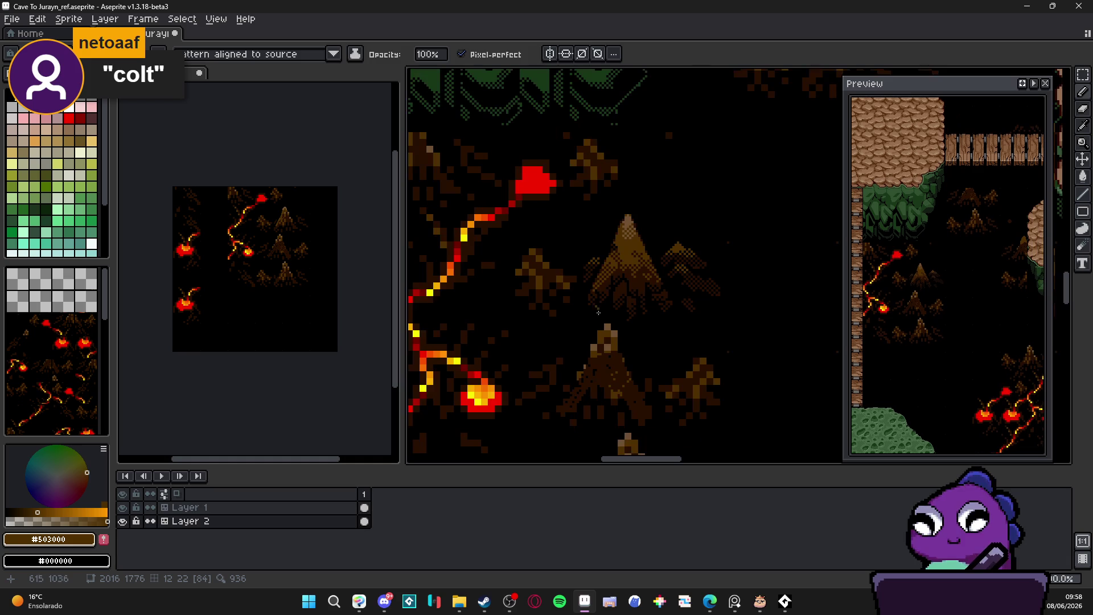
pyautogui.scroll(-1, 607, 315)
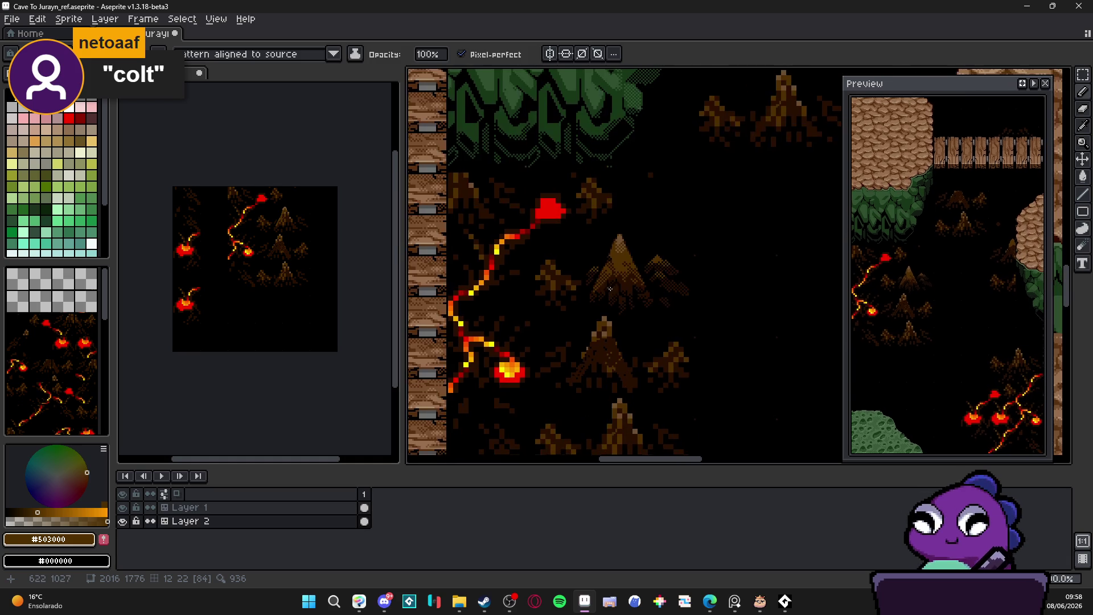
pyautogui.hotkey('ctrl', 'z')
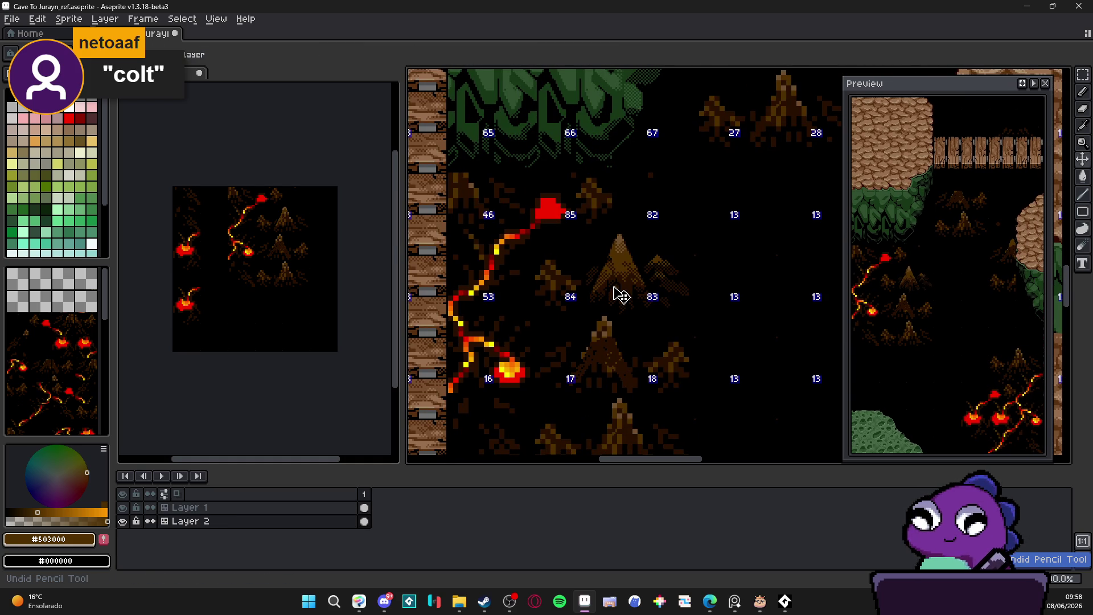
# - Save the cave map file, then save it again after inspecting the canvas
pyautogui.hotkey('ctrl', 's')
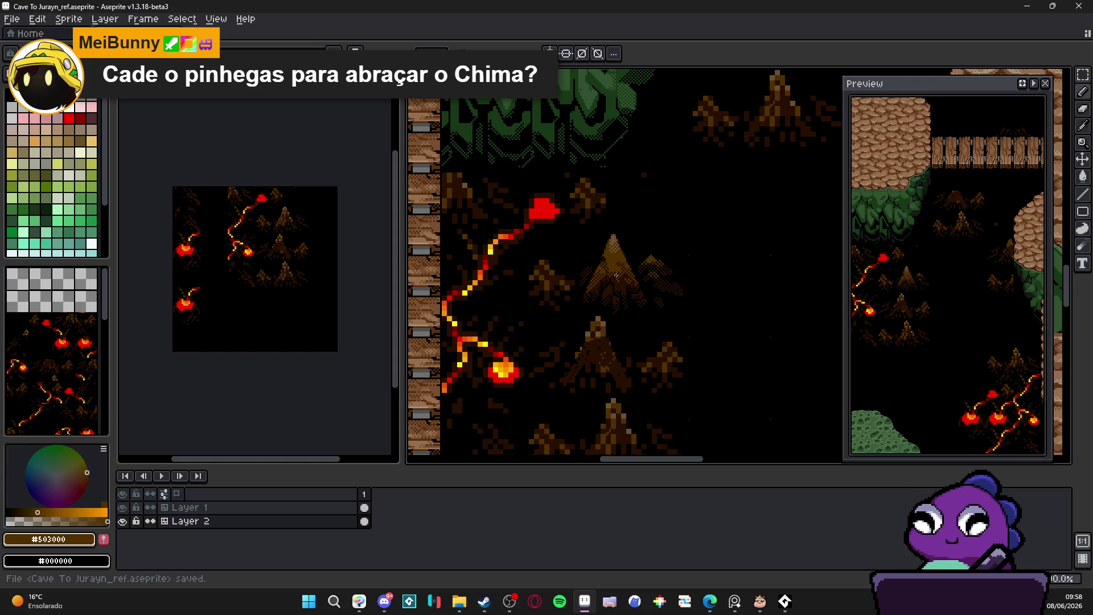
pyautogui.scroll(-2, 619, 258)
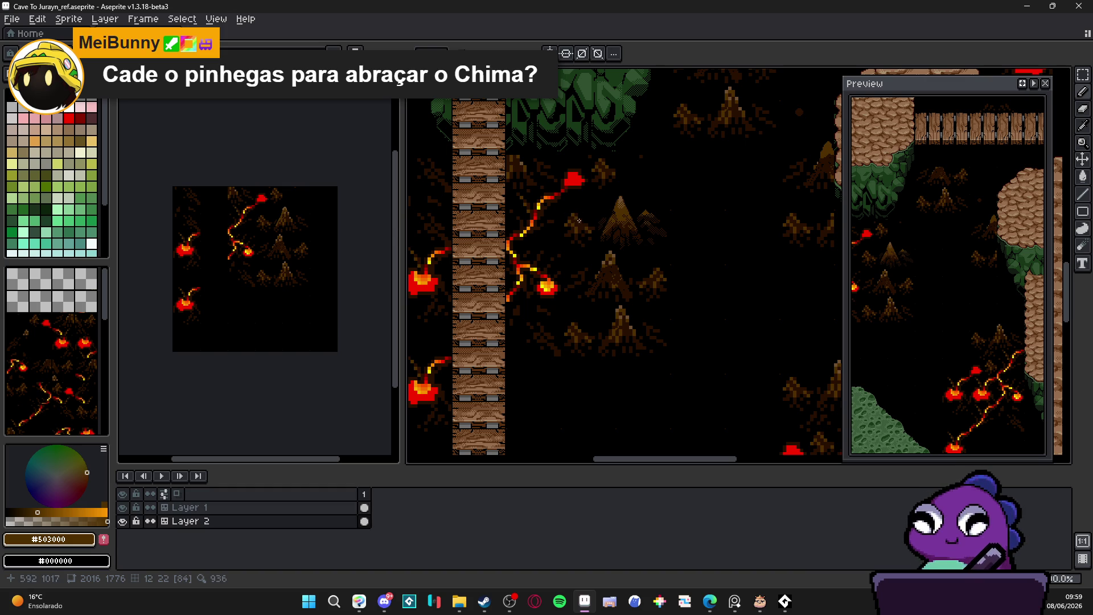
pyautogui.scroll(2, 581, 219)
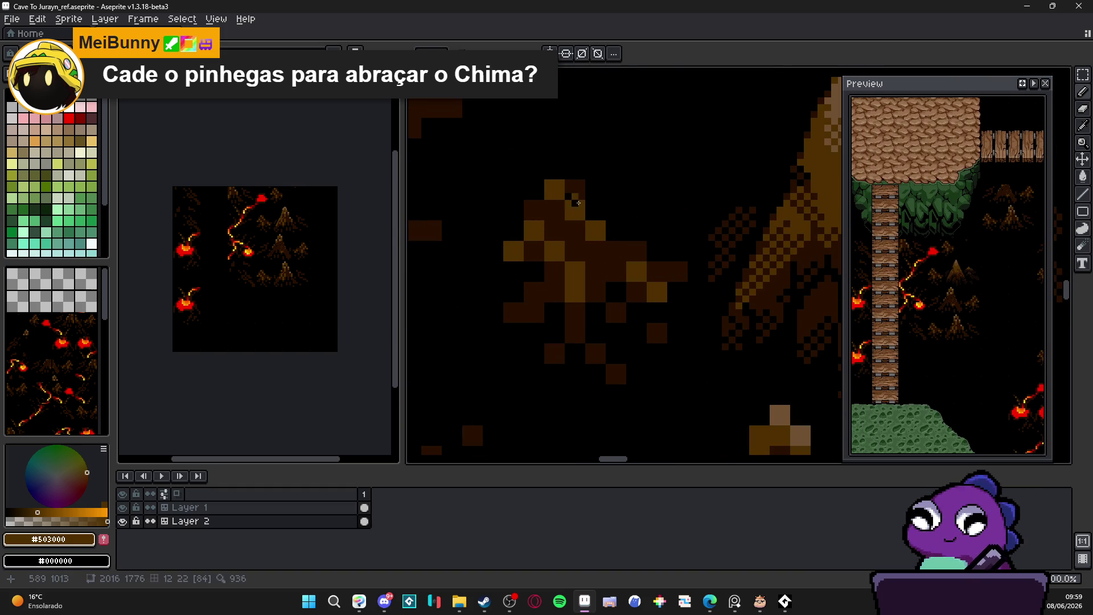
pyautogui.scroll(-3, 579, 202)
pyautogui.scroll(-2, 593, 211)
pyautogui.scroll(2, 593, 211)
pyautogui.moveTo(612, 218); pyautogui.dragTo(598, 238)
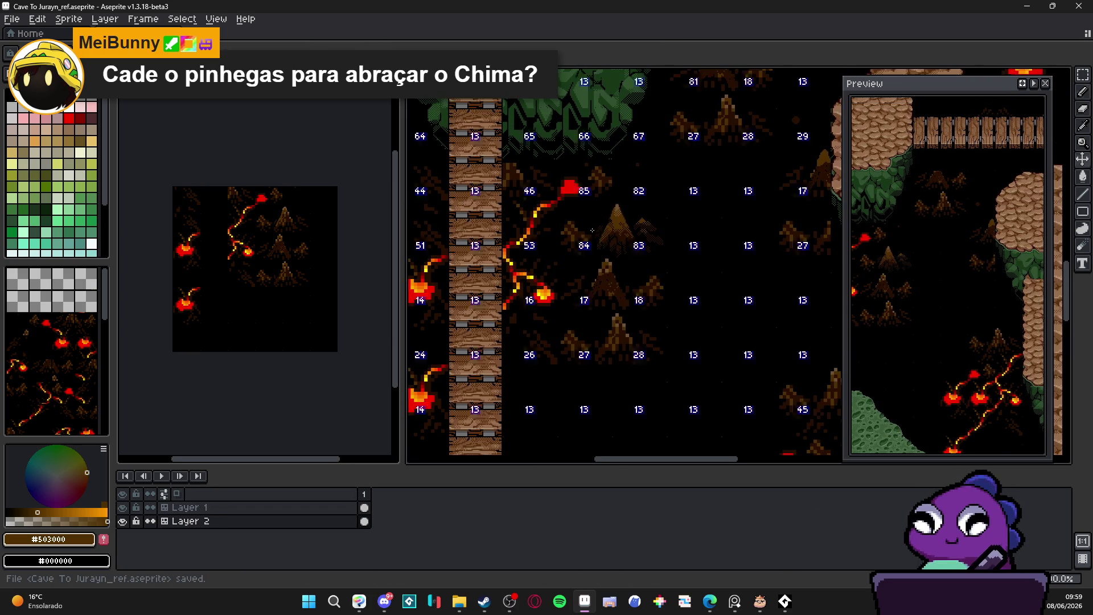
pyautogui.scroll(3, 595, 228)
pyautogui.hotkey('ctrl', 's')
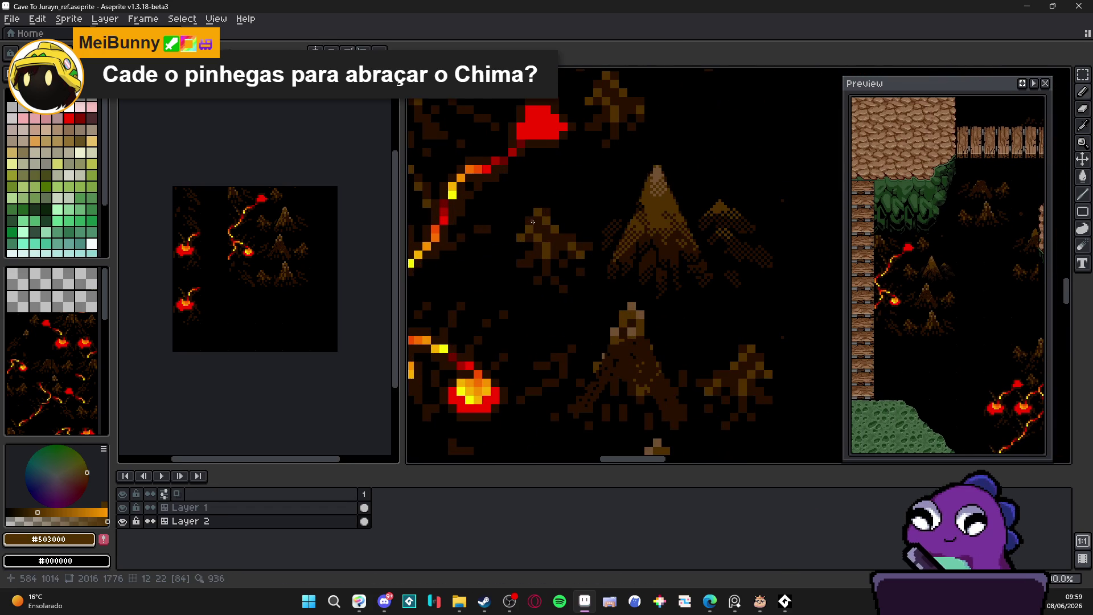
pyautogui.scroll(2, 532, 221)
# - Pick dark brown #281000, then black, and paint dark pixels into the small brown rock
pyautogui.keyDown('alt'); pyautogui.click(557, 195); pyautogui.keyUp('alt')
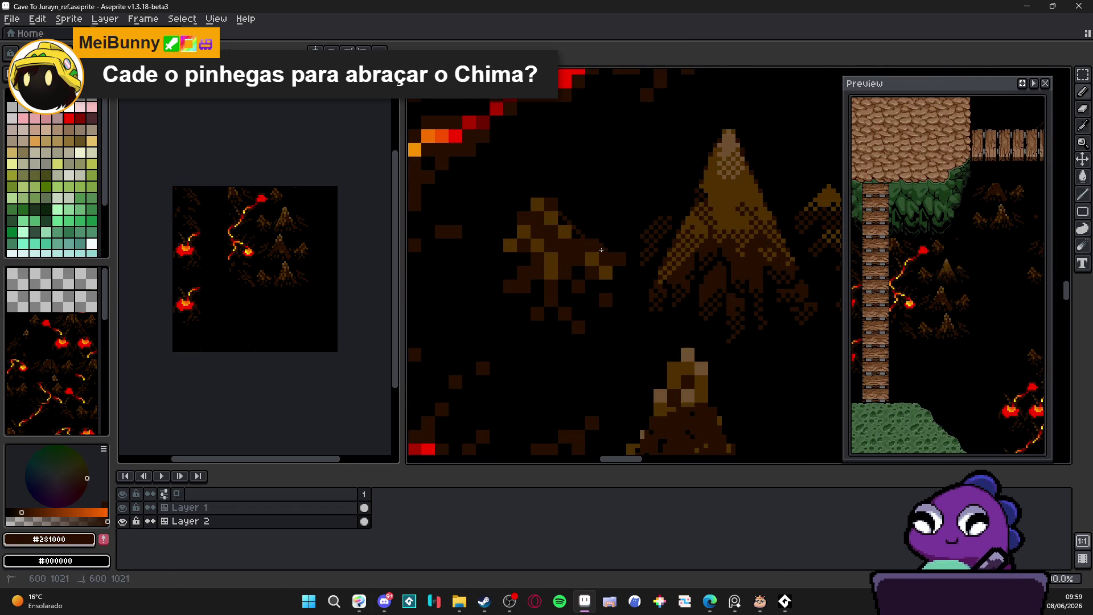
pyautogui.moveTo(556, 218); pyautogui.dragTo(558, 217)
pyautogui.scroll(1, 561, 205)
pyautogui.keyDown('alt'); pyautogui.click(514, 201); pyautogui.keyUp('alt')
pyautogui.moveTo(488, 262)
pyautogui.mouseDown()
pyautogui.moveTo(477, 276)
pyautogui.moveTo(498, 222)
pyautogui.moveTo(526, 214)
pyautogui.mouseUp()
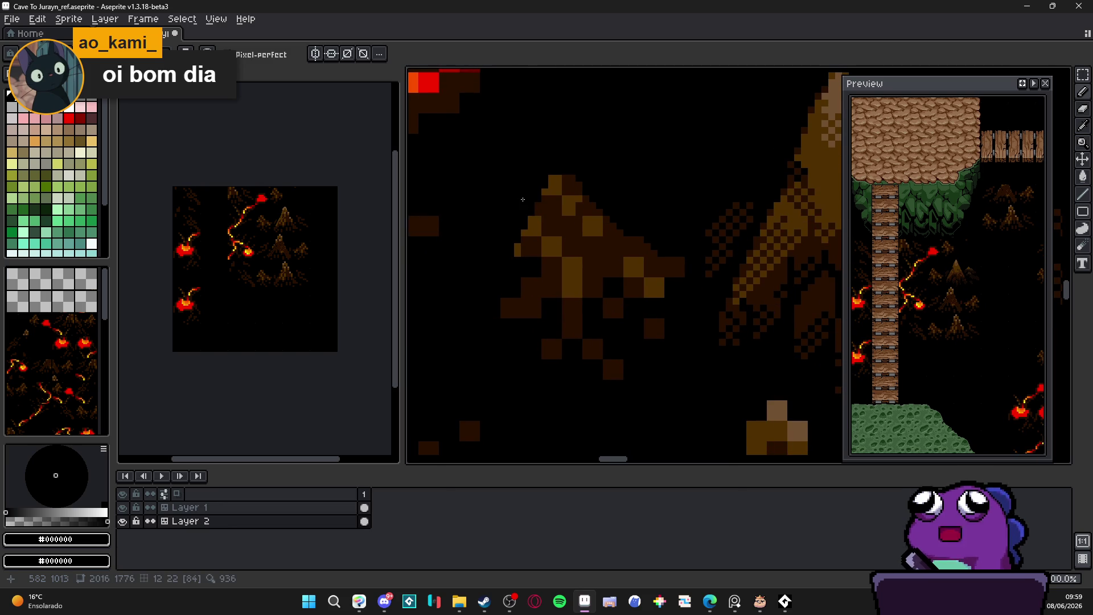
# - Eyedrop #281000 and paint the rock's top and left flank dark brown
pyautogui.scroll(-1, 598, 215)
pyautogui.scroll(1, 597, 231)
pyautogui.keyDown('alt'); pyautogui.click(596, 231); pyautogui.keyUp('alt')
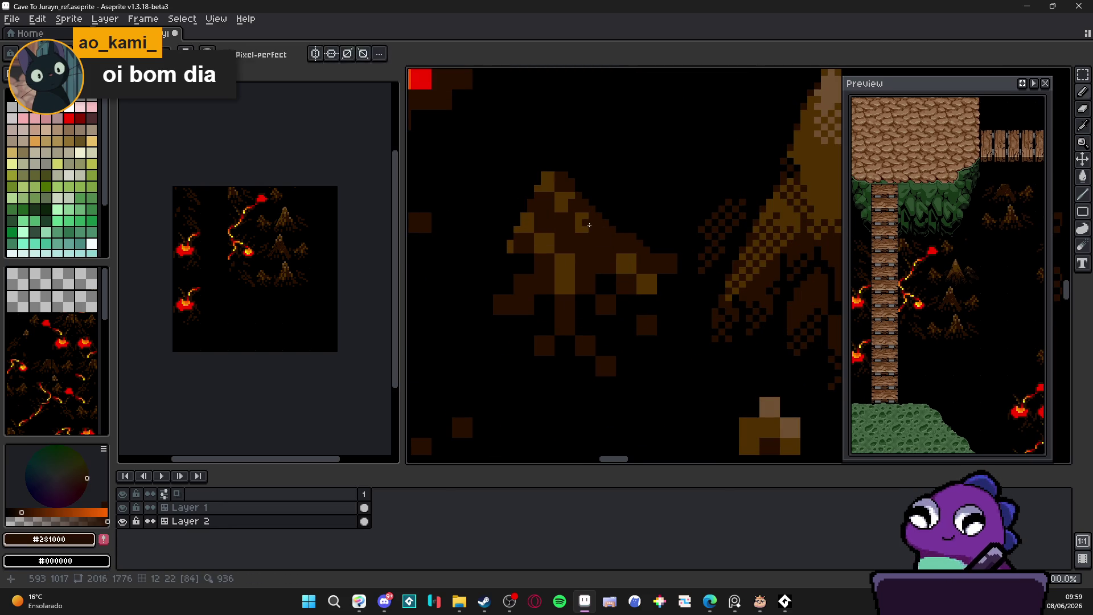
pyautogui.moveTo(552, 189); pyautogui.dragTo(544, 177)
pyautogui.moveTo(529, 222)
pyautogui.mouseDown()
pyautogui.moveTo(538, 245)
pyautogui.moveTo(515, 245)
pyautogui.moveTo(567, 288)
pyautogui.moveTo(626, 265)
pyautogui.moveTo(655, 285)
pyautogui.moveTo(595, 283)
pyautogui.mouseUp()
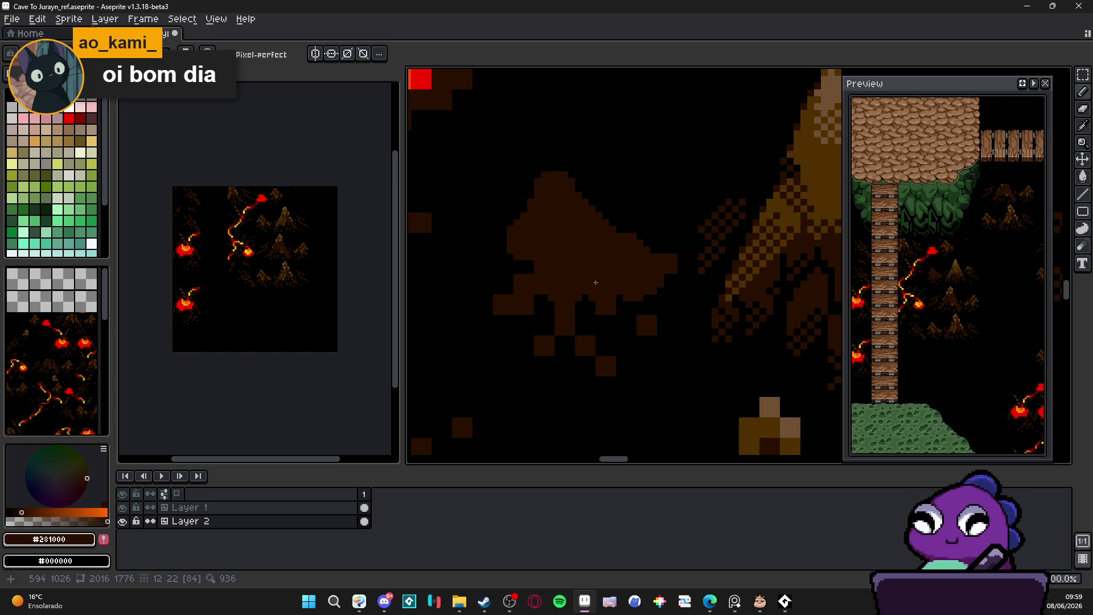
pyautogui.hotkey('ctrl', 'z')
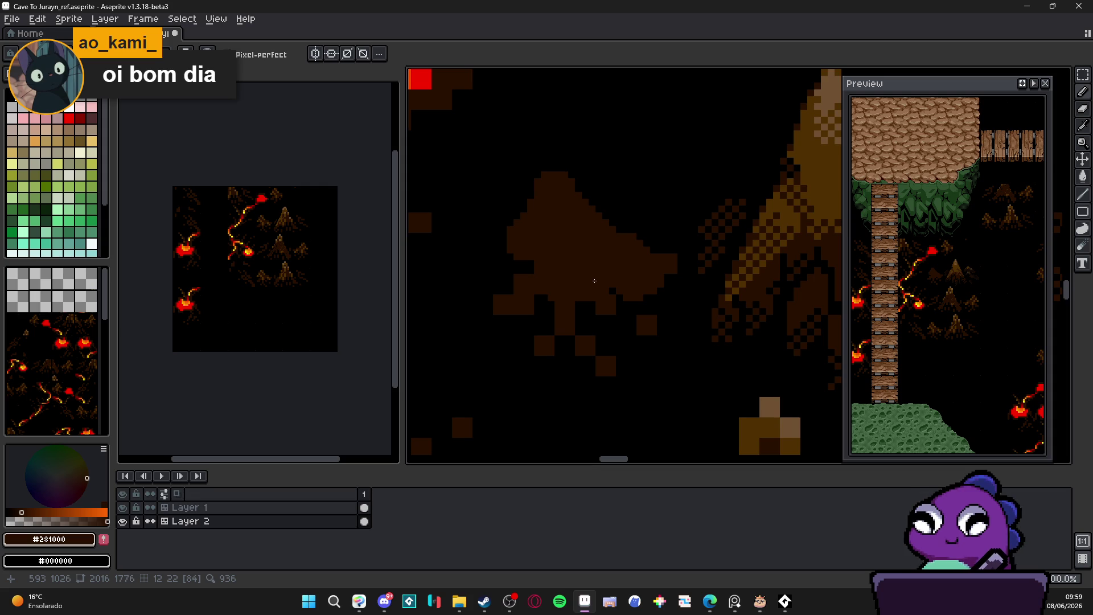
pyautogui.hotkey('ctrl', 'y')
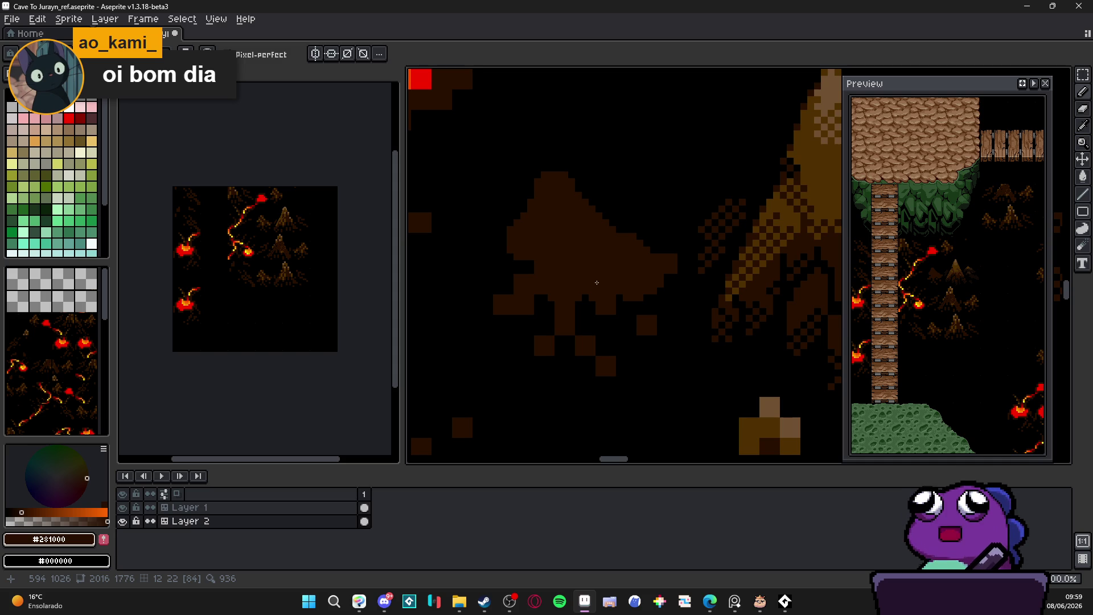
pyautogui.hotkey('ctrl', 'z')
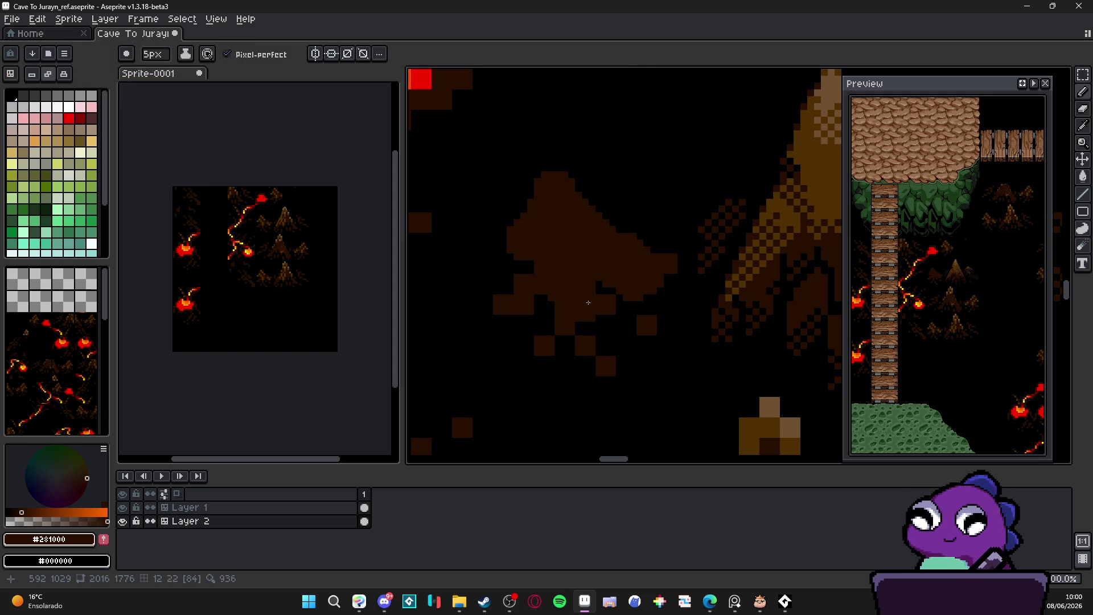
# - Undo an accidental one-row tilemap shift
pyautogui.scroll(-2, 632, 322)
pyautogui.moveTo(634, 319); pyautogui.dragTo(636, 312)
pyautogui.hotkey('ctrl', 'z')
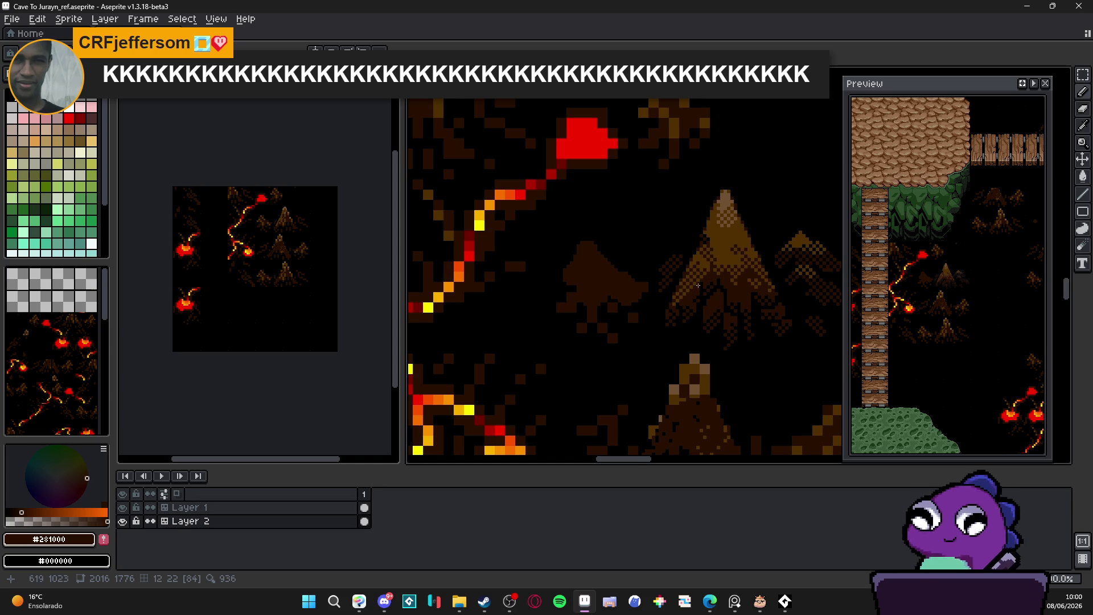
# - Pan to the small rock and marquee-select a tiny 2x2 pixel patch
pyautogui.moveTo(704, 285); pyautogui.dragTo(683, 288)
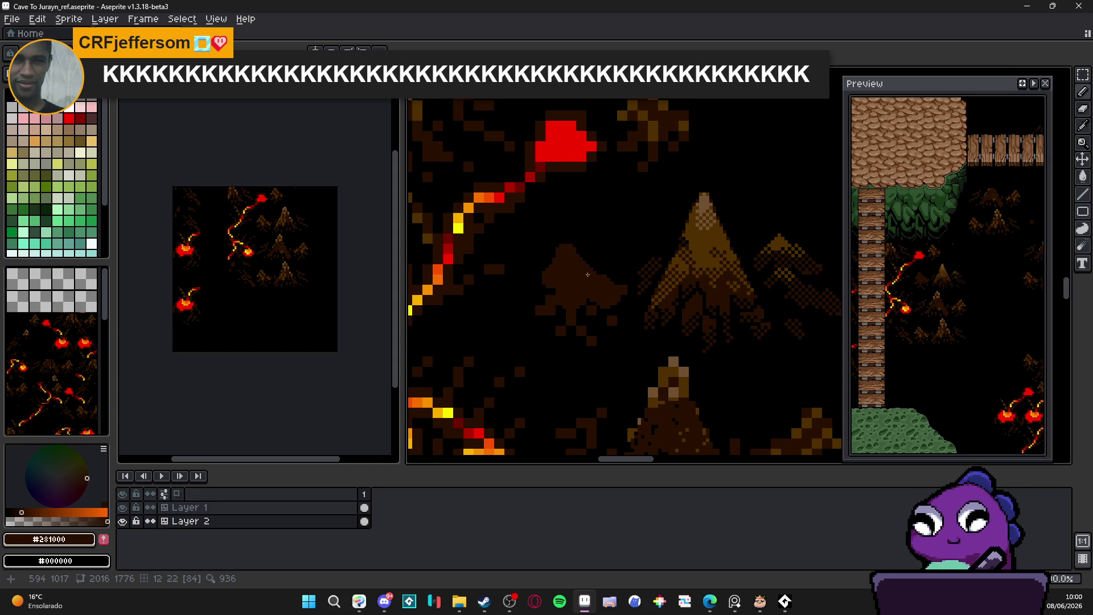
pyautogui.scroll(3, 611, 314)
pyautogui.press('m')
pyautogui.moveTo(727, 244); pyautogui.dragTo(753, 272)
pyautogui.scroll(-2, 563, 336)
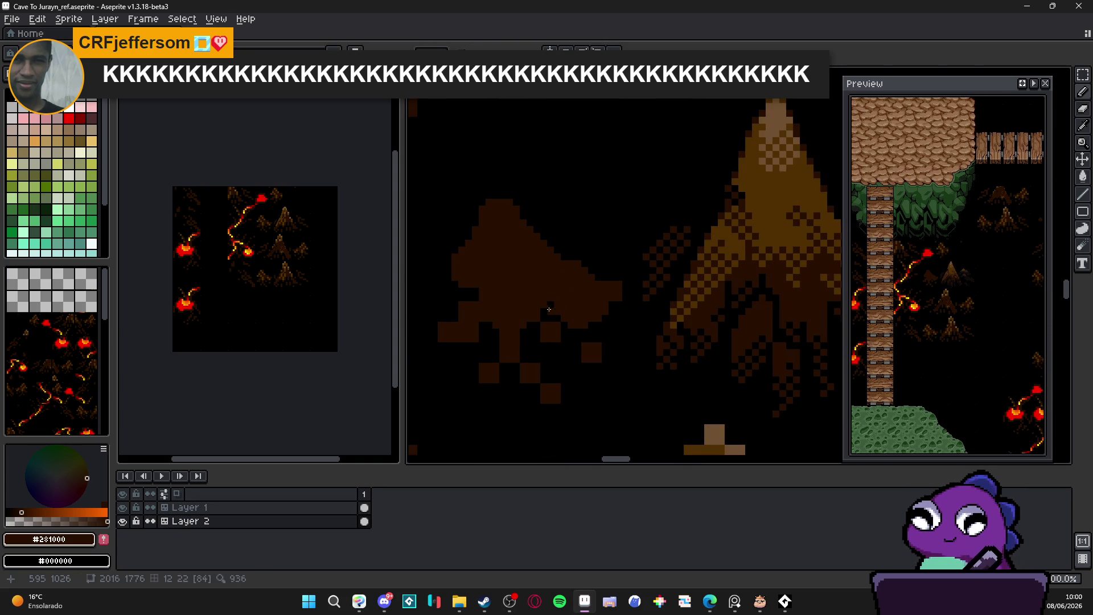
# - Paint dark dither pixels over the rock's body, lower blocks and left side
pyautogui.click(533, 314)
pyautogui.click(543, 338)
pyautogui.click(515, 324)
pyautogui.click(538, 373)
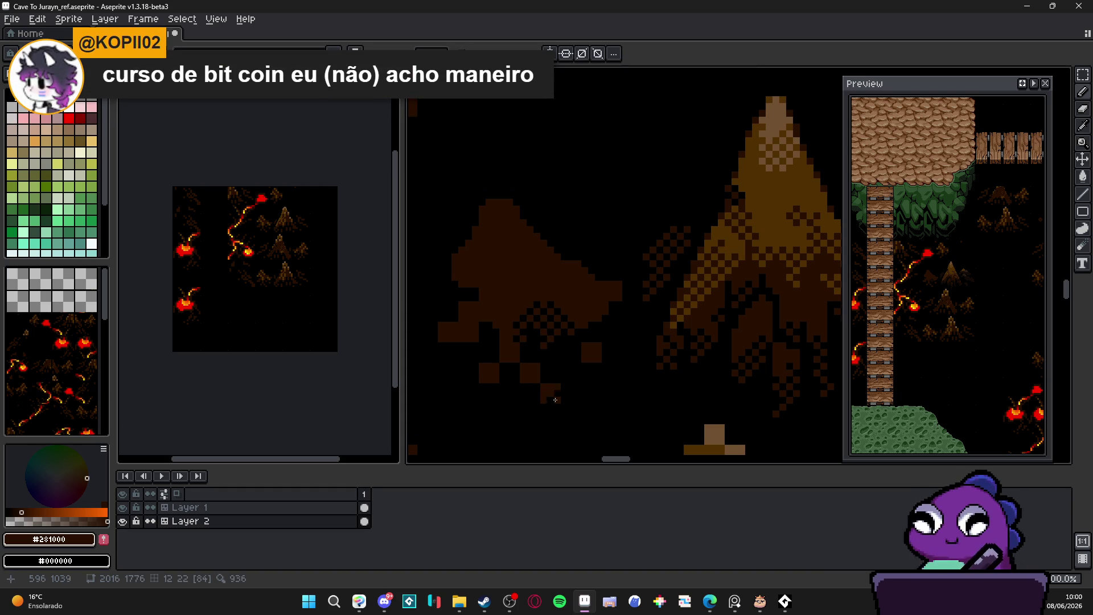
pyautogui.moveTo(549, 388); pyautogui.dragTo(567, 375)
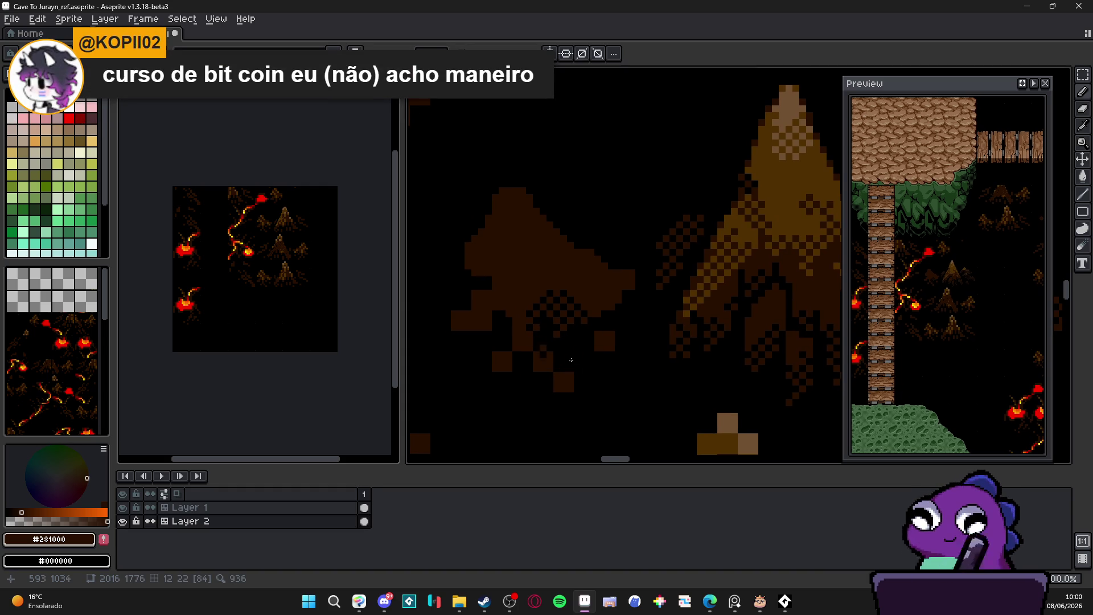
pyautogui.moveTo(554, 361)
pyautogui.mouseDown()
pyautogui.moveTo(540, 344)
pyautogui.moveTo(561, 386)
pyautogui.moveTo(533, 362)
pyautogui.moveTo(539, 369)
pyautogui.moveTo(502, 370)
pyautogui.mouseUp()
pyautogui.moveTo(495, 300)
pyautogui.mouseDown()
pyautogui.moveTo(505, 306)
pyautogui.moveTo(493, 328)
pyautogui.moveTo(478, 324)
pyautogui.moveTo(498, 290)
pyautogui.moveTo(465, 267)
pyautogui.moveTo(502, 246)
pyautogui.mouseUp()
# - Dither the rock's left edge and lower left, plus a diagonal line down the rock
pyautogui.click(462, 313)
pyautogui.click(447, 307)
pyautogui.click(454, 324)
pyautogui.click(550, 328)
pyautogui.click(540, 290)
pyautogui.click(531, 300)
pyautogui.click(533, 284)
pyautogui.click(522, 307)
pyautogui.click(519, 317)
pyautogui.click(519, 332)
pyautogui.click(512, 342)
pyautogui.click(502, 349)
# - Dither the rock's lower-right edge and solid brown block, then sample lighter brown #503000
pyautogui.click(584, 301)
pyautogui.click(594, 311)
pyautogui.click(615, 297)
pyautogui.click(601, 304)
pyautogui.click(604, 341)
pyautogui.click(622, 344)
pyautogui.click(555, 259)
pyautogui.scroll(-2, 601, 298)
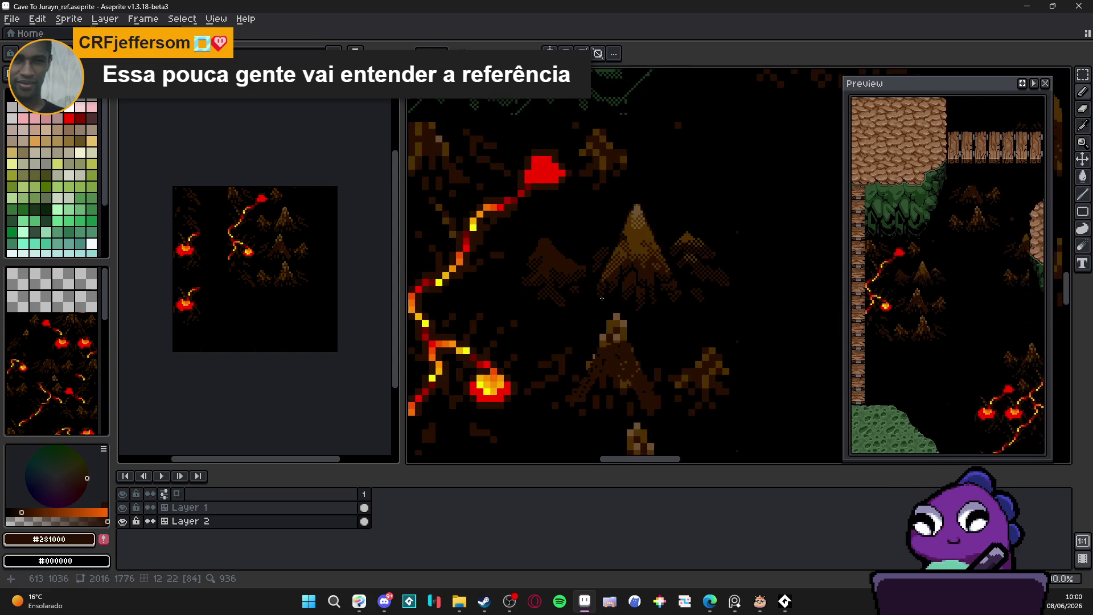
pyautogui.scroll(3, 583, 265)
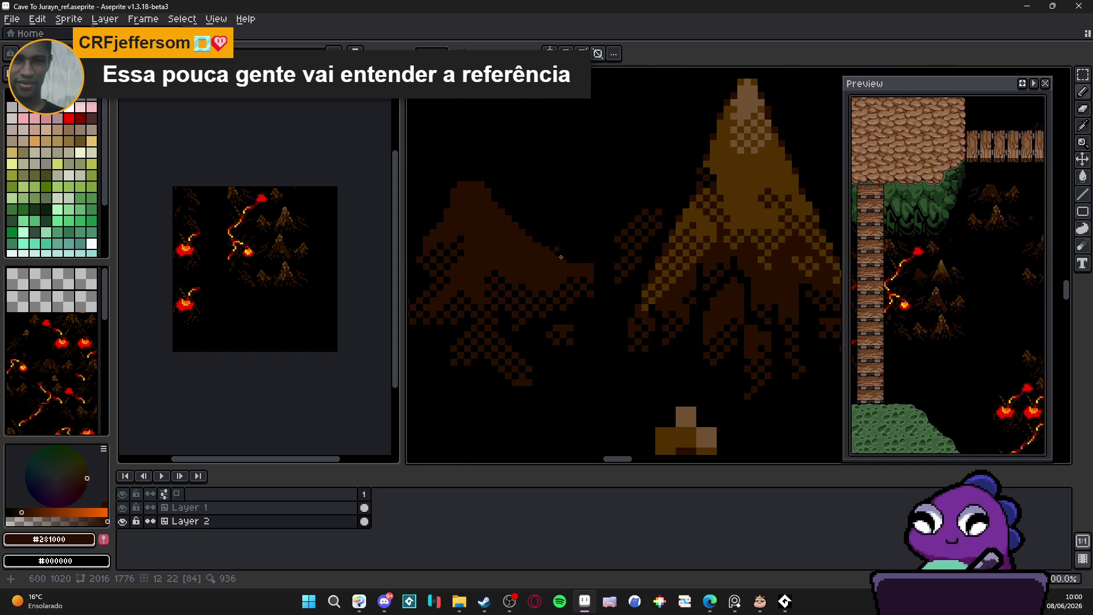
pyautogui.scroll(-3, 586, 277)
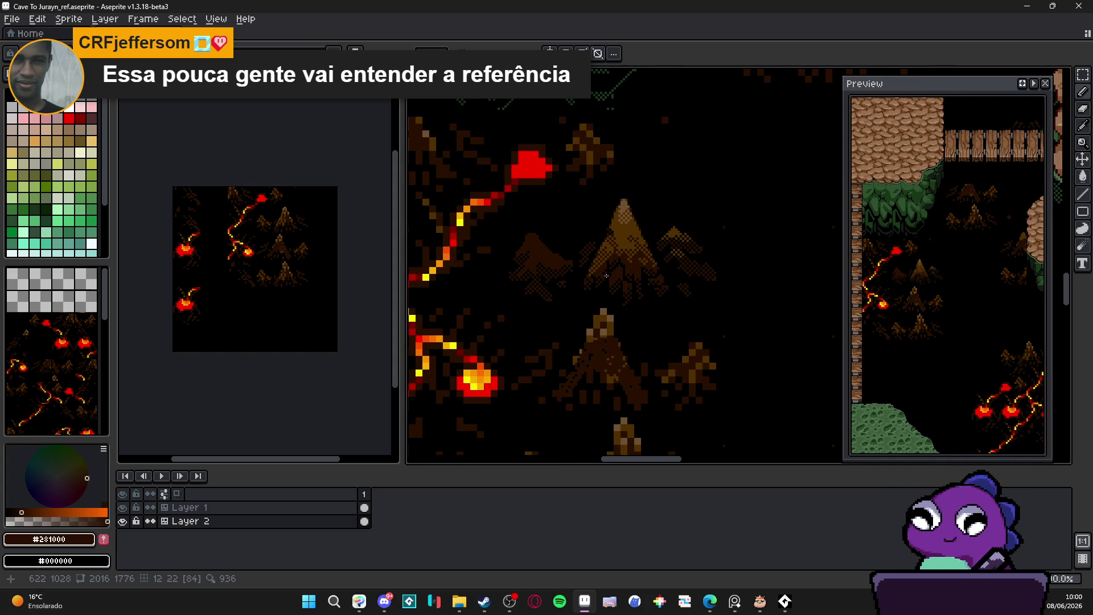
pyautogui.scroll(3, 547, 257)
pyautogui.keyDown('alt'); pyautogui.click(535, 223); pyautogui.keyUp('alt')
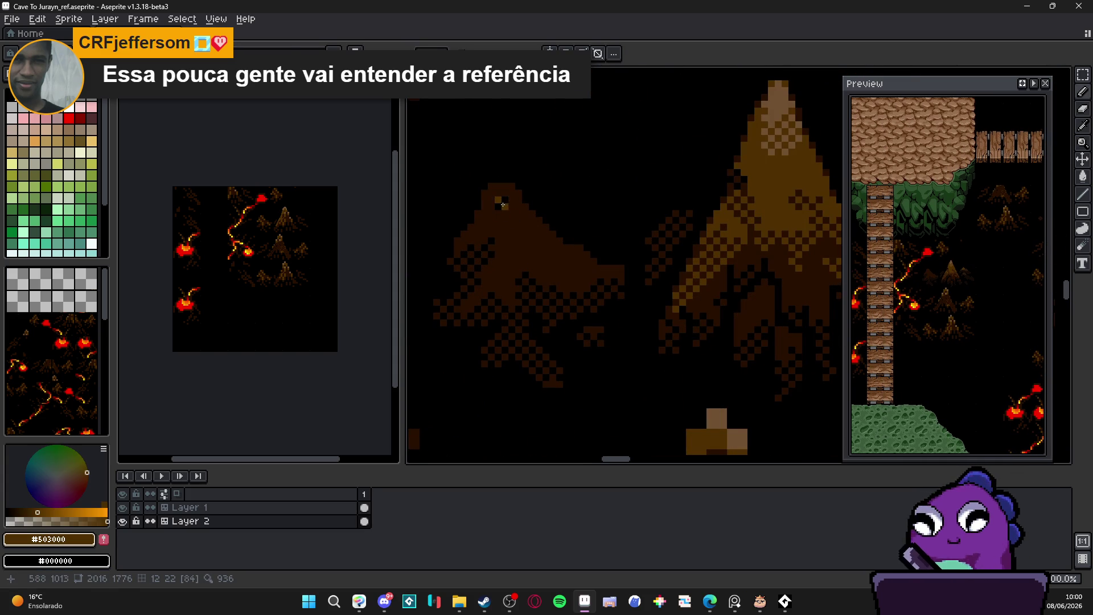
# - Set #281000 as secondary colour and paint #503000 dither highlights across the rock
pyautogui.keyDown('alt'); pyautogui.rightClick(525, 215); pyautogui.keyUp('alt')
pyautogui.moveTo(520, 219)
pyautogui.mouseDown()
pyautogui.moveTo(515, 207)
pyautogui.moveTo(532, 221)
pyautogui.moveTo(503, 219)
pyautogui.moveTo(509, 188)
pyautogui.moveTo(555, 255)
pyautogui.moveTo(595, 270)
pyautogui.mouseUp()
pyautogui.click(501, 239)
pyautogui.click(535, 230)
# - Extend the rock's peak upward with #503000 pixels
pyautogui.click(492, 193)
pyautogui.click(484, 186)
pyautogui.click(496, 173)
pyautogui.scroll(-3, 592, 300)
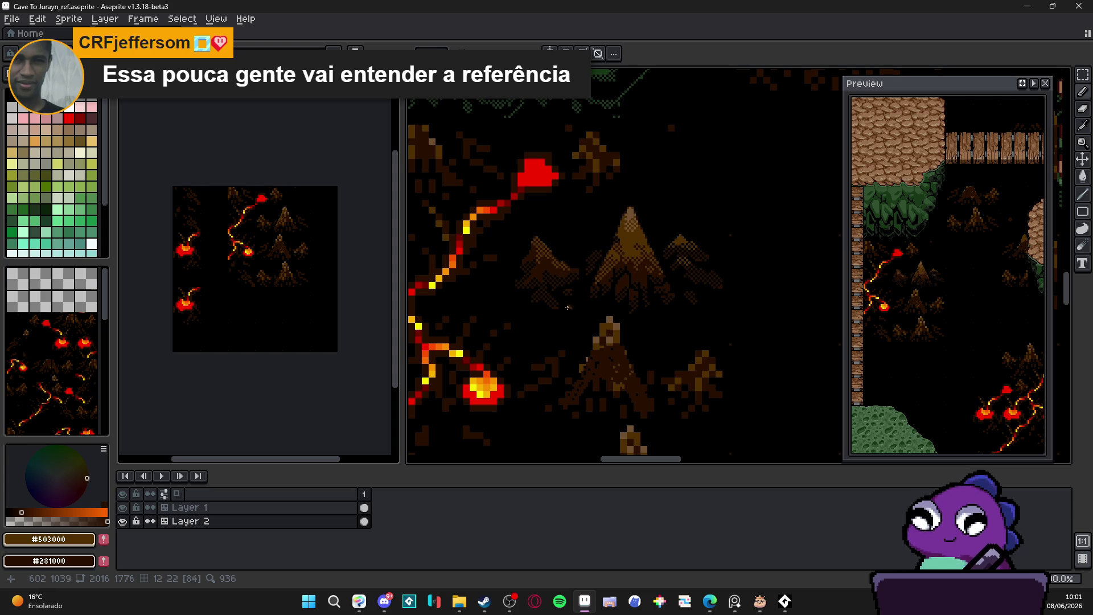
pyautogui.scroll(1, 546, 299)
pyautogui.scroll(-1, 547, 299)
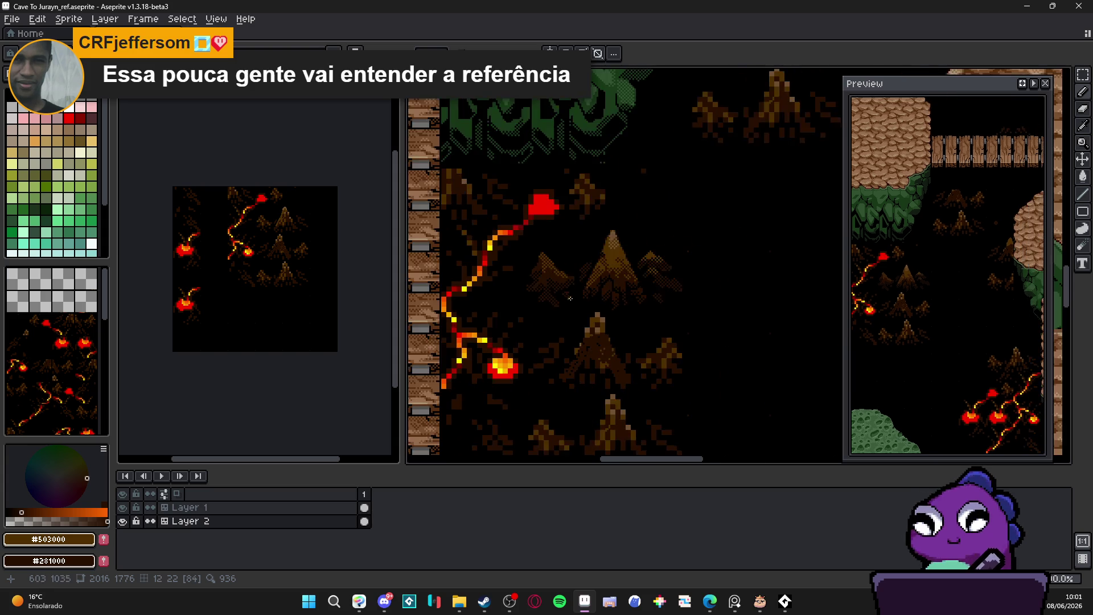
# - Sample black from the tree area, swap primary and secondary colours, and return to the Pencil
pyautogui.scroll(4, 575, 250)
pyautogui.keyDown('alt'); pyautogui.click(592, 202); pyautogui.keyUp('alt')
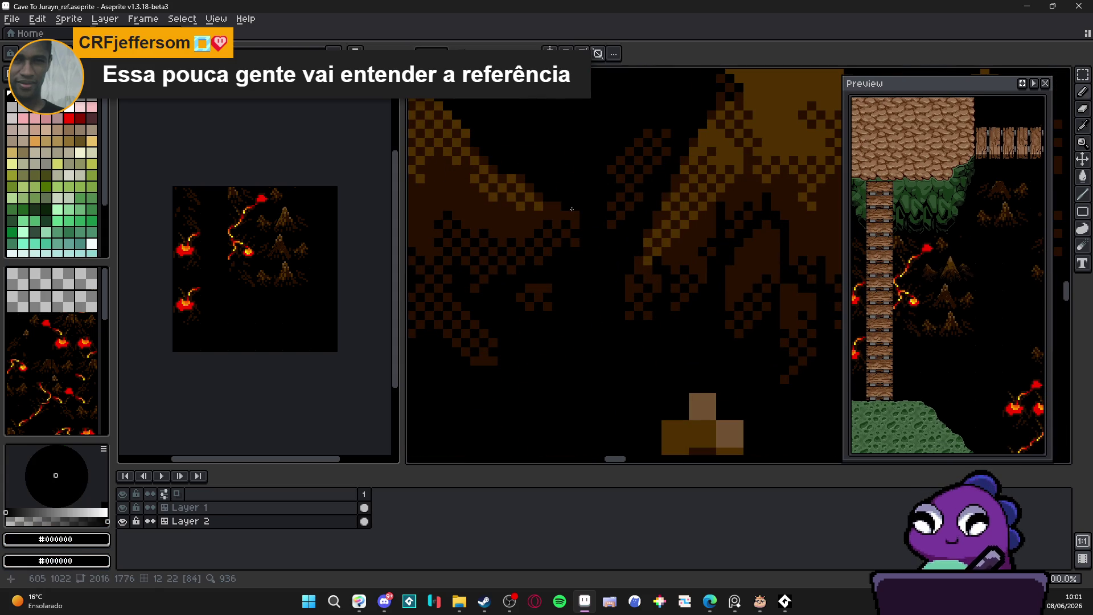
pyautogui.press('x')
pyautogui.press('b')
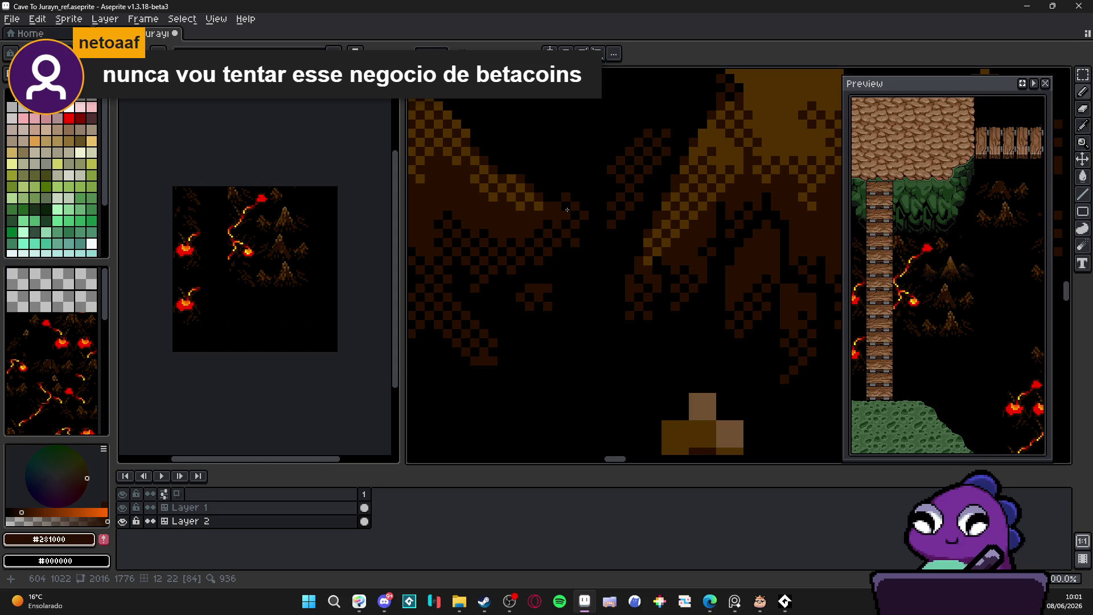
# - Pick black from the canvas and paint it along the mountain's upper-left slope
pyautogui.scroll(-3, 566, 210)
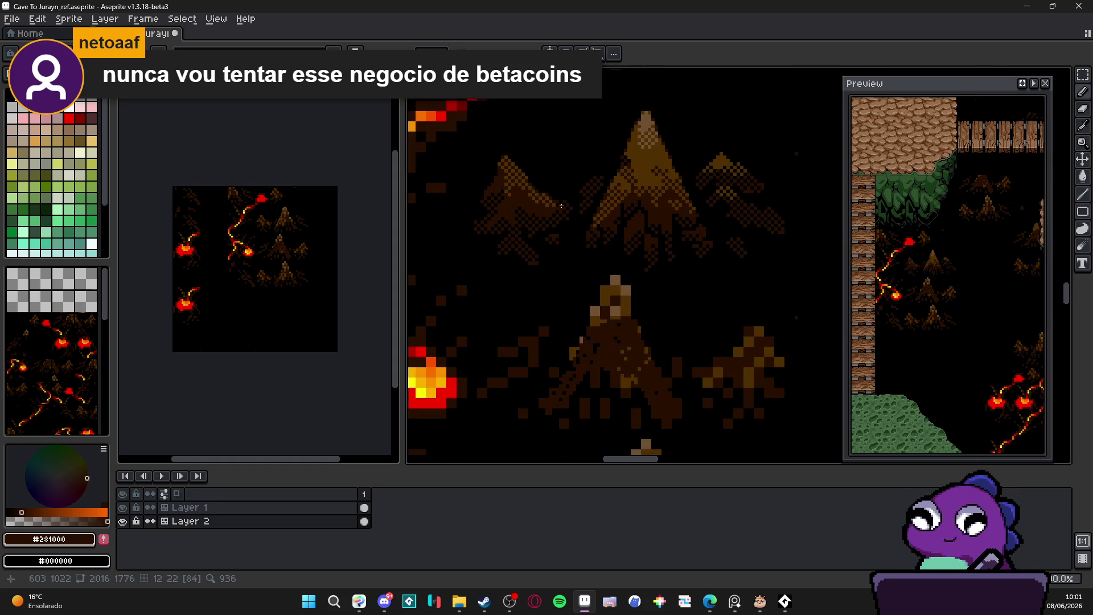
pyautogui.scroll(2, 486, 167)
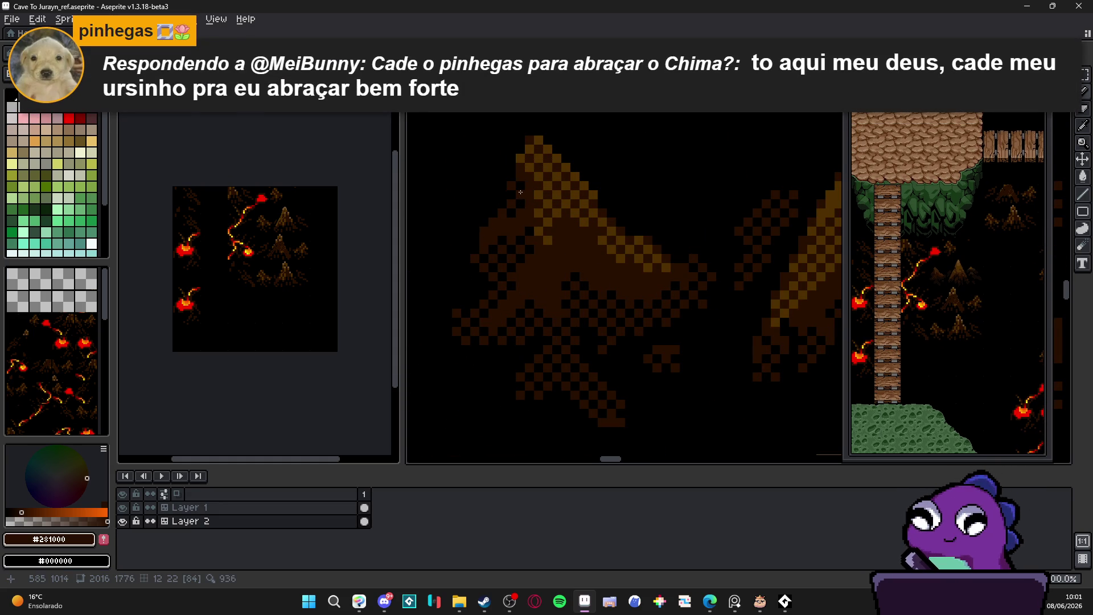
pyautogui.scroll(-3, 524, 205)
pyautogui.scroll(3, 513, 215)
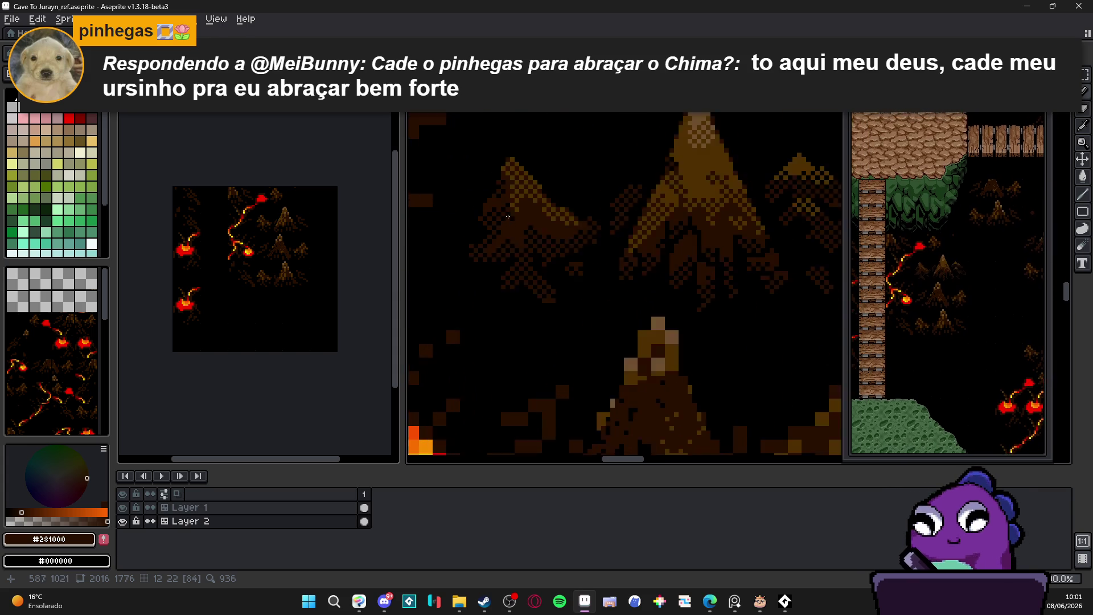
pyautogui.scroll(-5, 456, 211)
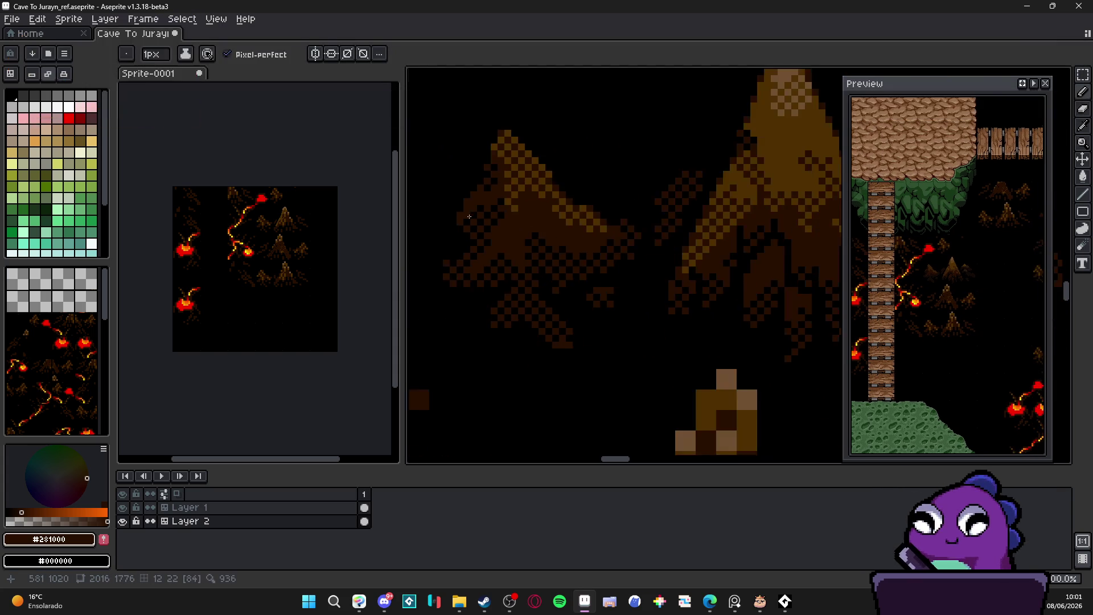
pyautogui.scroll(2, 509, 233)
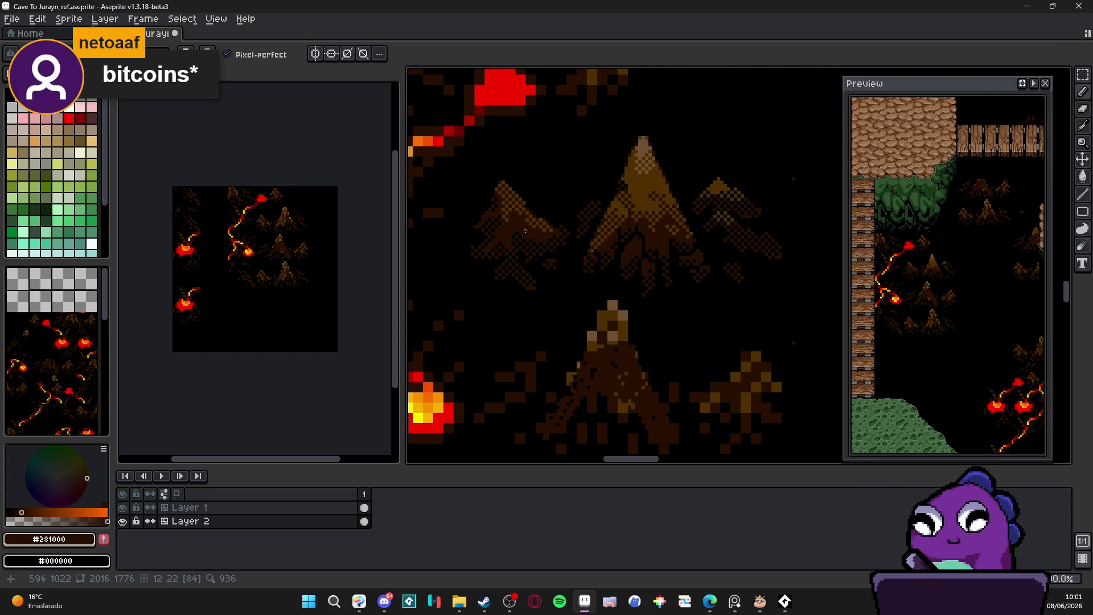
pyautogui.scroll(-1, 526, 230)
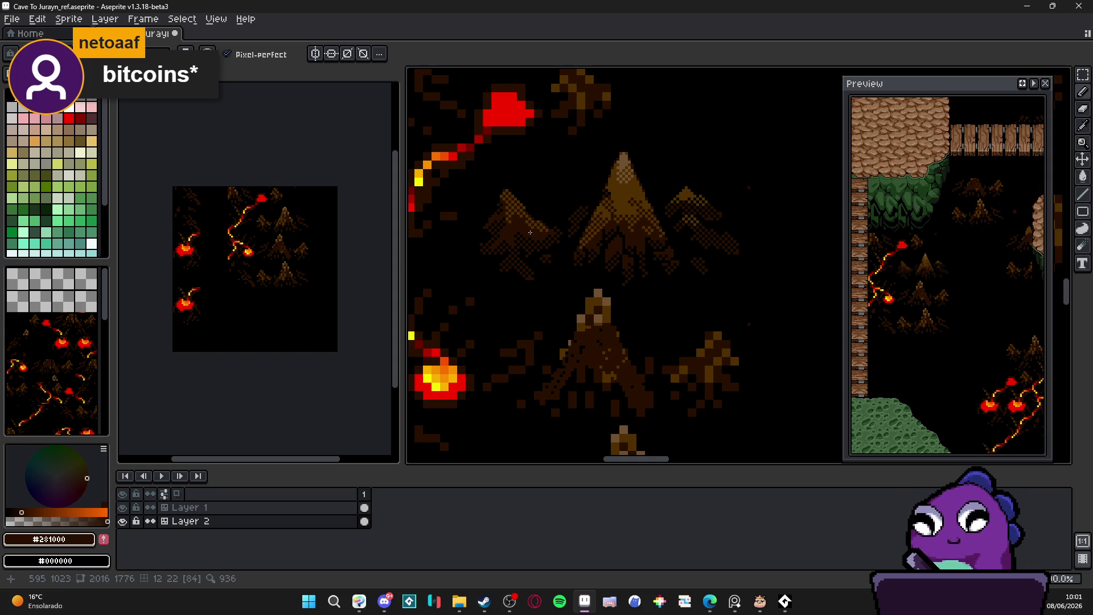
pyautogui.scroll(3, 530, 234)
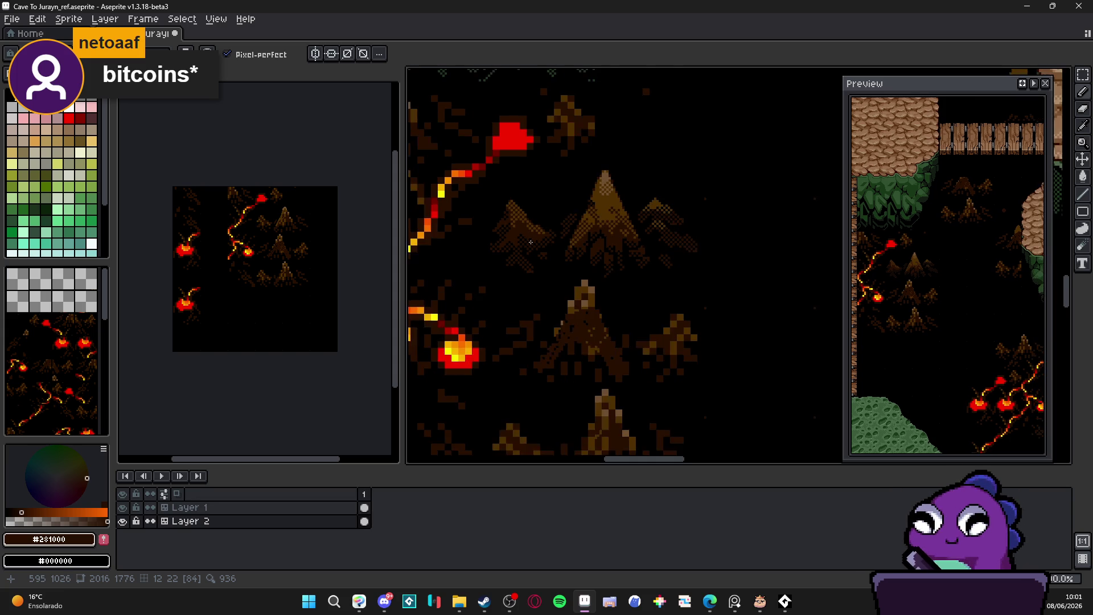
pyautogui.keyDown('alt'); pyautogui.click(551, 275); pyautogui.keyUp('alt')
pyautogui.moveTo(551, 275)
pyautogui.mouseDown()
pyautogui.moveTo(485, 218)
pyautogui.moveTo(497, 219)
pyautogui.mouseUp()
# - Sample dark brown #281000 and recolour the black edge pixels up the mountain's left slope
pyautogui.hscroll(5, 578, 246)
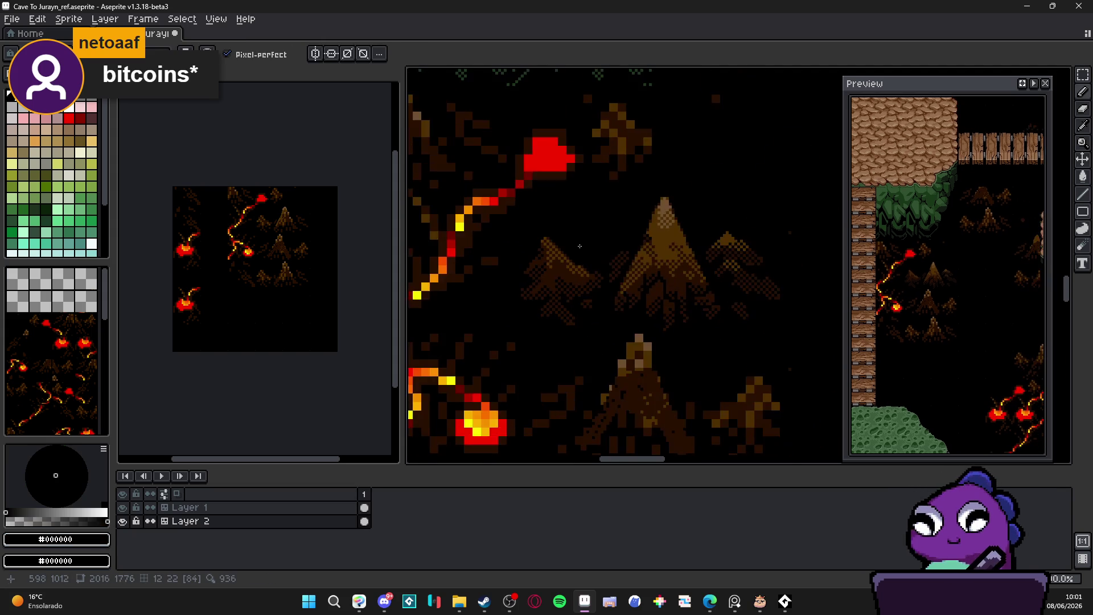
pyautogui.scroll(3, 543, 245)
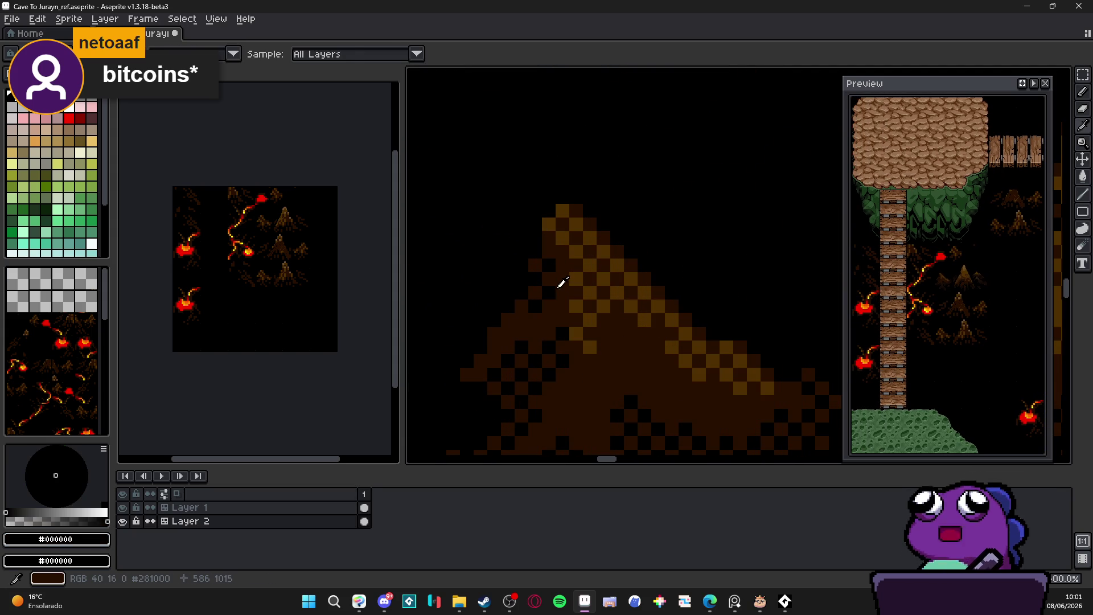
pyautogui.keyDown('alt'); pyautogui.click(549, 264); pyautogui.keyUp('alt')
pyautogui.click(548, 292)
pyautogui.click(534, 305)
pyautogui.click(535, 278)
pyautogui.click(535, 251)
pyautogui.click(521, 264)
# - Switch the drawing colour back to black, then resample dark brown #281000 from the canvas
pyautogui.scroll(-2, 525, 311)
pyautogui.scroll(-1, 515, 274)
pyautogui.scroll(1, 529, 239)
pyautogui.keyDown('alt'); pyautogui.click(516, 203); pyautogui.keyUp('alt')
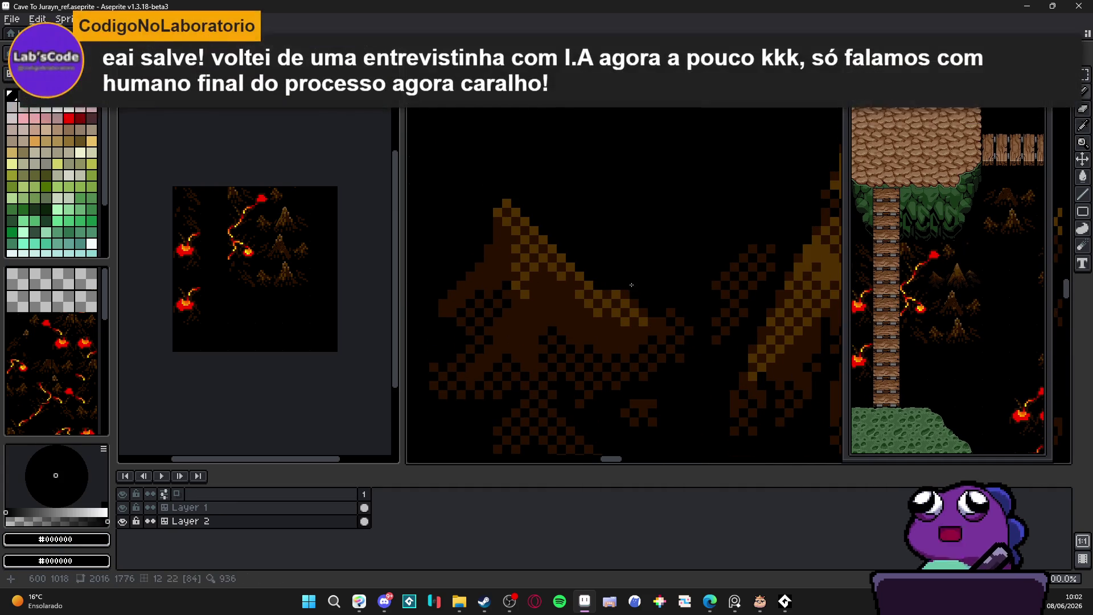
pyautogui.scroll(-2, 646, 313)
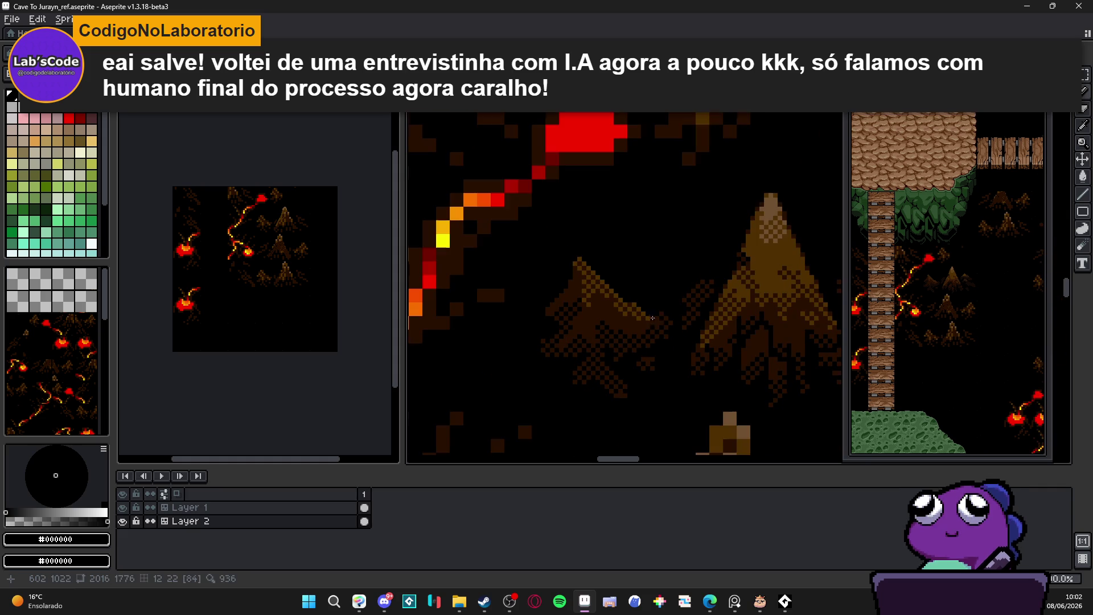
pyautogui.scroll(2, 612, 273)
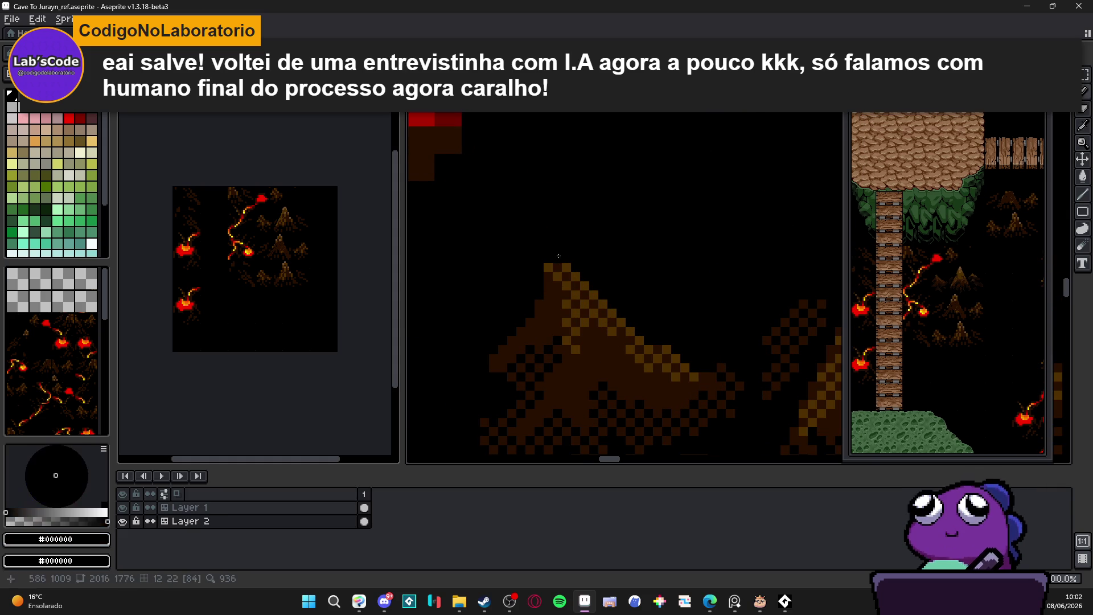
pyautogui.scroll(-2, 591, 297)
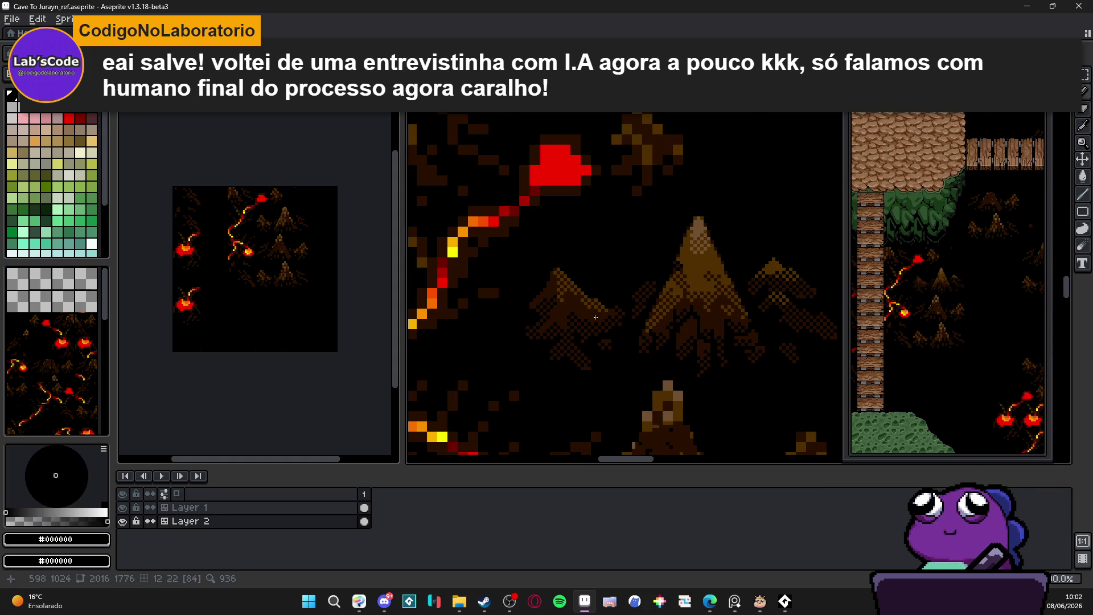
pyautogui.scroll(-2, 575, 300)
pyautogui.scroll(1, 563, 313)
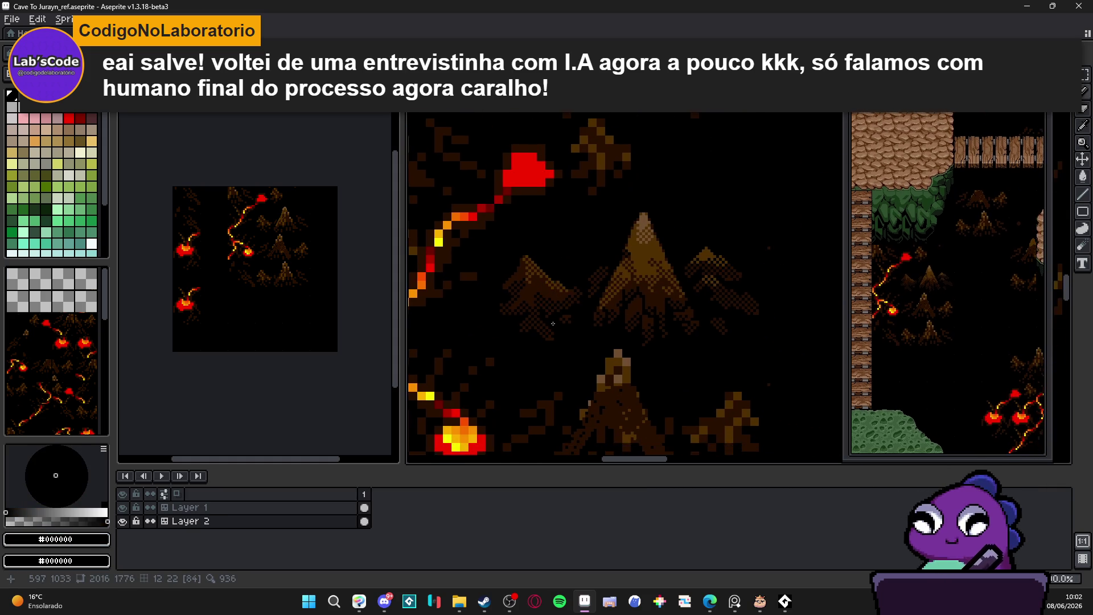
pyautogui.scroll(2, 561, 323)
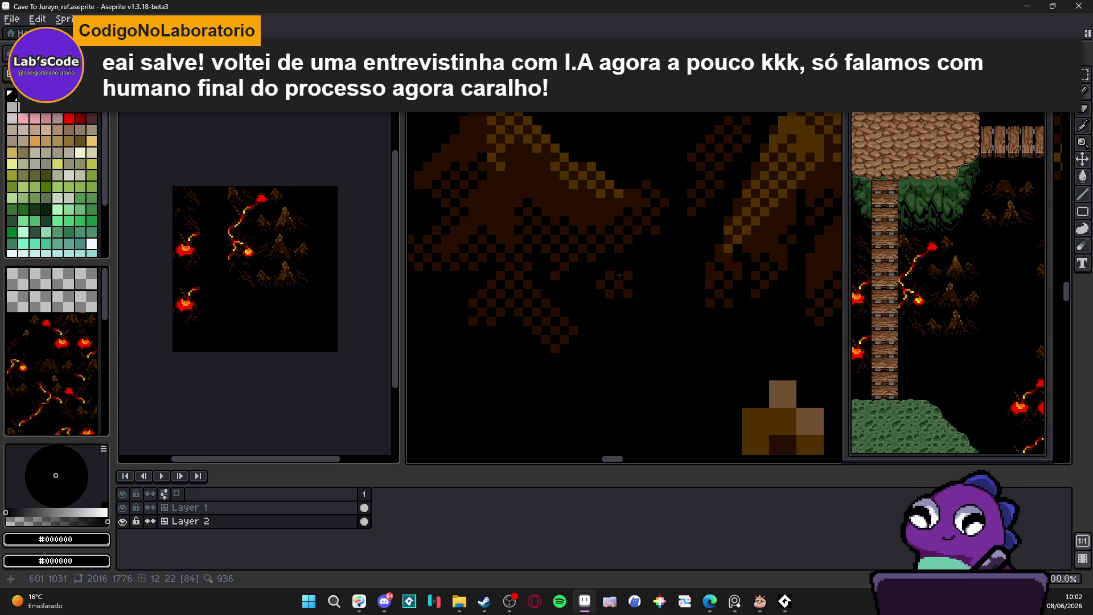
pyautogui.scroll(-2, 632, 294)
pyautogui.scroll(2, 631, 294)
pyautogui.keyDown('alt'); pyautogui.click(603, 276); pyautogui.keyUp('alt')
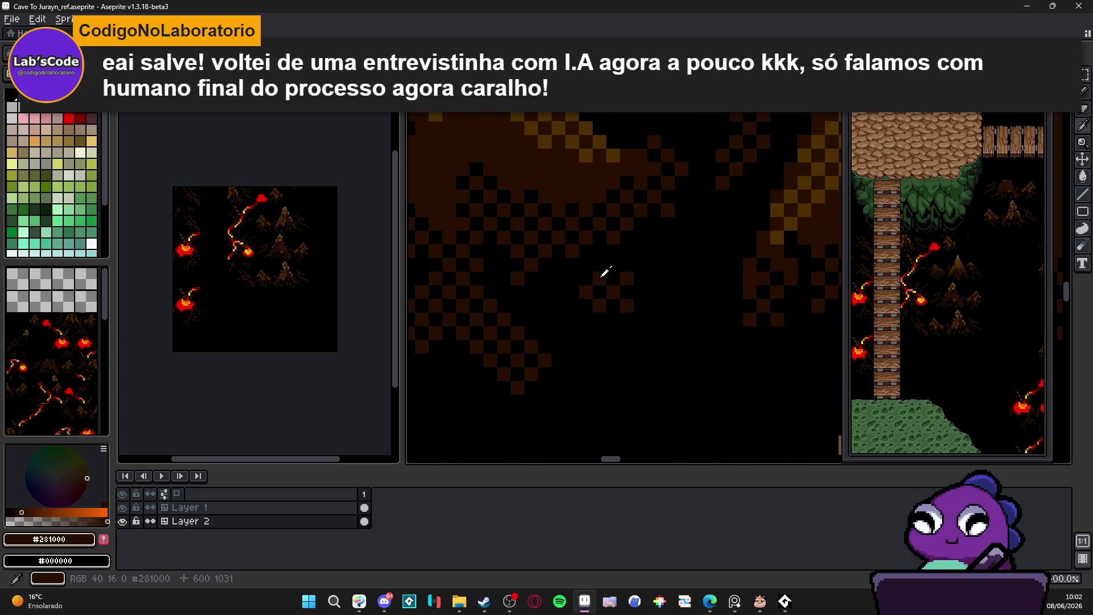
# - Save the cave map file with Ctrl+S
pyautogui.scroll(-2, 624, 298)
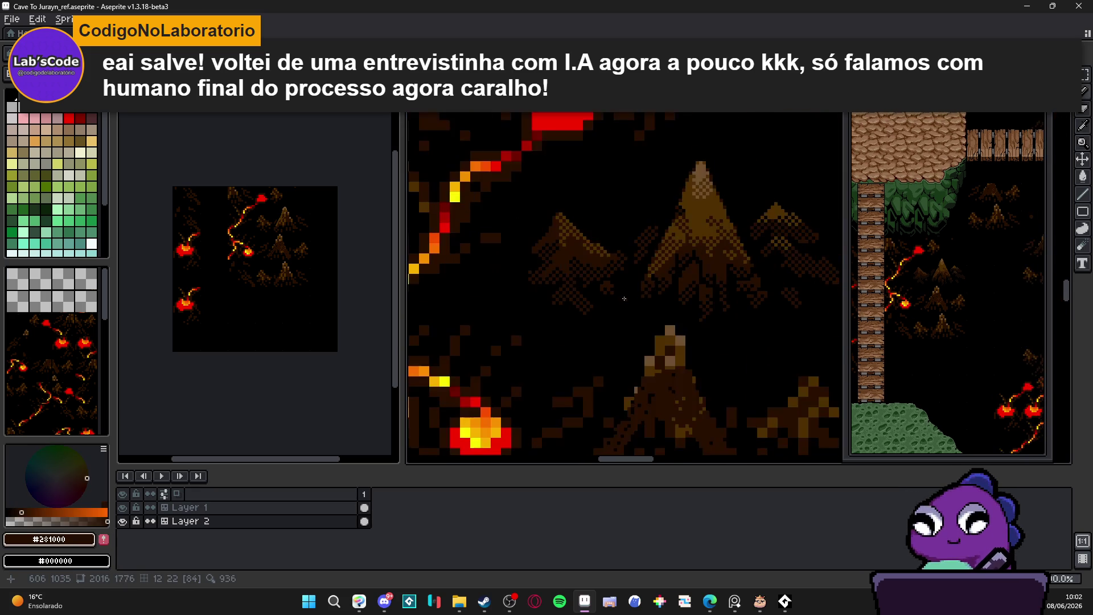
pyautogui.scroll(-1, 624, 298)
pyautogui.hotkey('ctrl', 's')
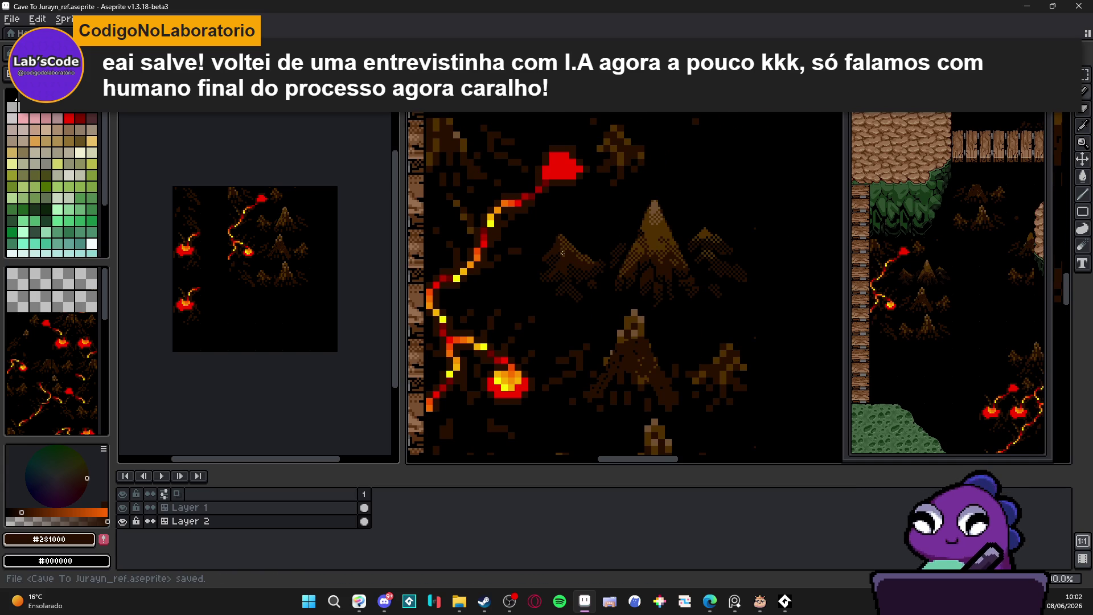
# - Zoom onto the mountain and pick black #000000 from it as the drawing colour
pyautogui.scroll(-4, 561, 252)
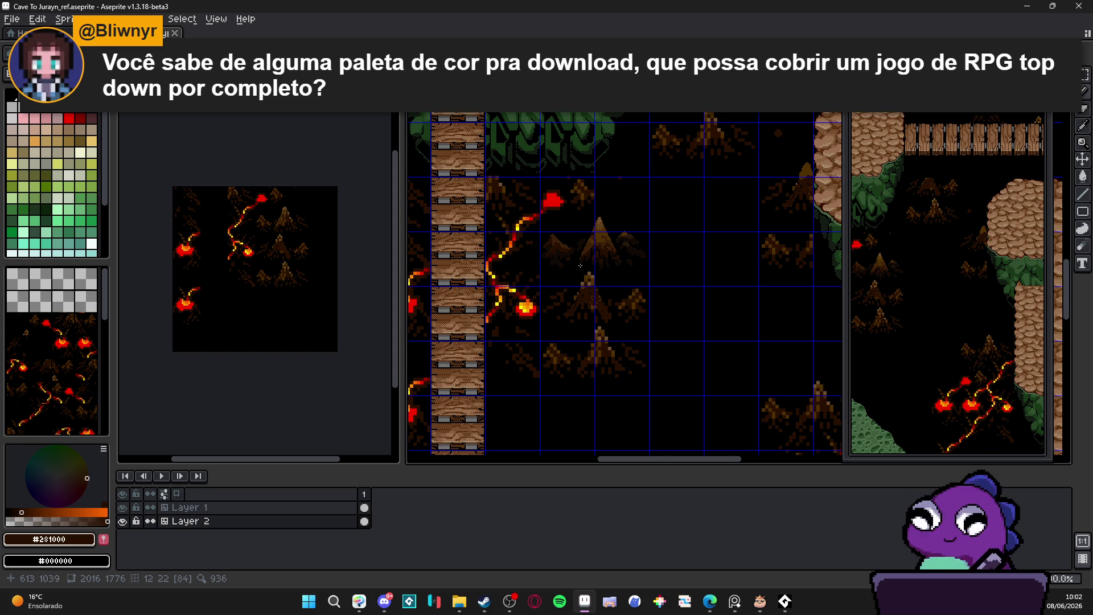
pyautogui.scroll(3, 569, 263)
pyautogui.keyDown('alt'); pyautogui.click(547, 288); pyautogui.keyUp('alt')
pyautogui.scroll(1, 533, 284)
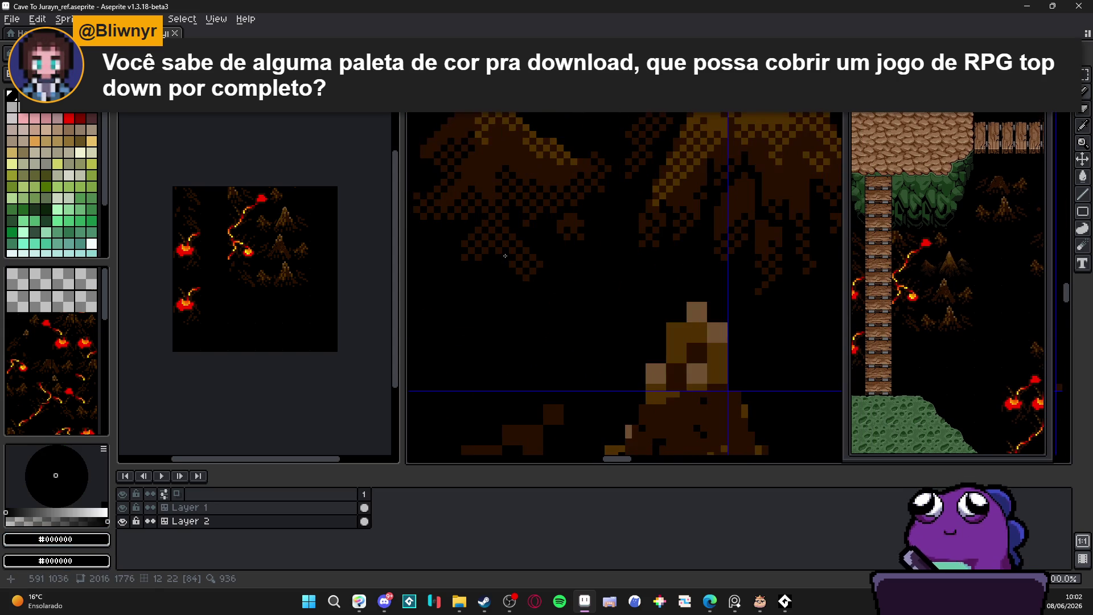
# - Draw a short black stroke and a single black pixel on the mountain edge
pyautogui.moveTo(498, 249); pyautogui.dragTo(525, 280)
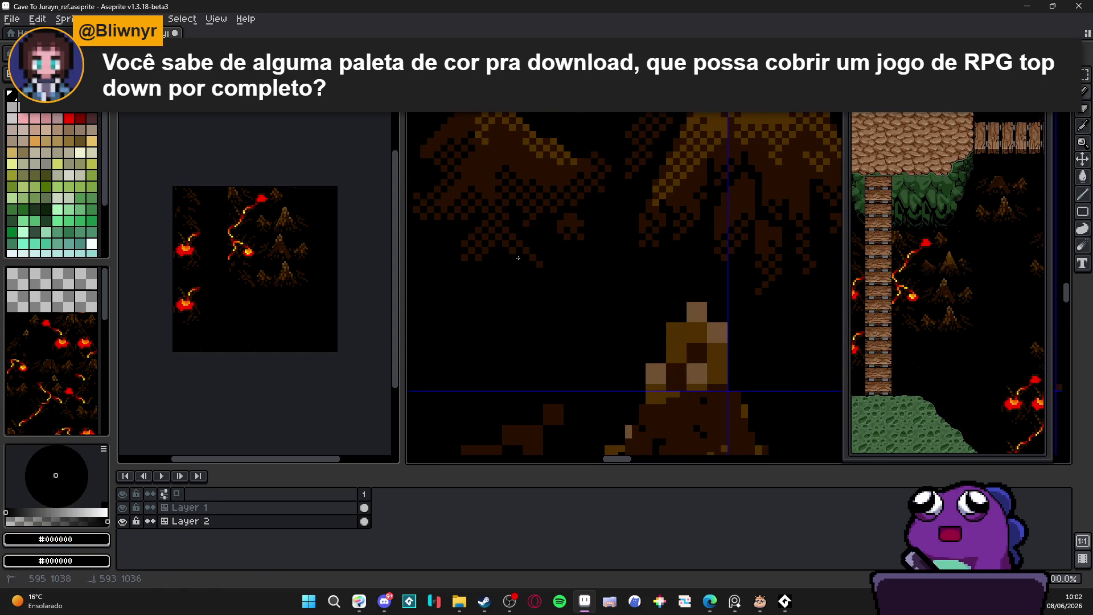
pyautogui.scroll(-2, 527, 272)
pyautogui.scroll(-1, 527, 272)
pyautogui.scroll(3, 527, 272)
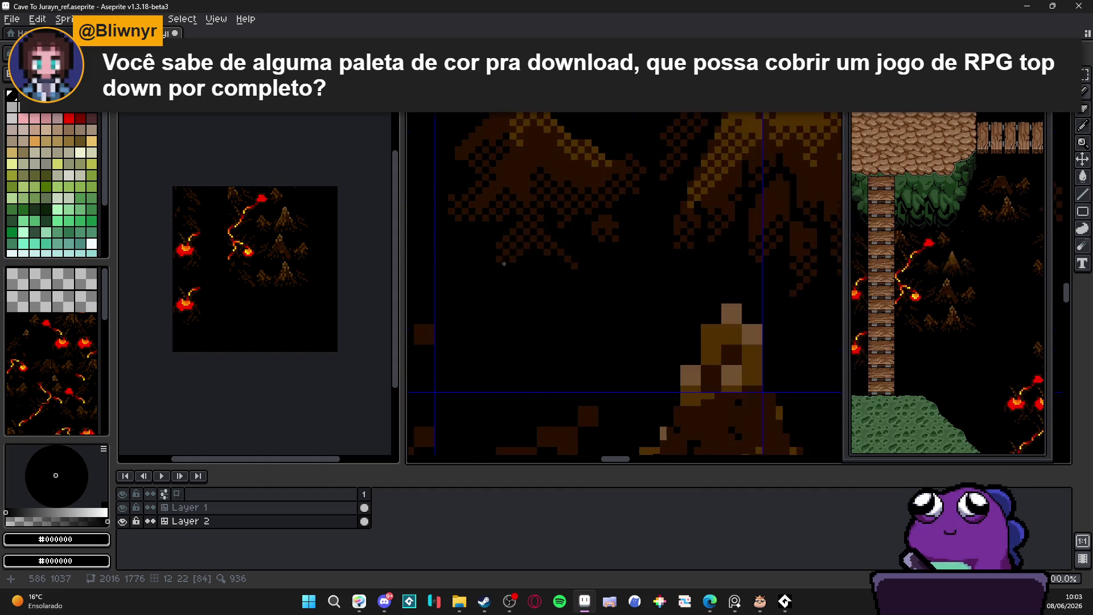
pyautogui.click(510, 261)
pyautogui.scroll(-3, 510, 261)
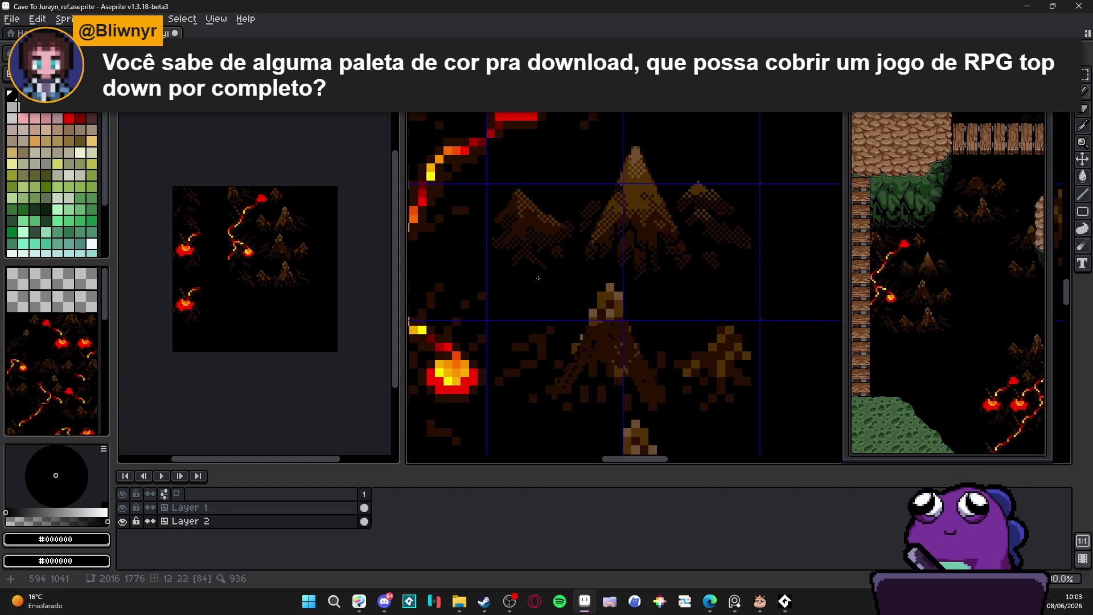
pyautogui.scroll(-2, 561, 276)
pyautogui.scroll(3, 570, 261)
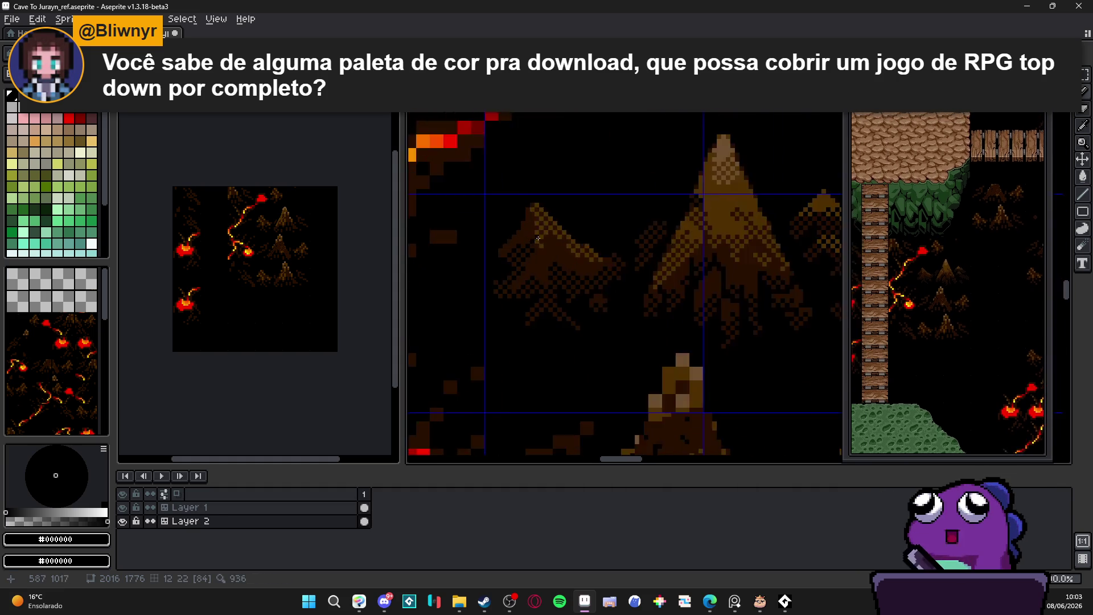
# - Sample brown #503000, paint a 2px block on the mountain, and hide the grid
pyautogui.keyDown('alt'); pyautogui.click(551, 206); pyautogui.keyUp('alt')
pyautogui.click(541, 196)
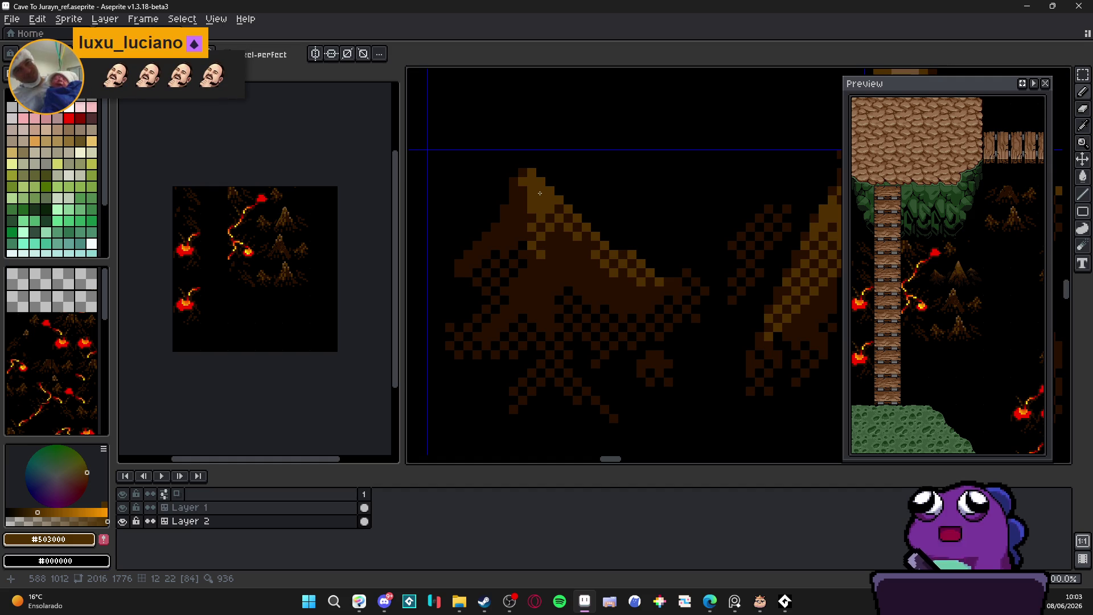
pyautogui.scroll(-3, 569, 211)
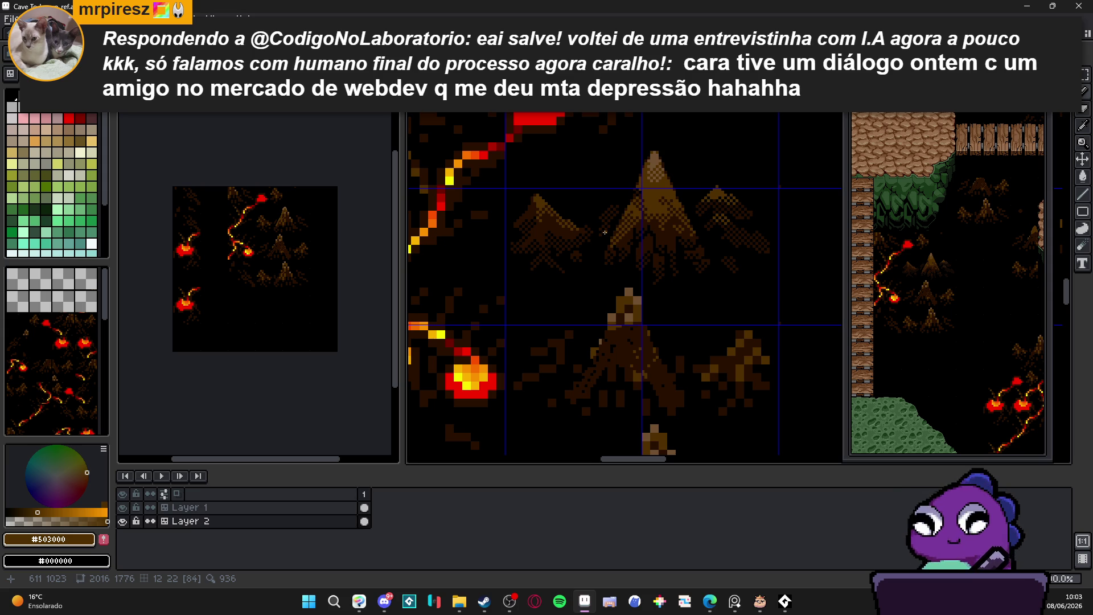
pyautogui.scroll(-2, 569, 245)
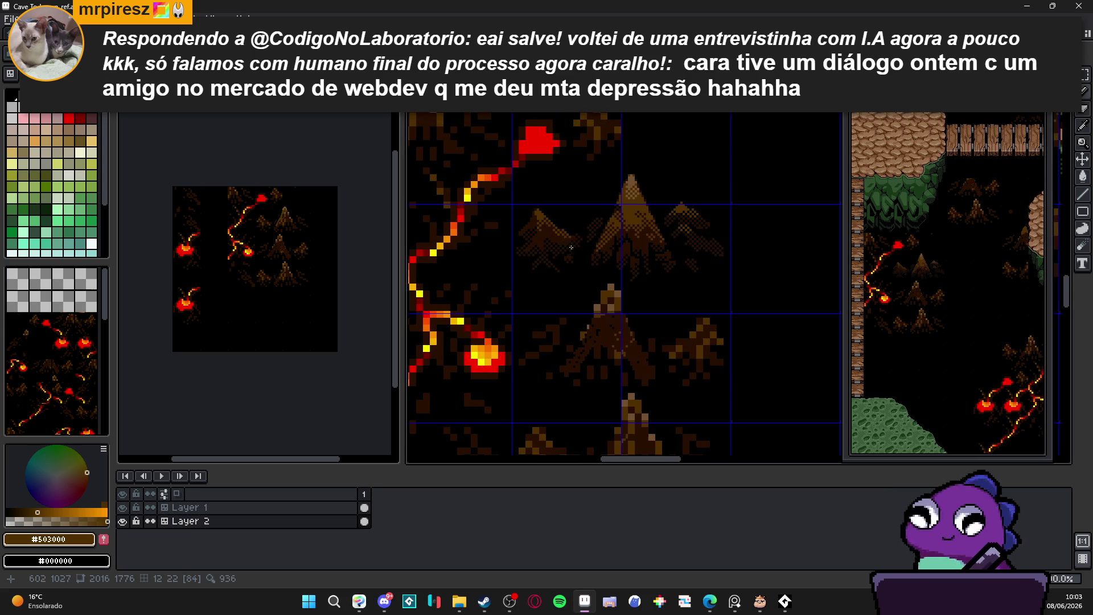
pyautogui.hotkey('ctrl', "'")
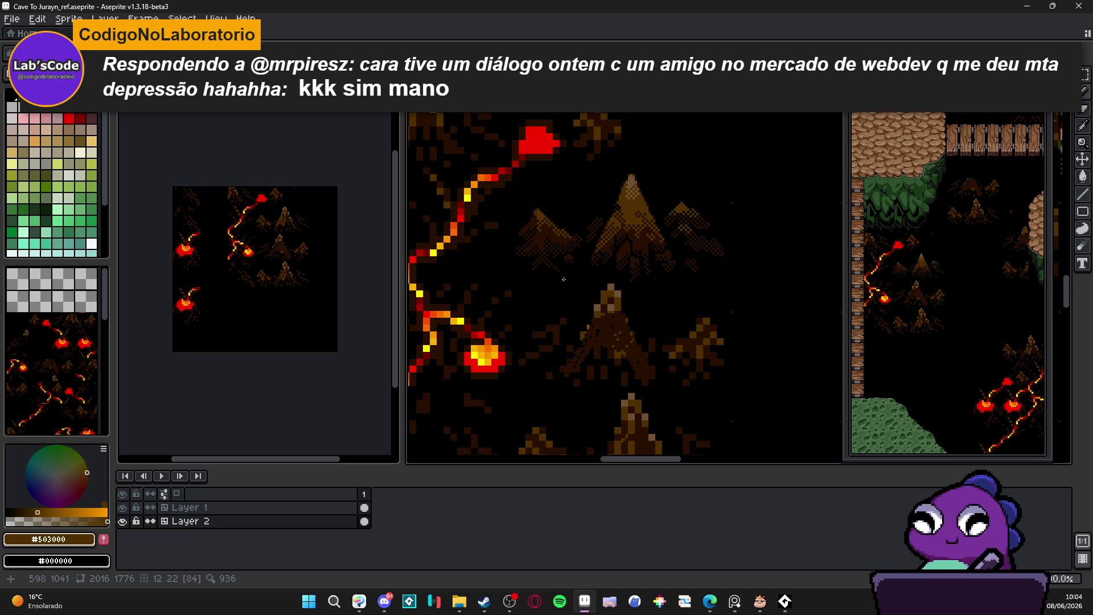
# - Save Cave To Jurayn_ref.aseprite, look over the lava cracks, and open the File menu
pyautogui.scroll(-2, 576, 277)
pyautogui.hotkey('ctrl', 's')
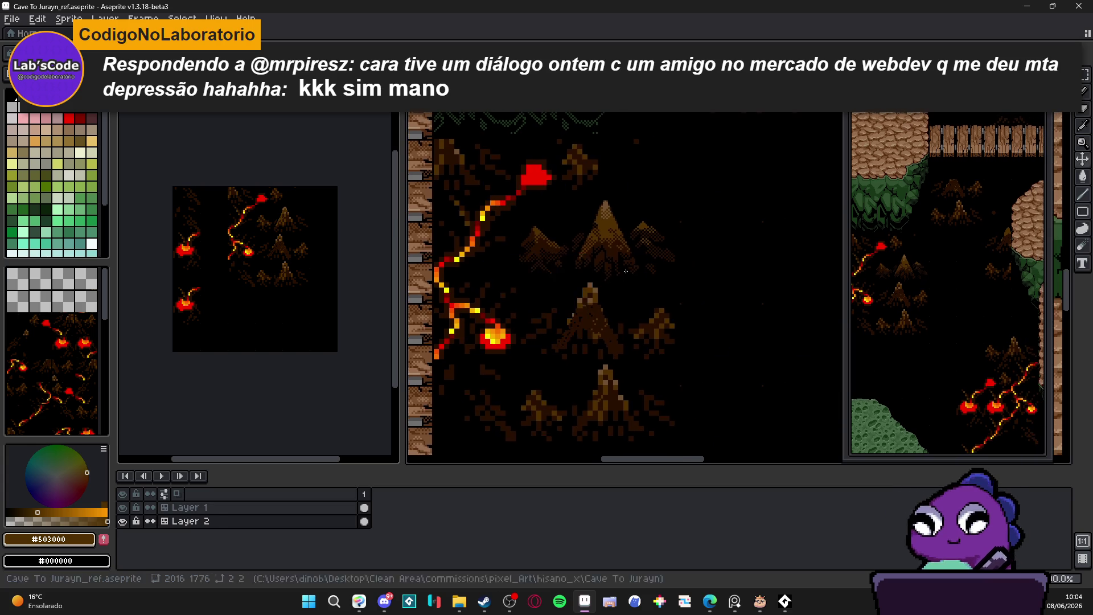
pyautogui.scroll(-2, 581, 257)
pyautogui.scroll(2, 580, 264)
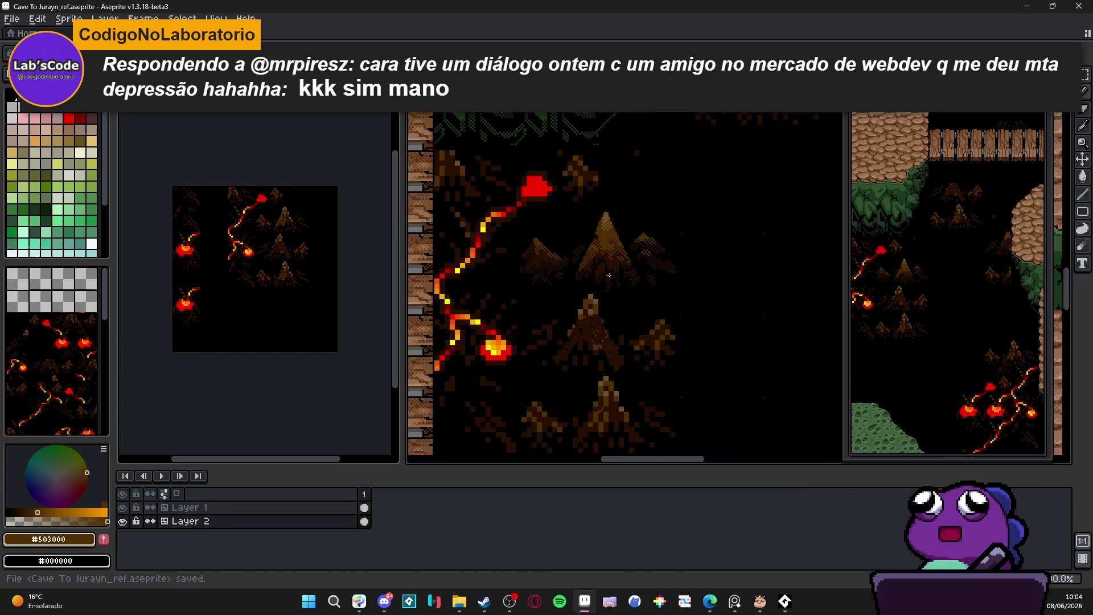
pyautogui.scroll(-2, 578, 272)
pyautogui.scroll(3, 613, 333)
pyautogui.scroll(-1, 613, 325)
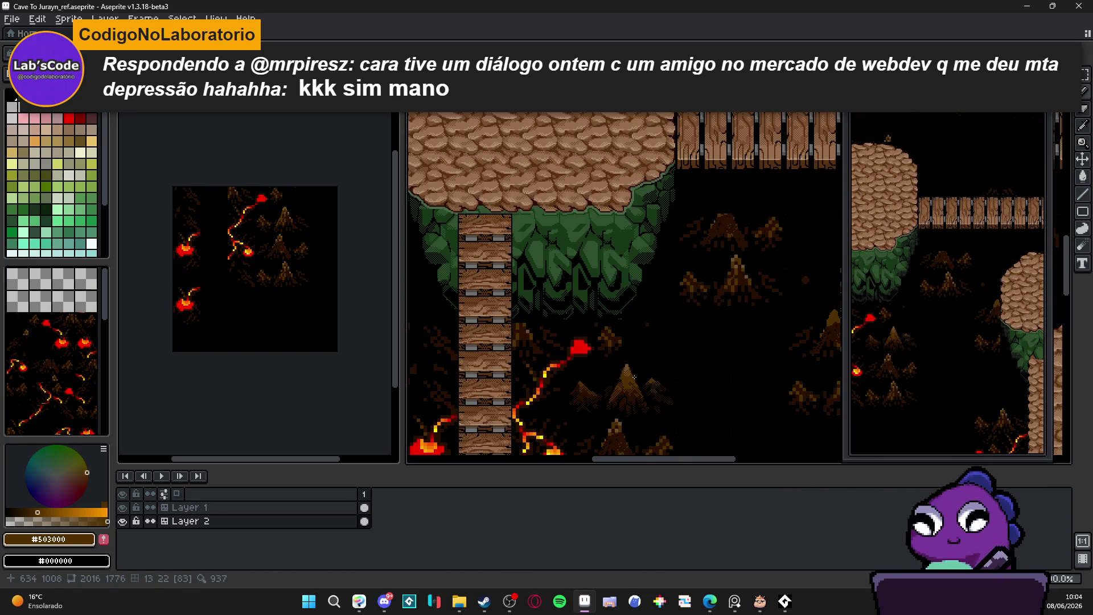
pyautogui.moveTo(612, 317); pyautogui.dragTo(625, 337)
pyautogui.scroll(-2, 632, 340)
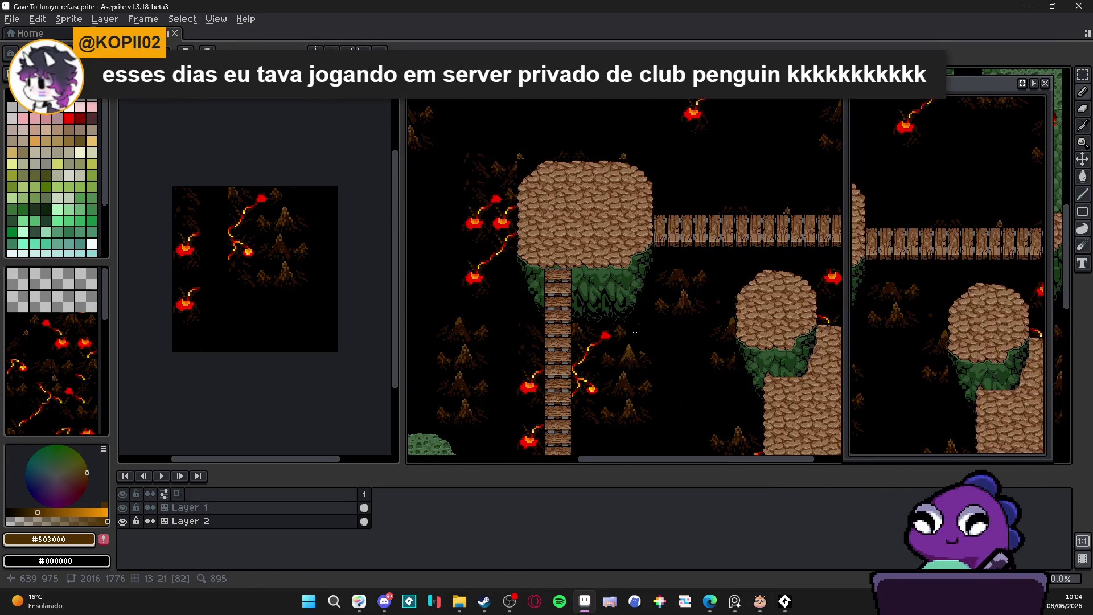
pyautogui.scroll(3, 602, 343)
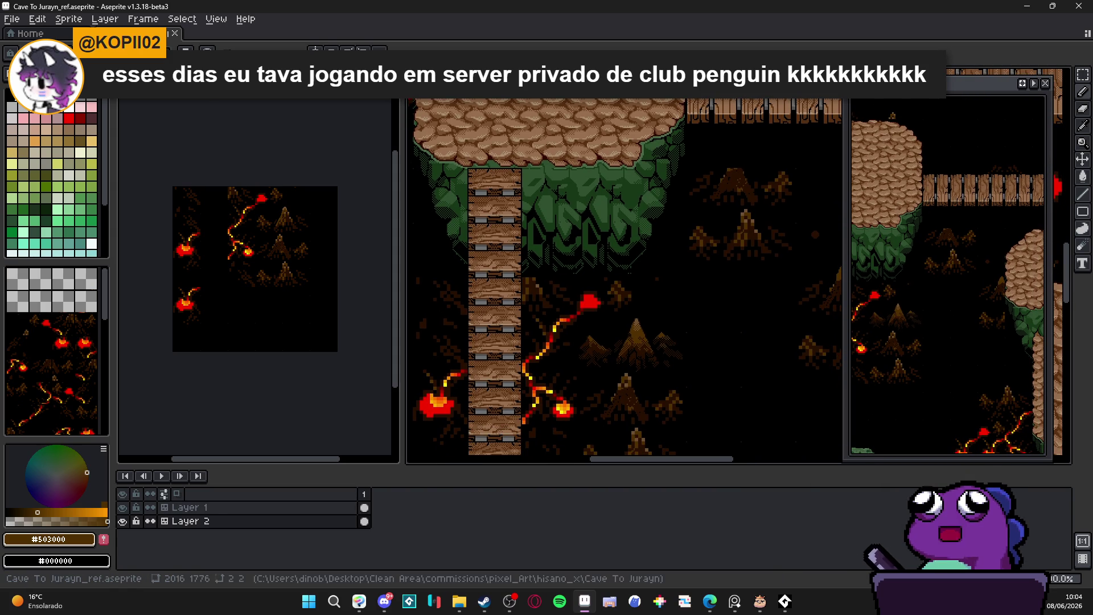
pyautogui.click(12, 19)
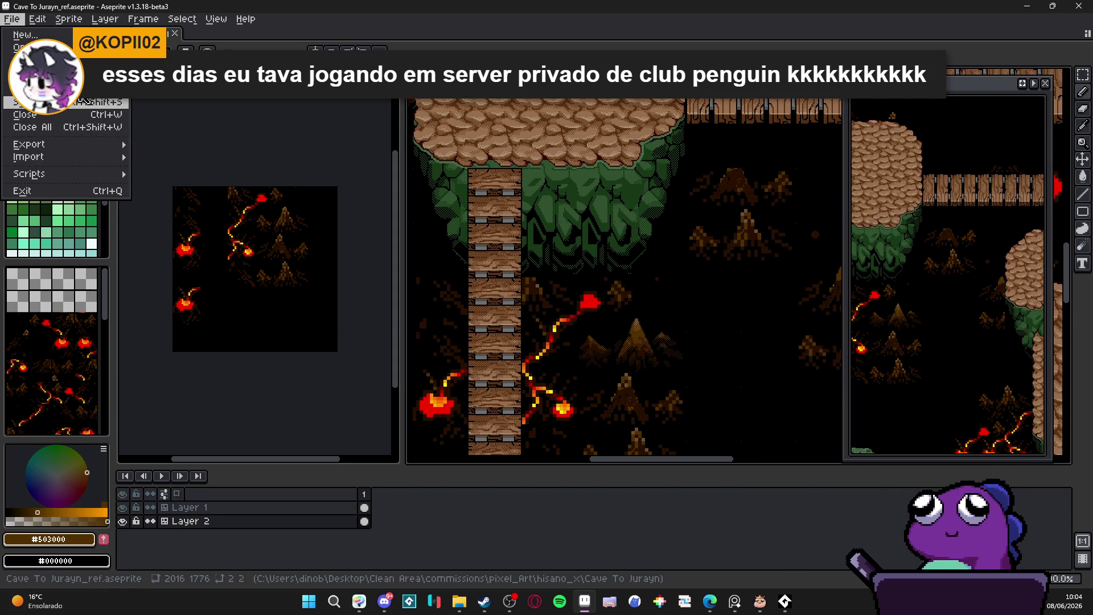
# - Overwrite the stored Hysano project in Pixel Projects with the currently open files
pyautogui.click(80, 104)
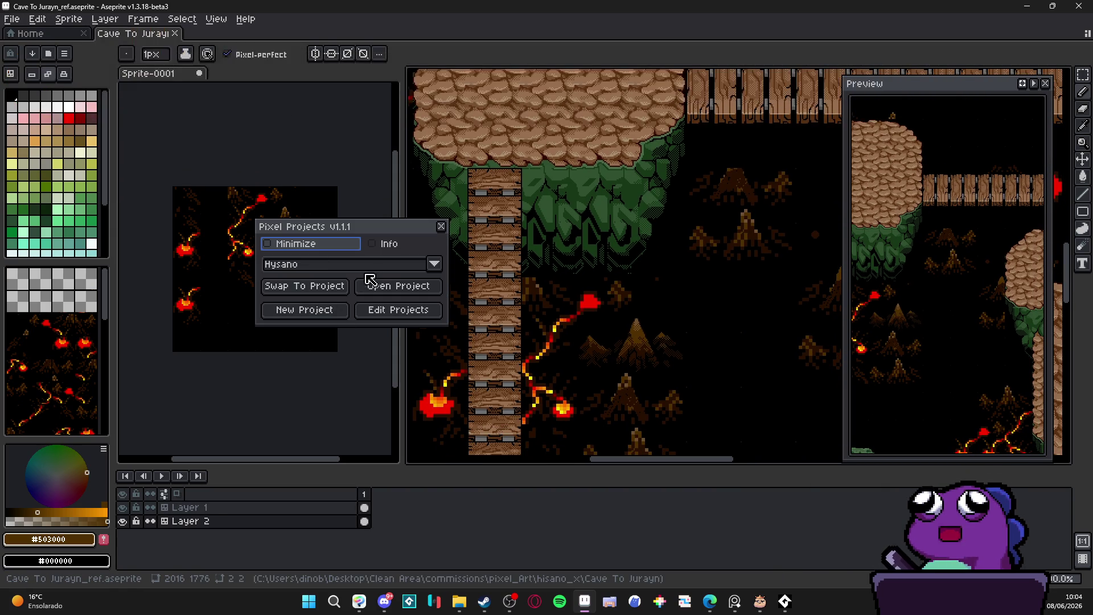
pyautogui.click(387, 264)
pyautogui.click(387, 265)
pyautogui.click(398, 311)
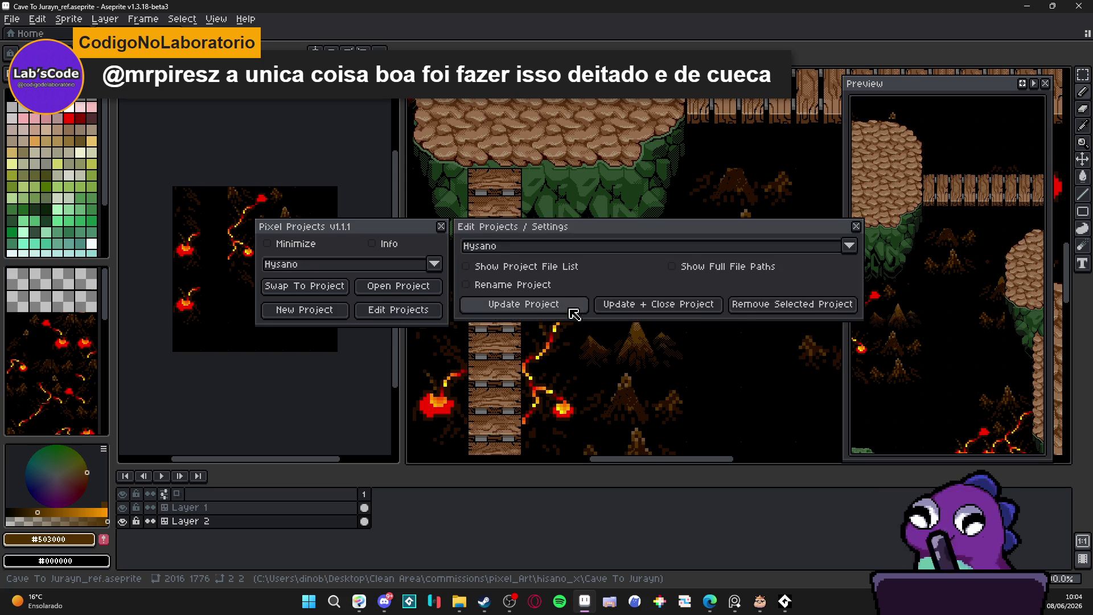
pyautogui.click(521, 308)
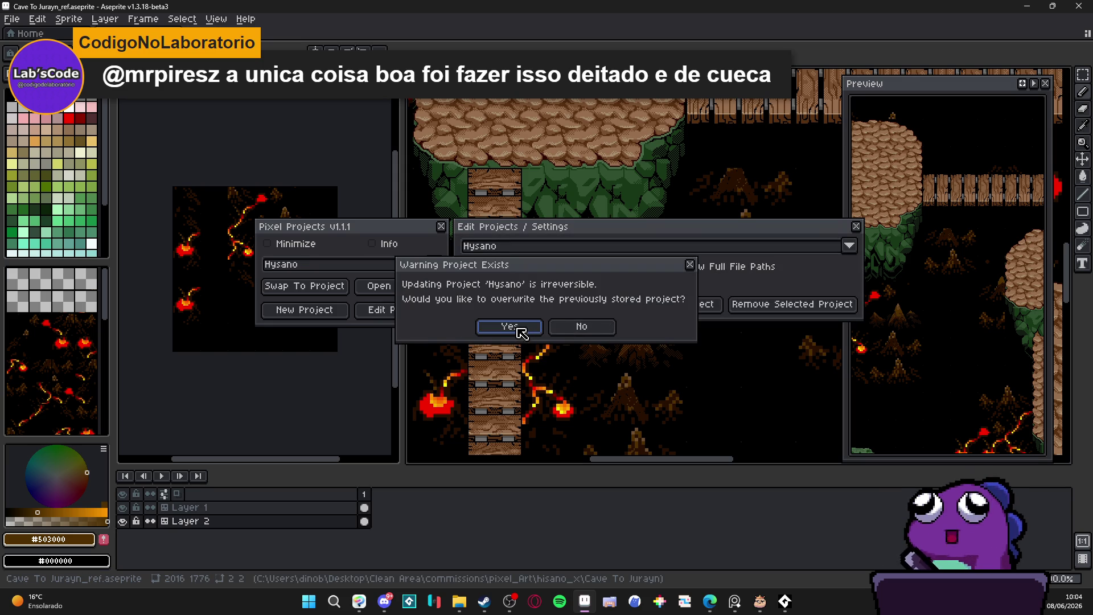
pyautogui.click(518, 328)
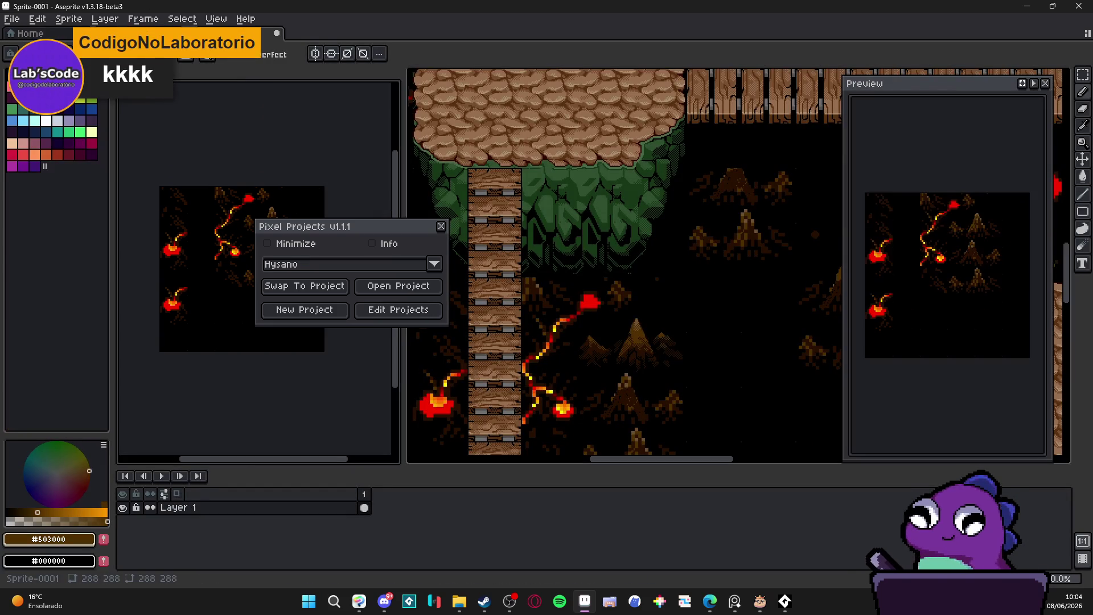
# - Update Hysano again with the new sprite, saving the untitled sprite as 'b'
pyautogui.click(397, 311)
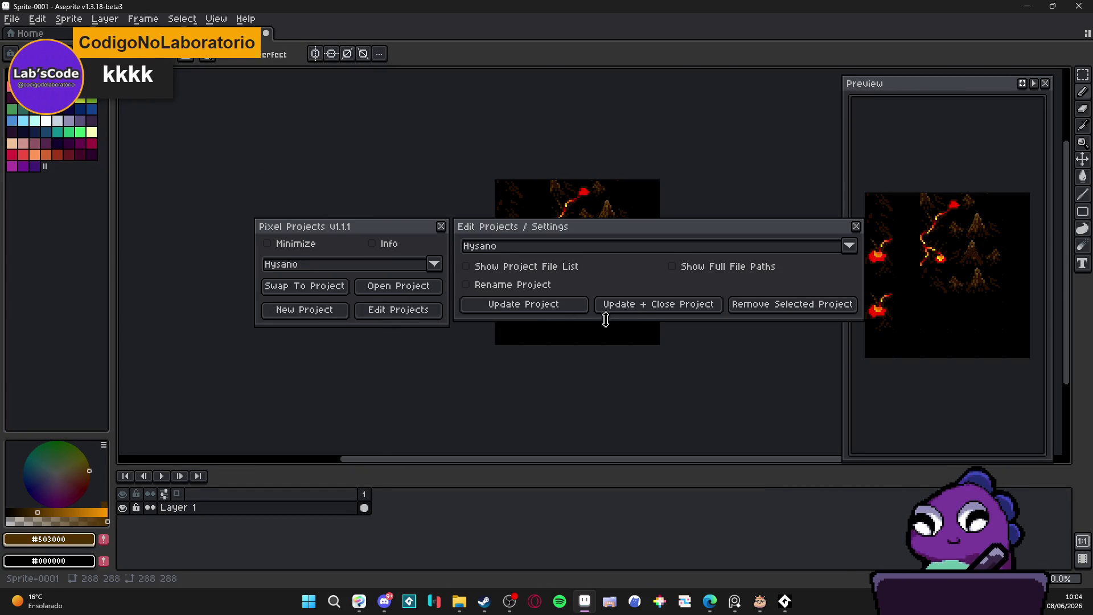
pyautogui.click(546, 306)
pyautogui.click(509, 326)
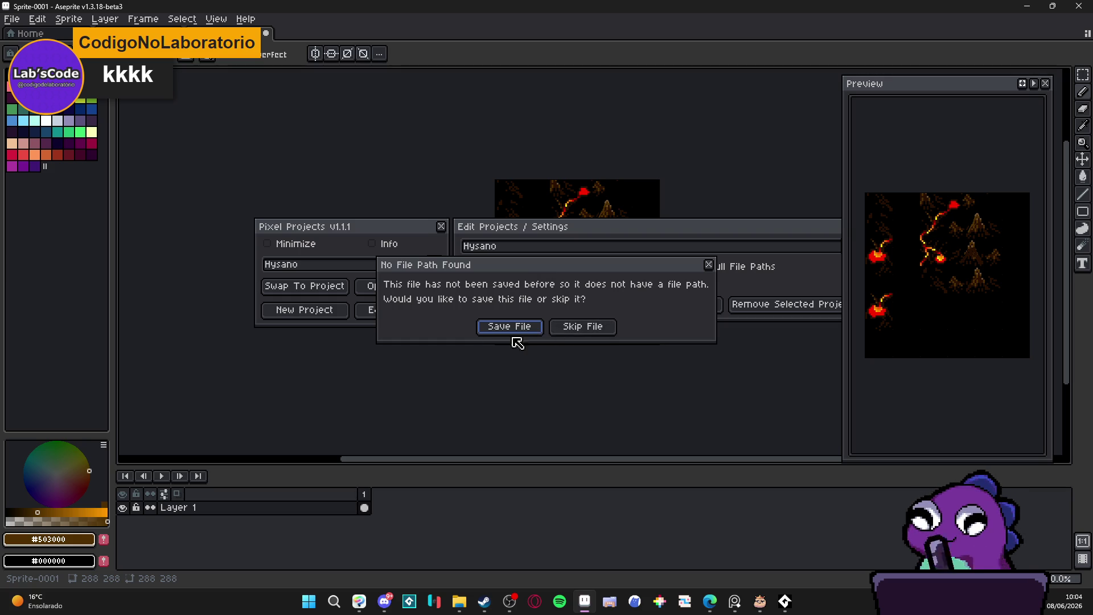
pyautogui.click(523, 331)
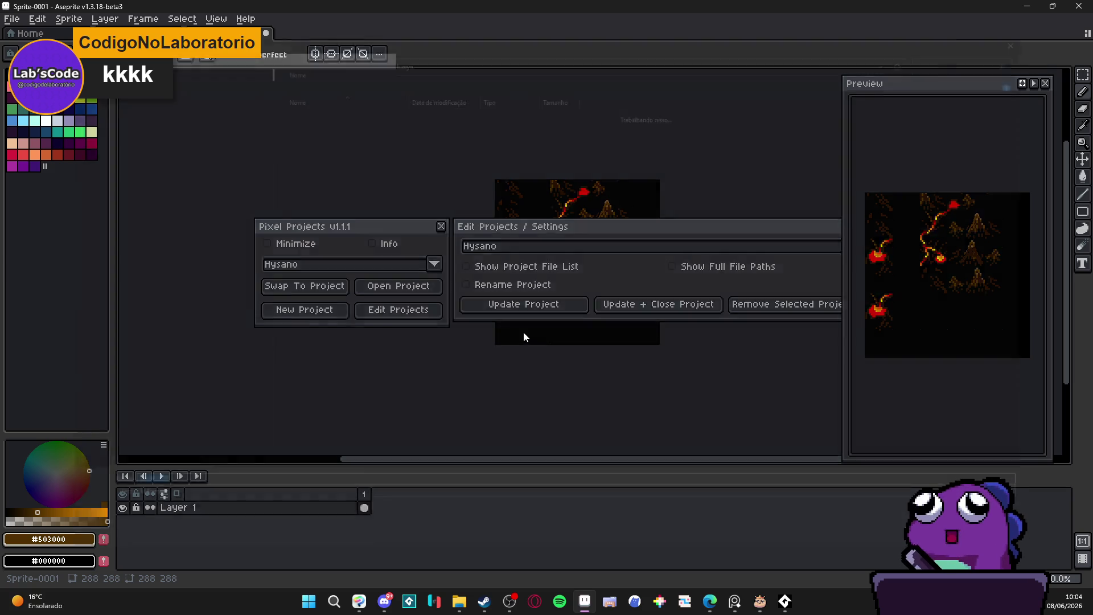
pyautogui.write('bg_')
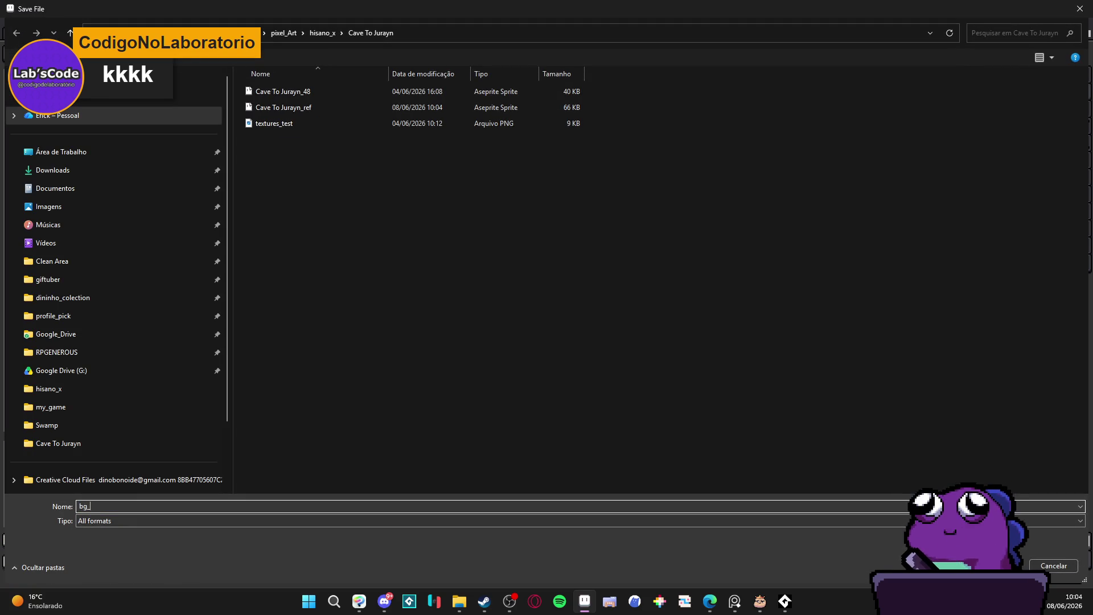
pyautogui.press('Return')
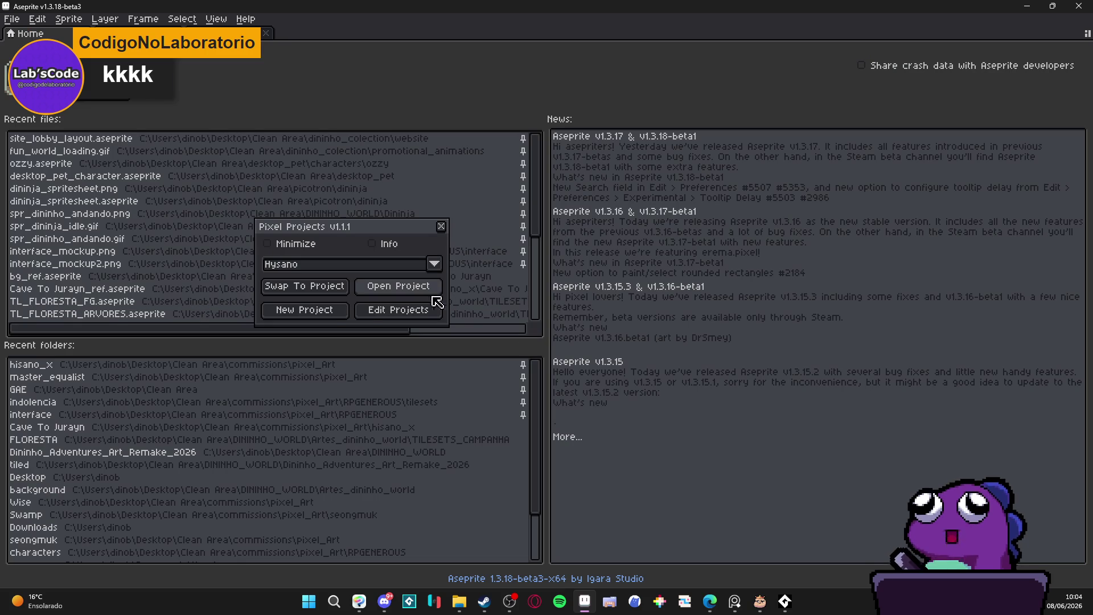
# - Open all files of the Indolence project from the Pixel Projects manager
pyautogui.click(347, 264)
pyautogui.click(319, 305)
pyautogui.click(402, 288)
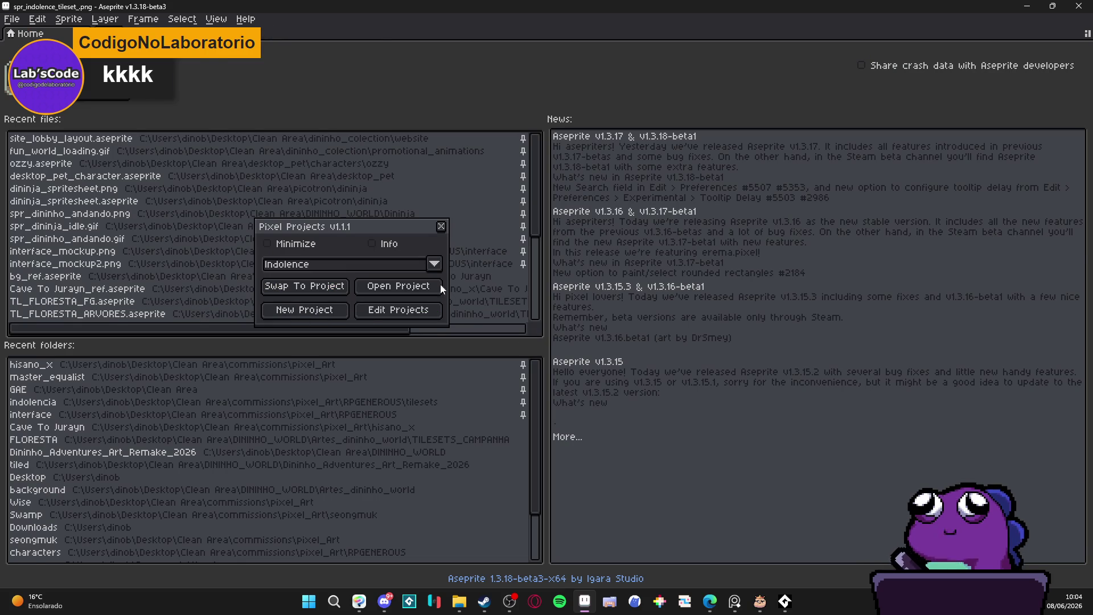
pyautogui.click(427, 231)
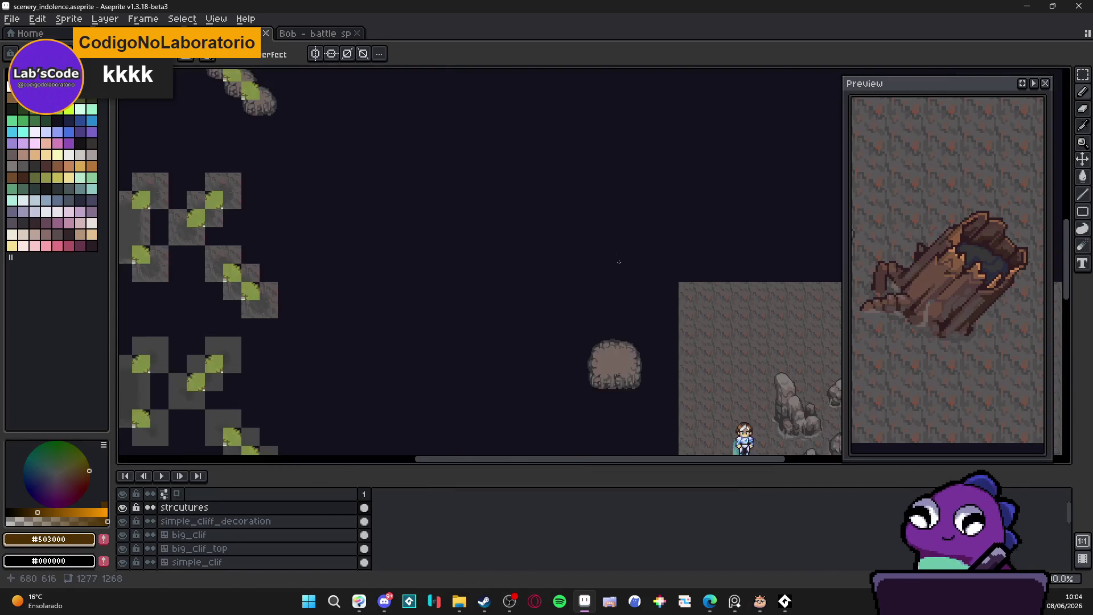
# - Compare the scenery_indolence map with the indolence tileset image
pyautogui.scroll(-2, 389, 174)
pyautogui.scroll(2, 388, 174)
pyautogui.hscroll(3, 388, 174)
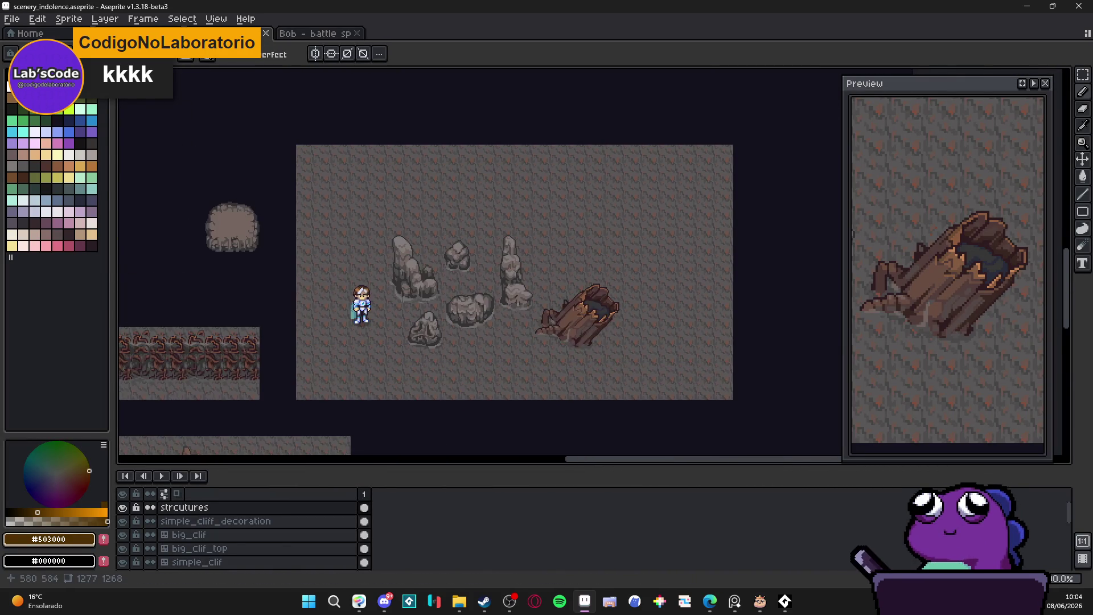
pyautogui.click(170, 33)
pyautogui.scroll(1, 345, 125)
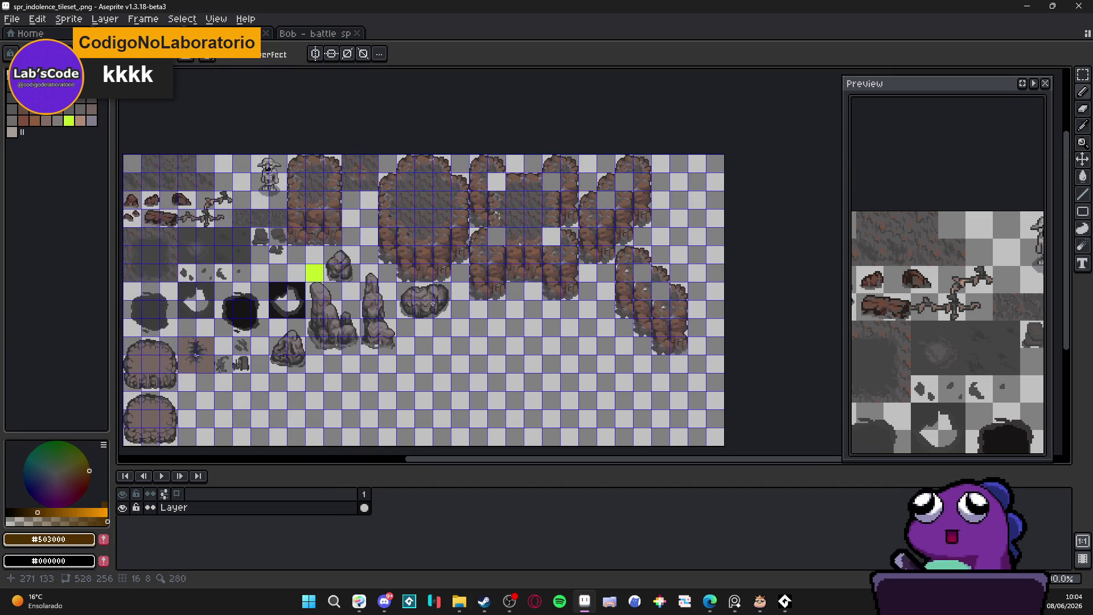
pyautogui.hotkey('ctrl', 'Tab')
pyautogui.scroll(1, 569, 299)
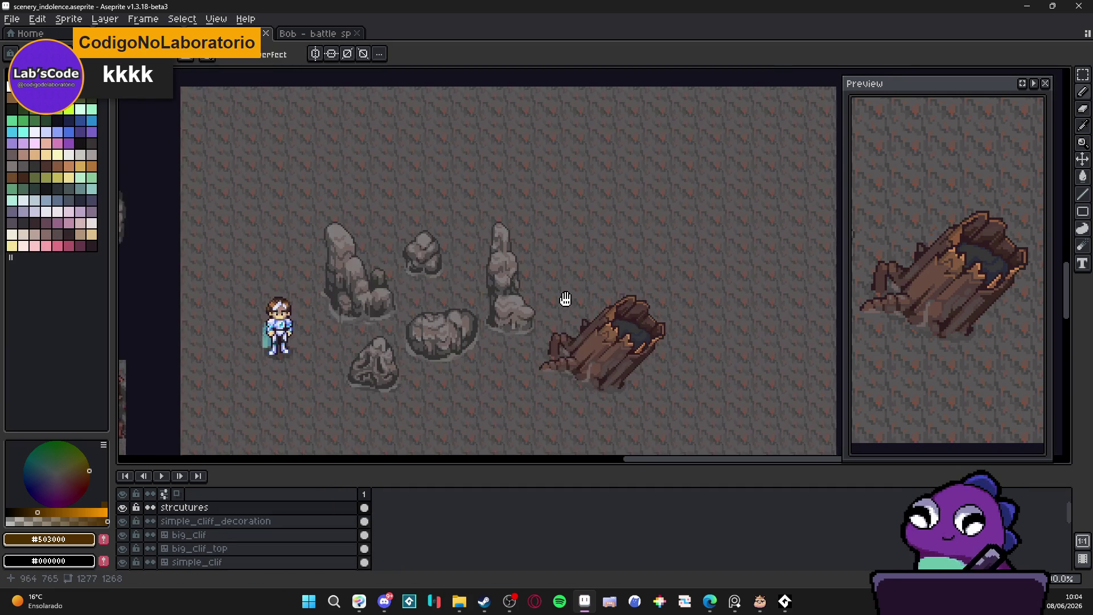
pyautogui.scroll(-1, 515, 285)
pyautogui.scroll(-1, 516, 285)
pyautogui.hscroll(3, 456, 245)
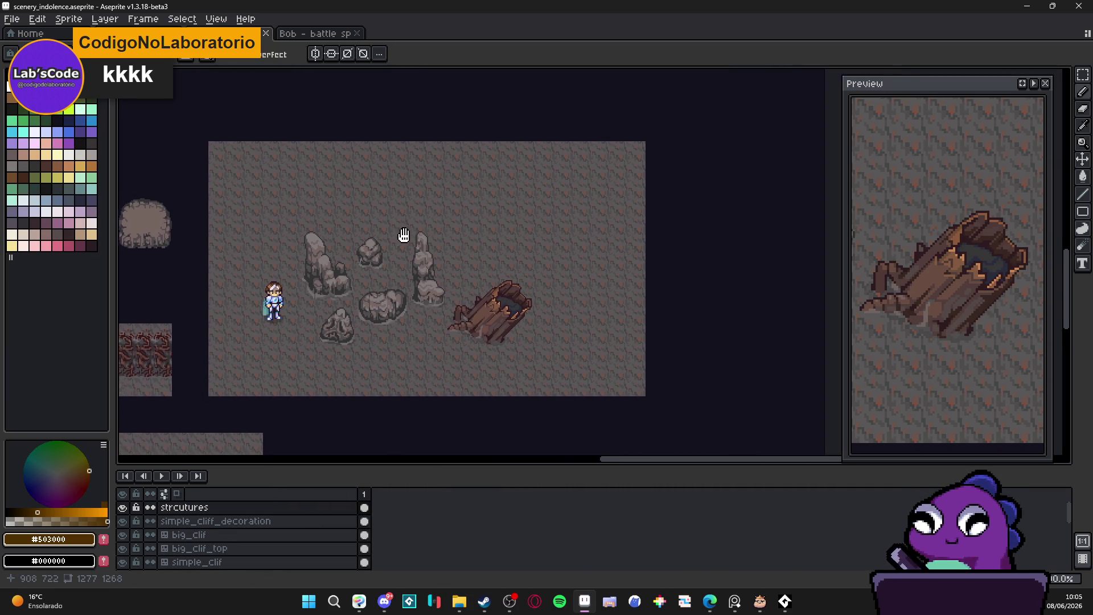
pyautogui.scroll(1, 392, 243)
# - Close the Bob - battle sprite and return to the scenery_indolence map
pyautogui.click(324, 35)
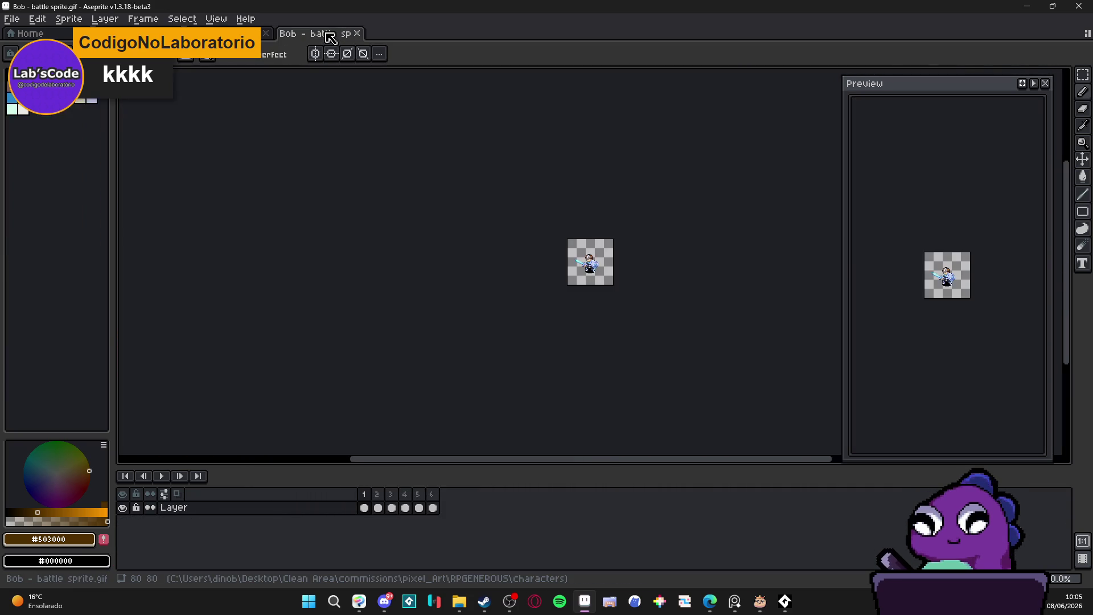
pyautogui.click(357, 34)
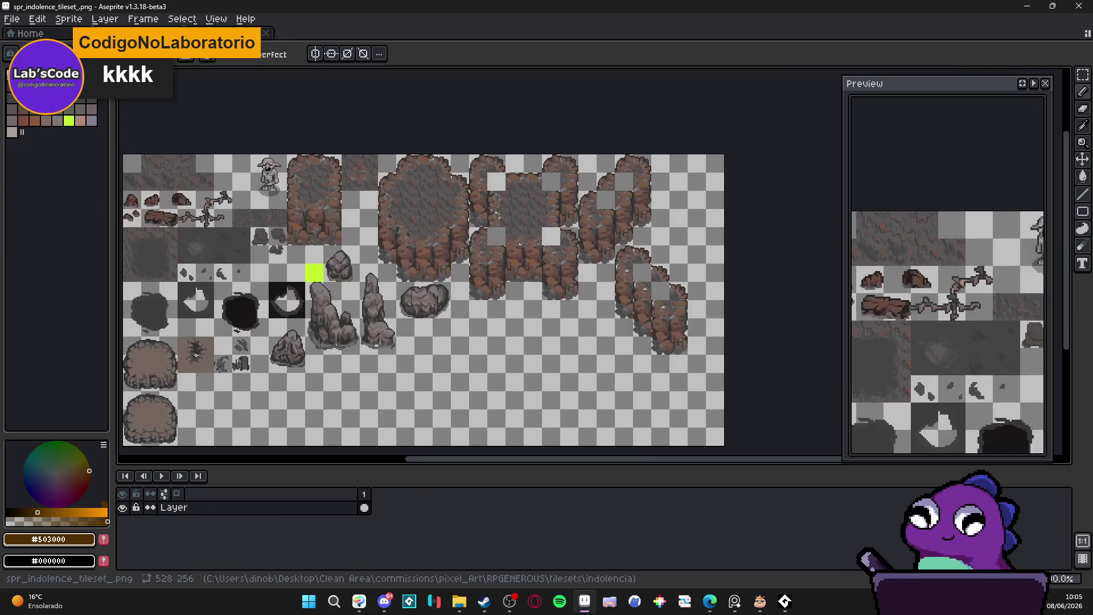
pyautogui.hotkey('ctrl', 'Tab')
pyautogui.click(225, 33)
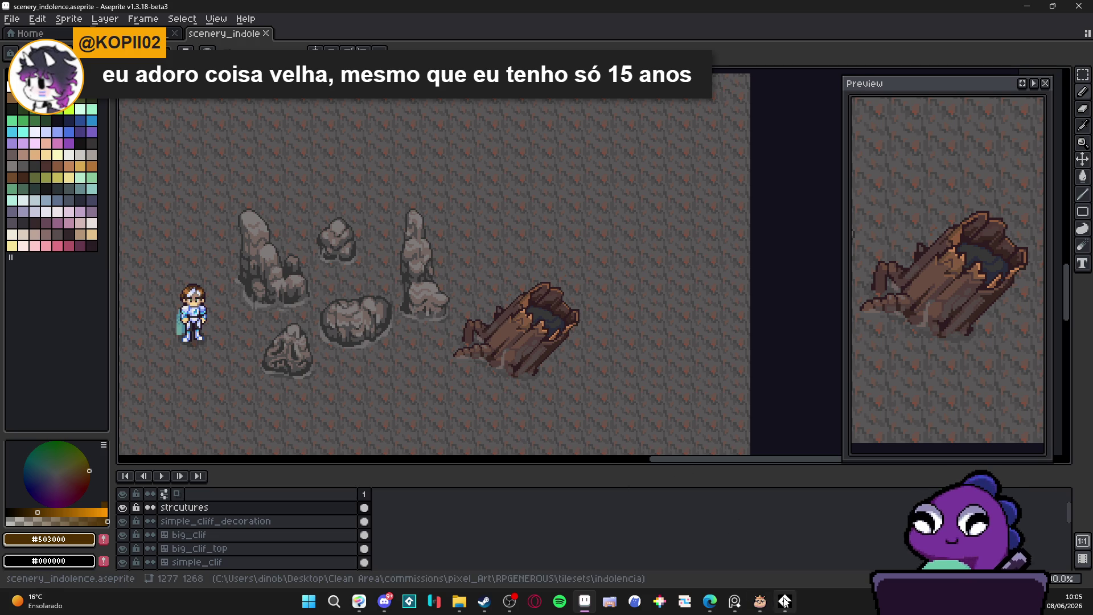
# - Glance at the reference board window, then bring up Windows search
pyautogui.click(735, 603)
pyautogui.click(735, 604)
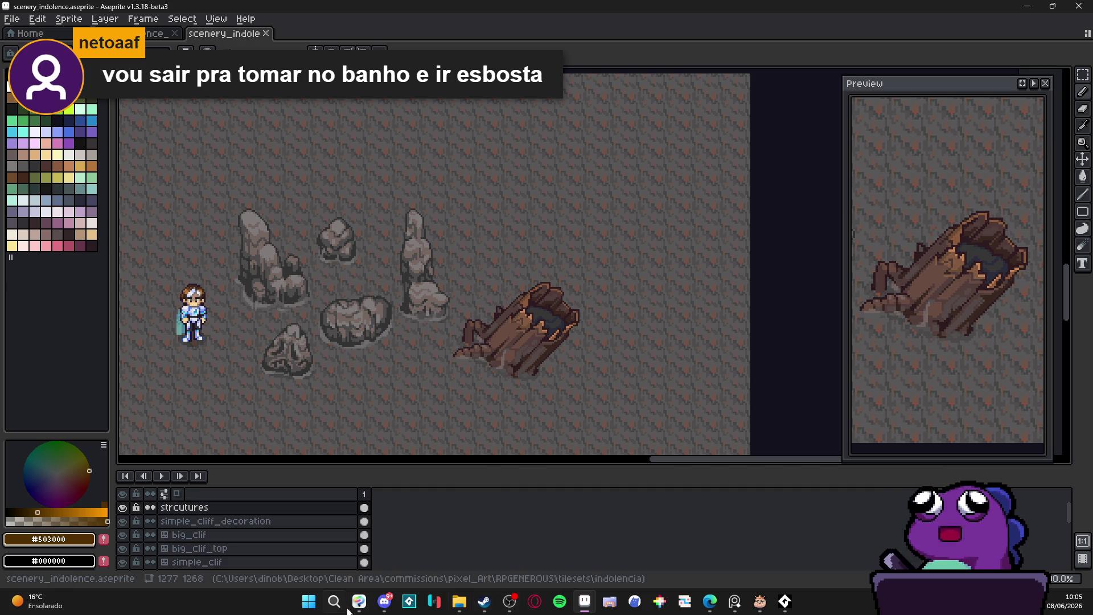
pyautogui.click(303, 608)
# - Launch Tiled from Windows search and maximize its window
pyautogui.write('tiled')
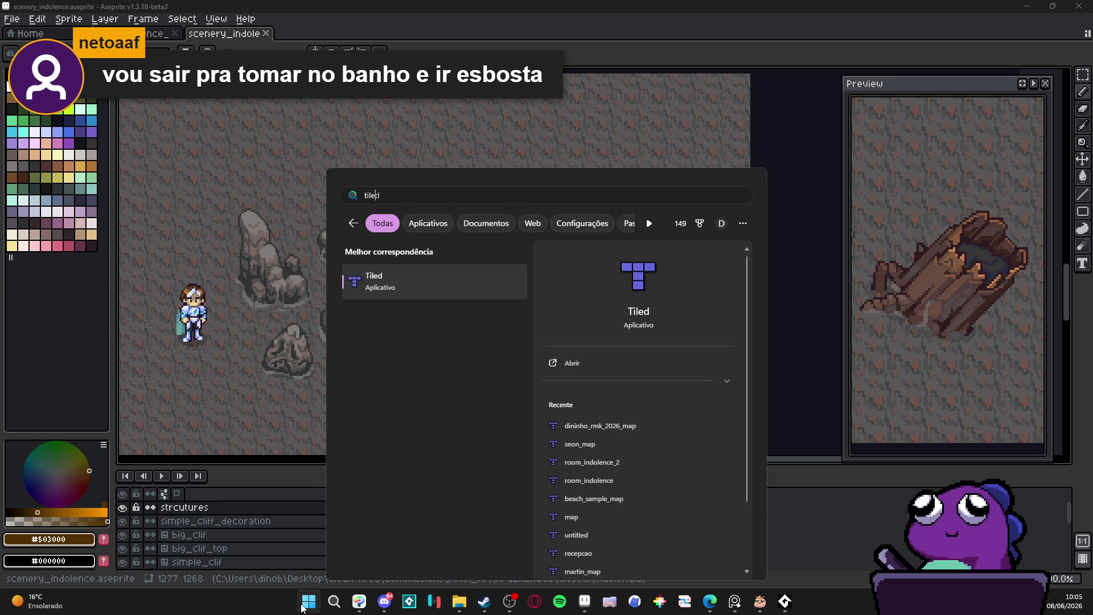
pyautogui.press('Return')
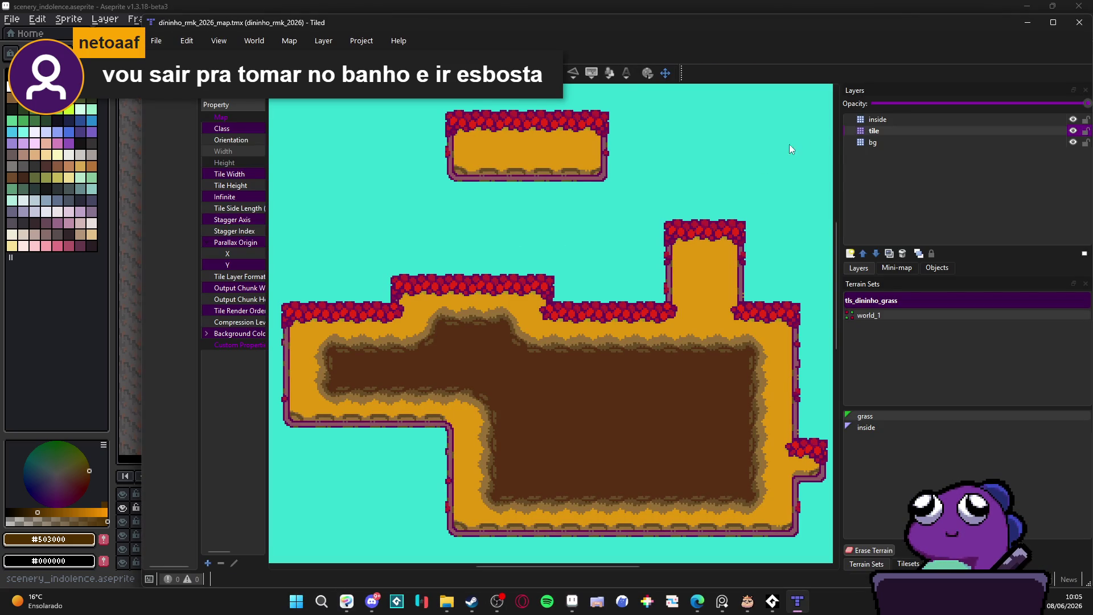
pyautogui.click(1051, 23)
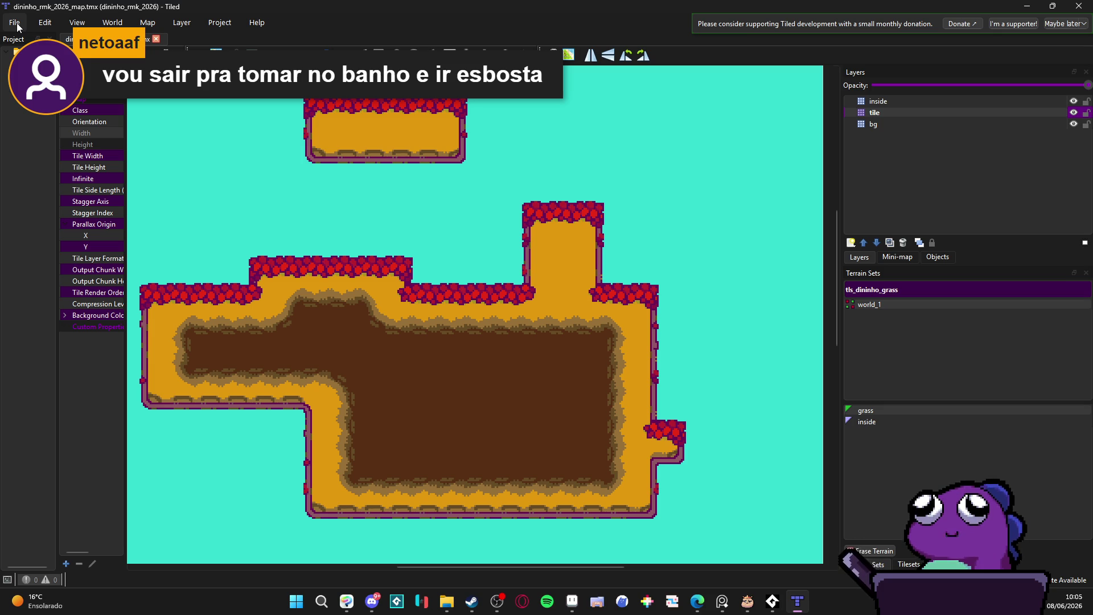
# - Load the recent indolence.tiled-project and view the tls_indolence.tsx tileset
pyautogui.click(16, 23)
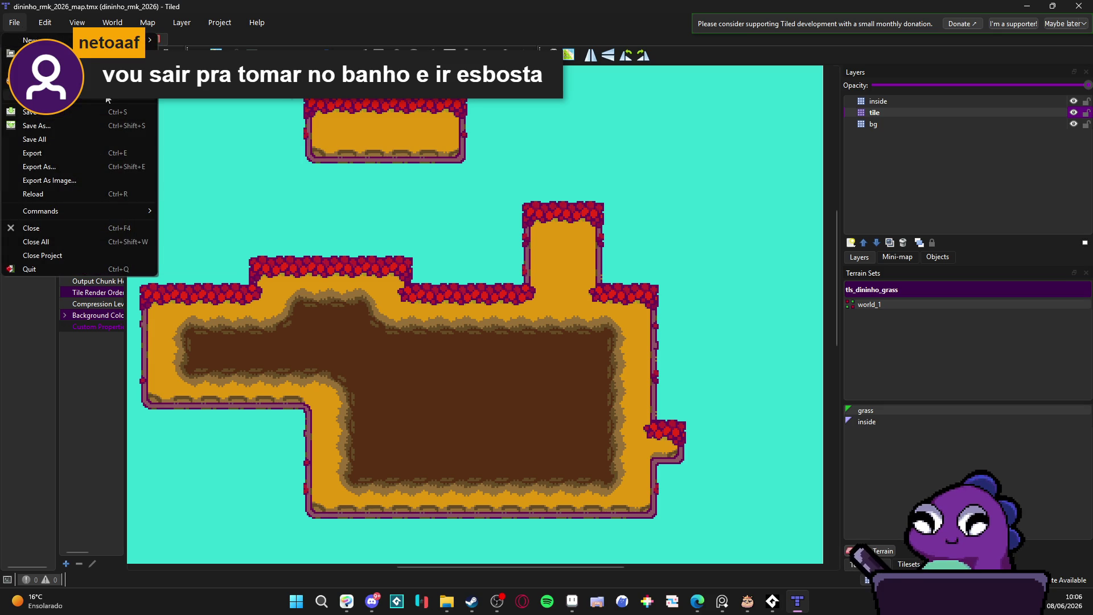
pyautogui.moveTo(108, 101)
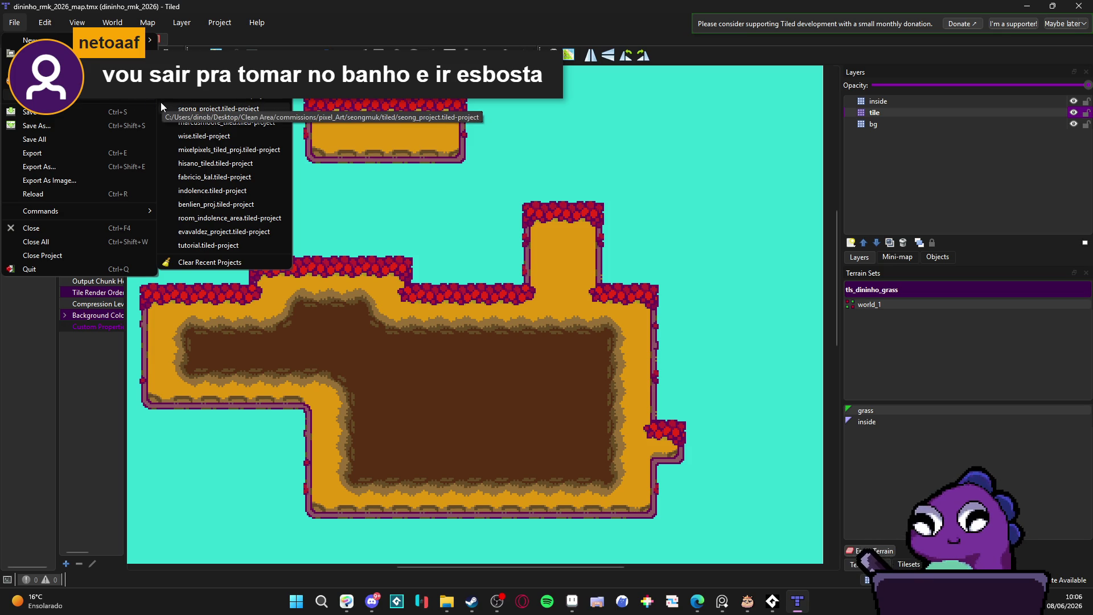
pyautogui.click(262, 192)
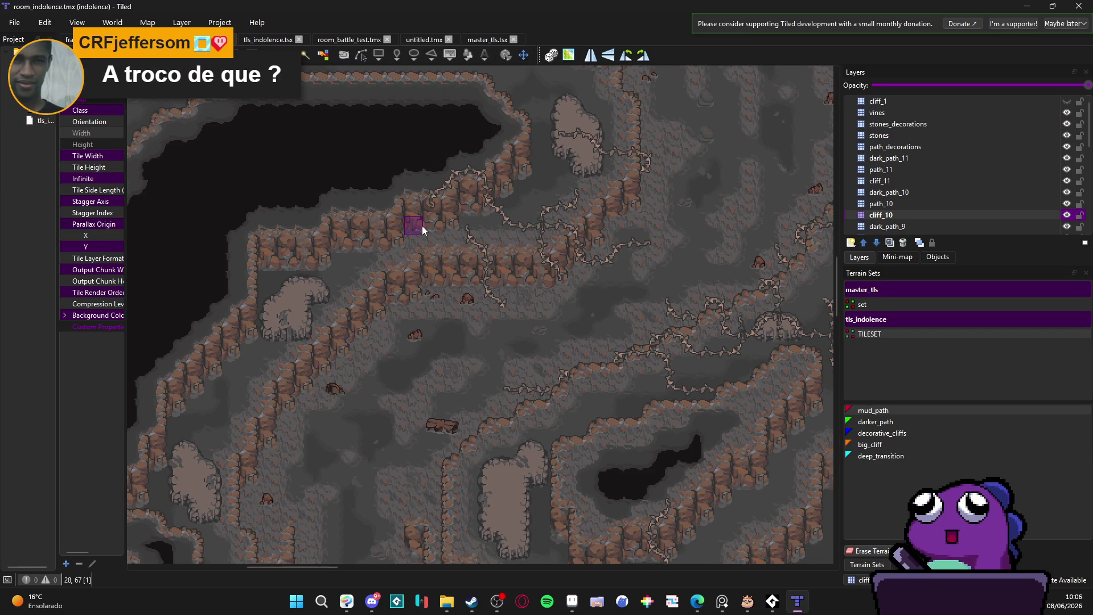
pyautogui.scroll(-4, 422, 226)
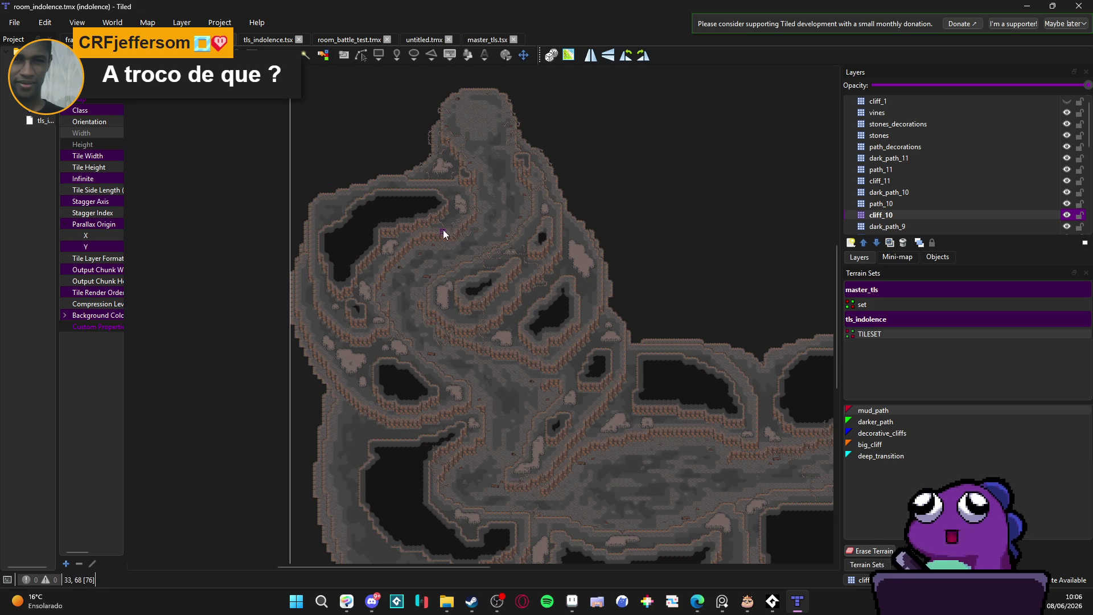
pyautogui.scroll(2, 440, 231)
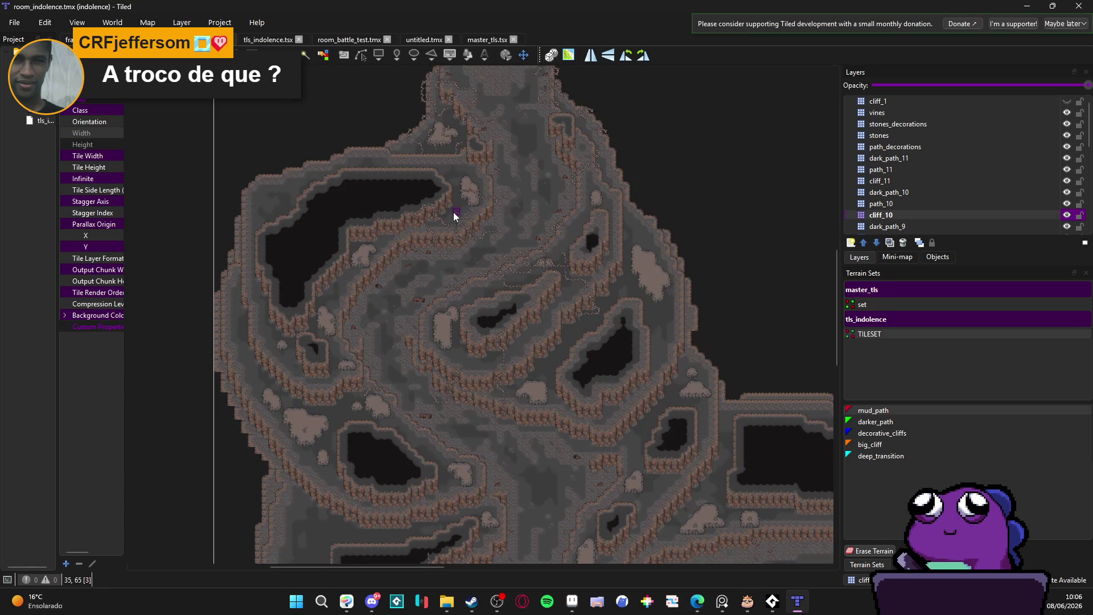
pyautogui.click(268, 40)
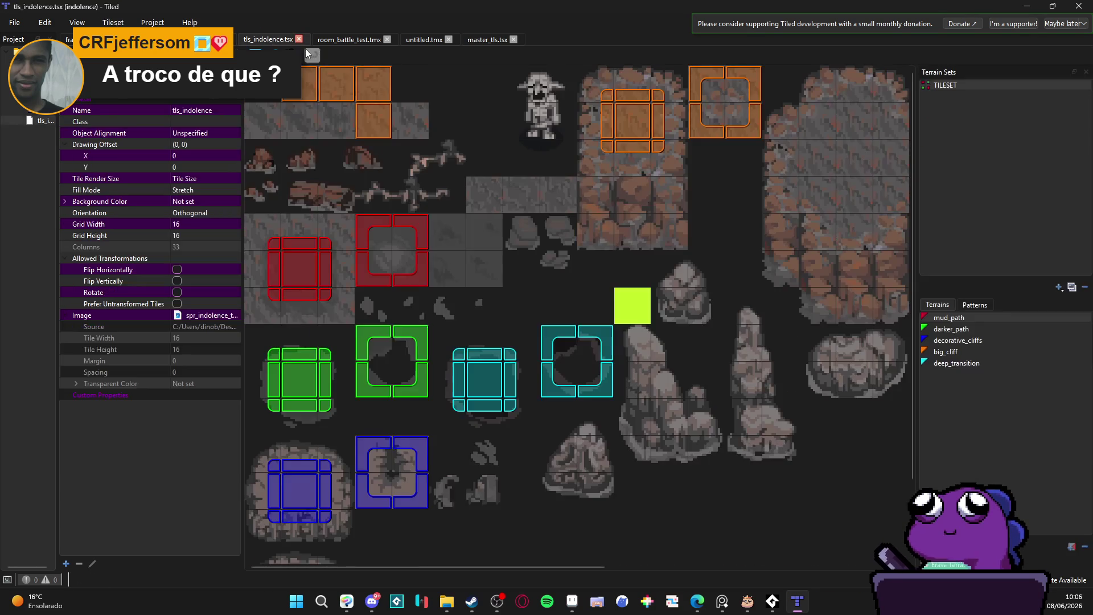
# - Close the untitled.tmx map and the master_tls.tsx tileset
pyautogui.click(353, 37)
pyautogui.scroll(3, 488, 355)
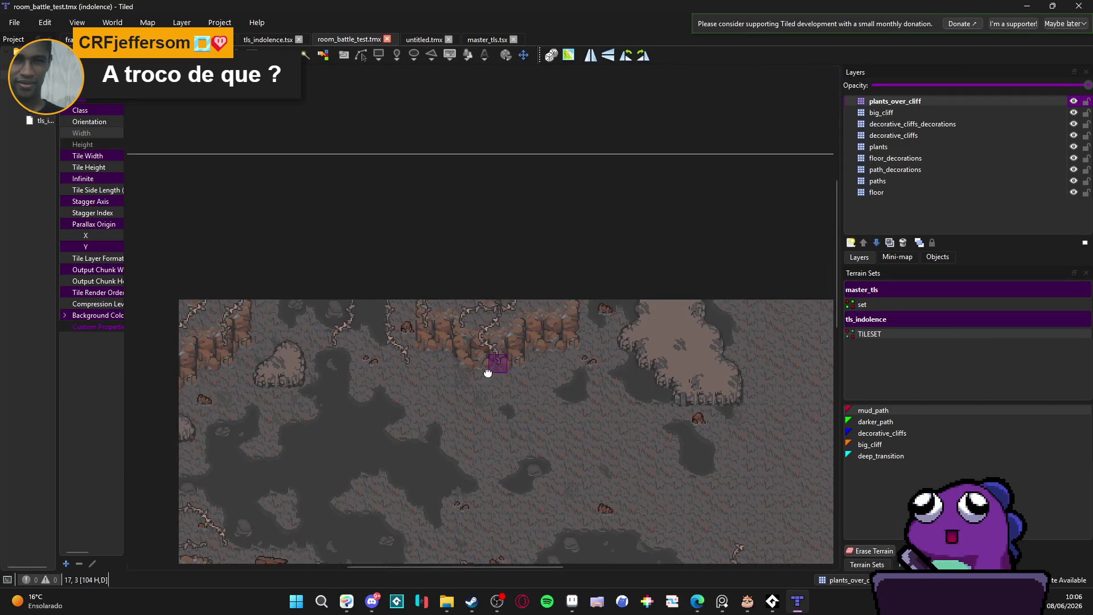
pyautogui.click(426, 39)
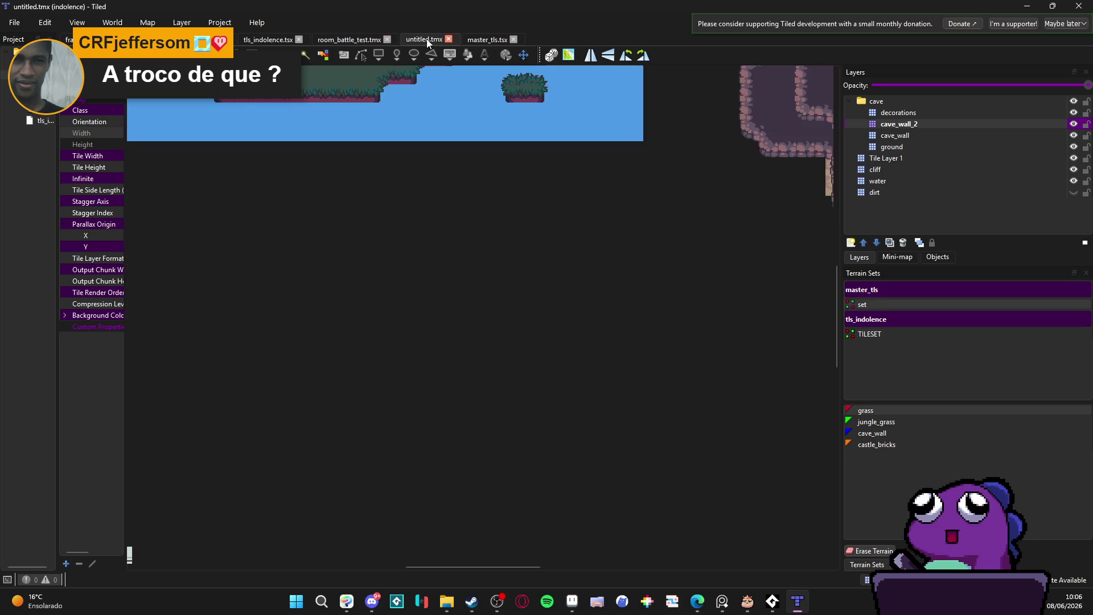
pyautogui.click(449, 39)
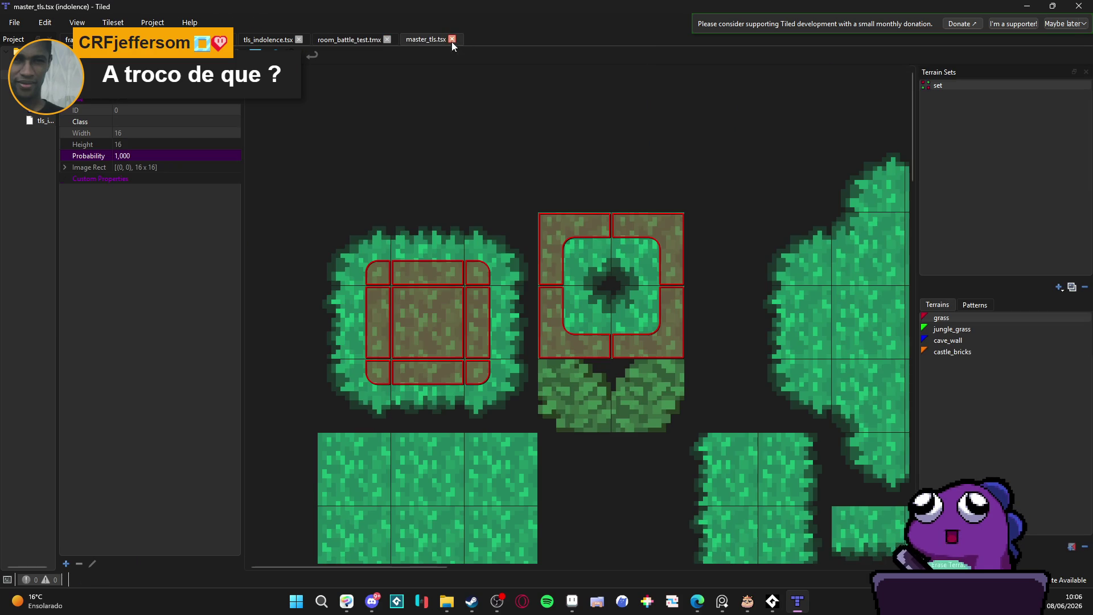
pyautogui.click(452, 40)
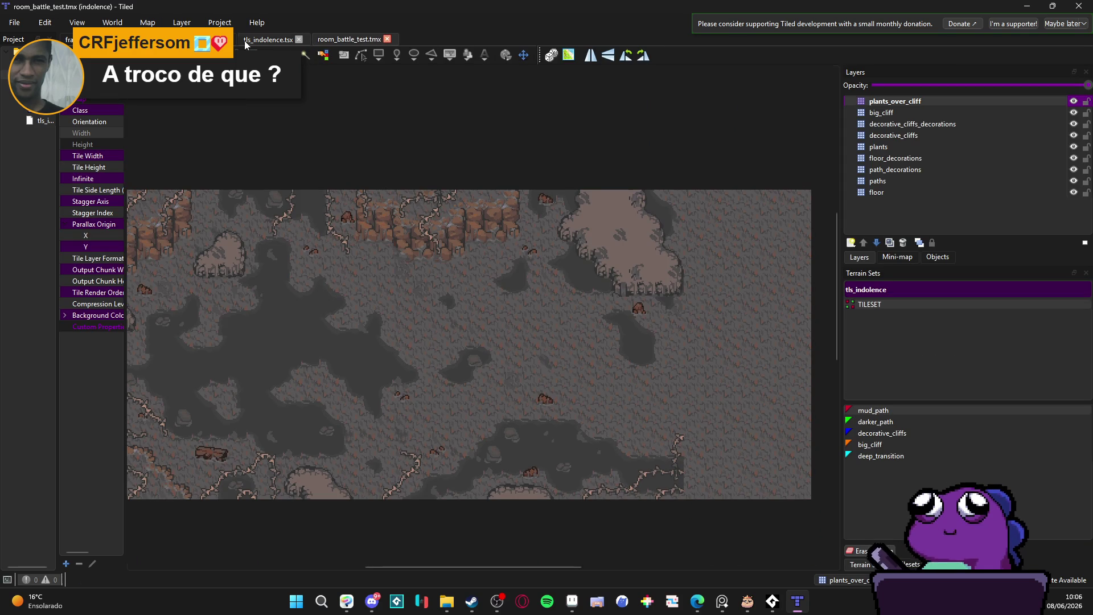
# - Look over the room_indolence cave map, then bring the hisano_x folder window forward
pyautogui.scroll(-1, 349, 39)
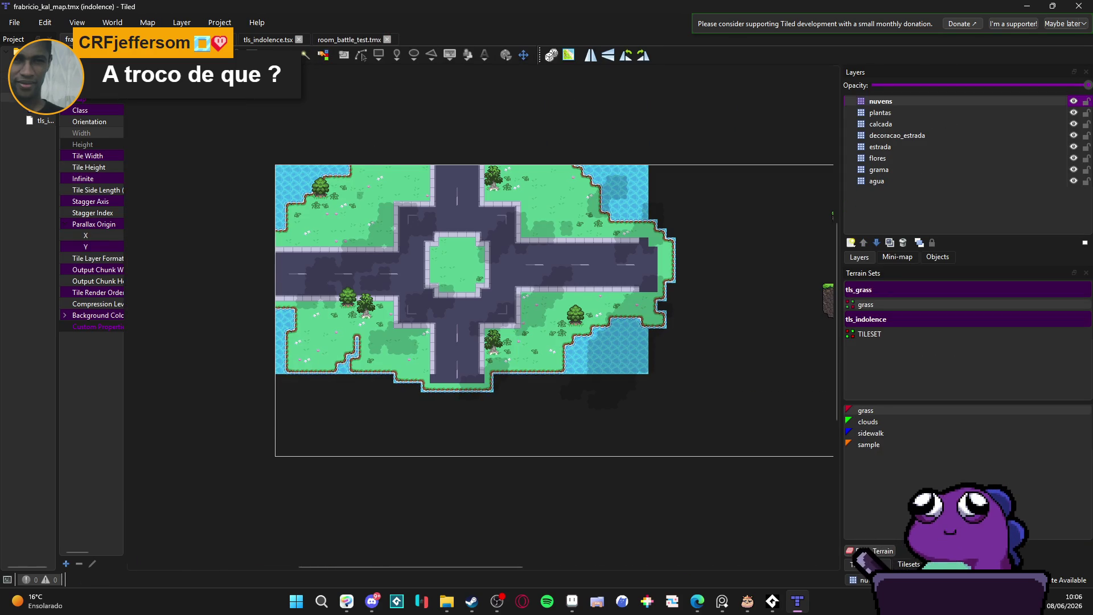
pyautogui.scroll(1, 349, 40)
pyautogui.scroll(1, 349, 40)
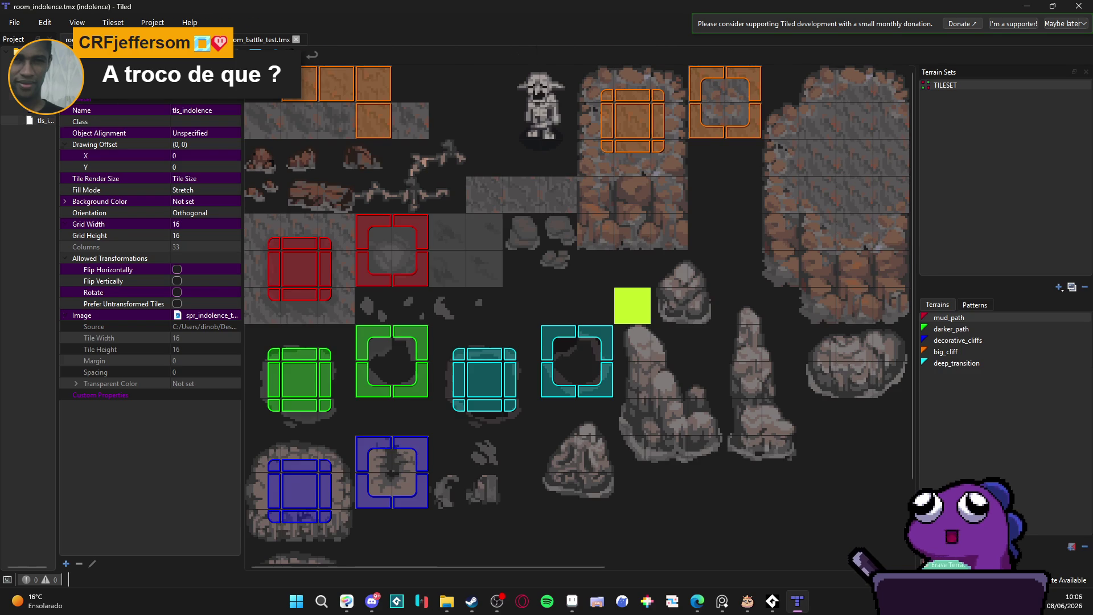
pyautogui.scroll(1, 349, 39)
pyautogui.scroll(-1, 349, 40)
pyautogui.scroll(-1, 349, 39)
pyautogui.scroll(1, 349, 39)
pyautogui.scroll(1, 349, 40)
pyautogui.scroll(-2, 524, 276)
pyautogui.scroll(1, 524, 275)
pyautogui.click(447, 602)
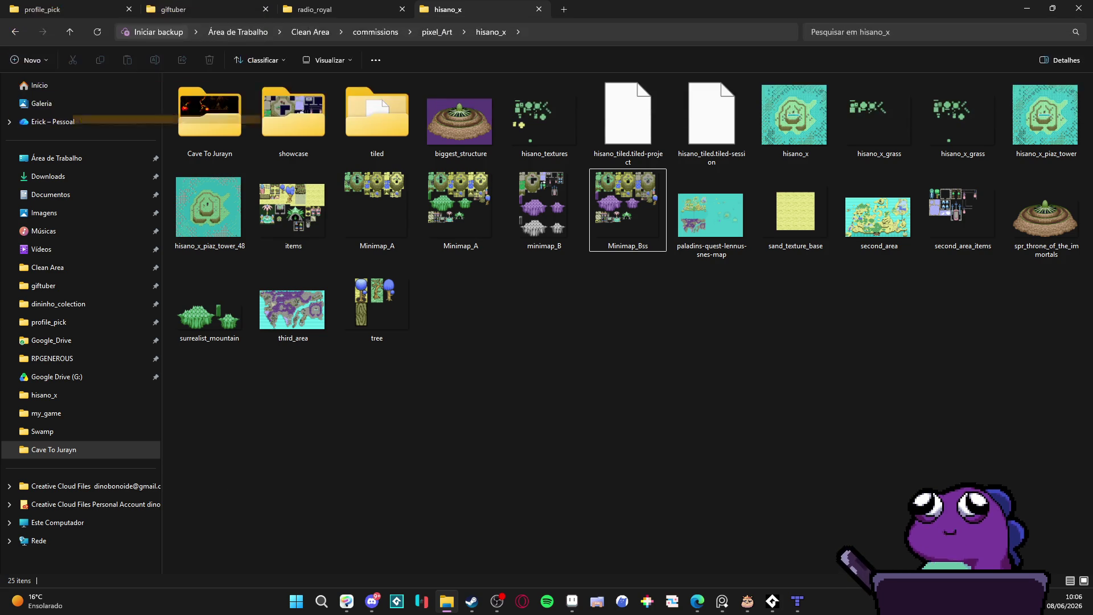
# - Bring the hisano_x folder to the front and show File Explorer's quick-access jump list
pyautogui.click(1023, 513)
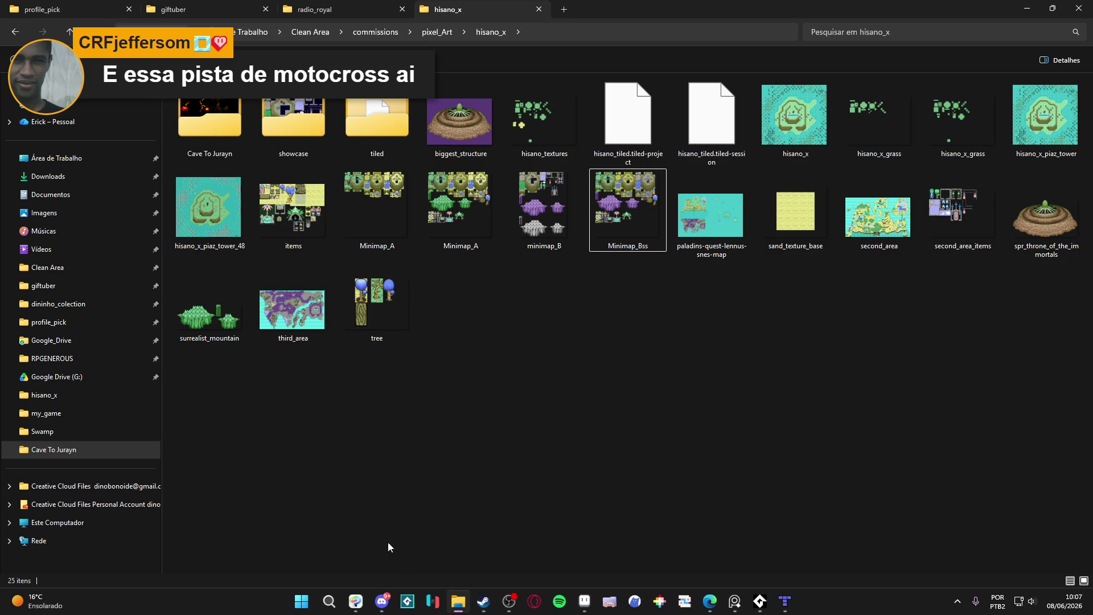
pyautogui.rightClick(459, 601)
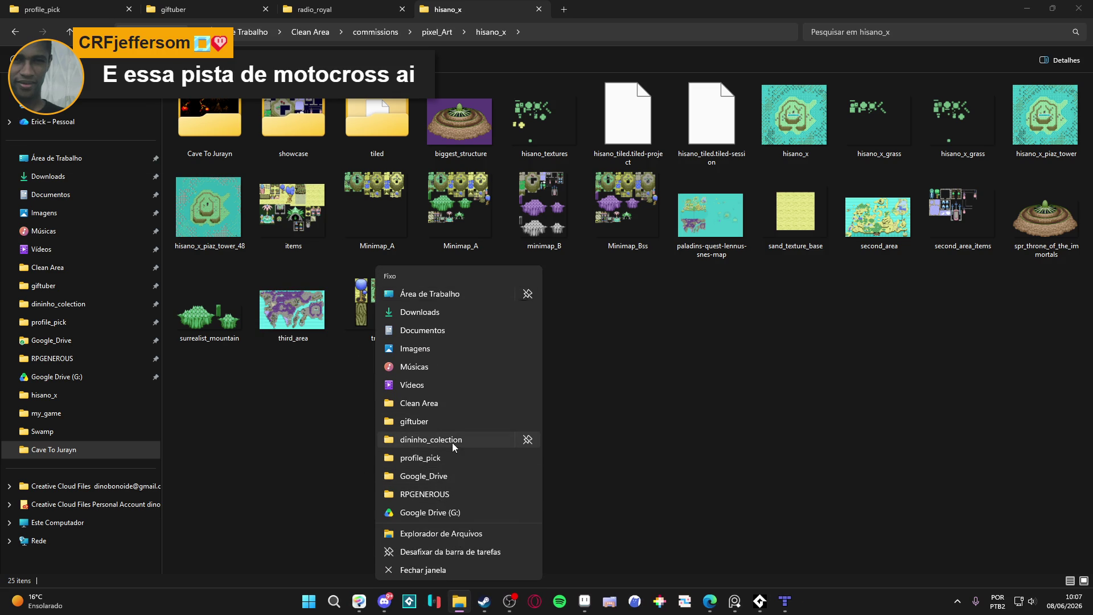
pyautogui.click(165, 299)
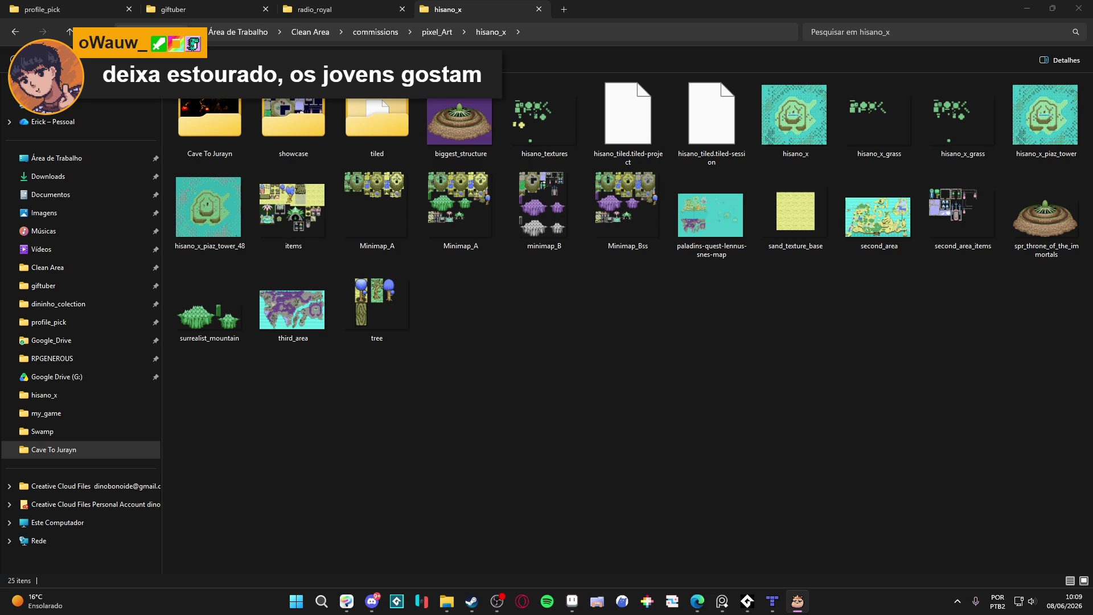
pyautogui.click(497, 601)
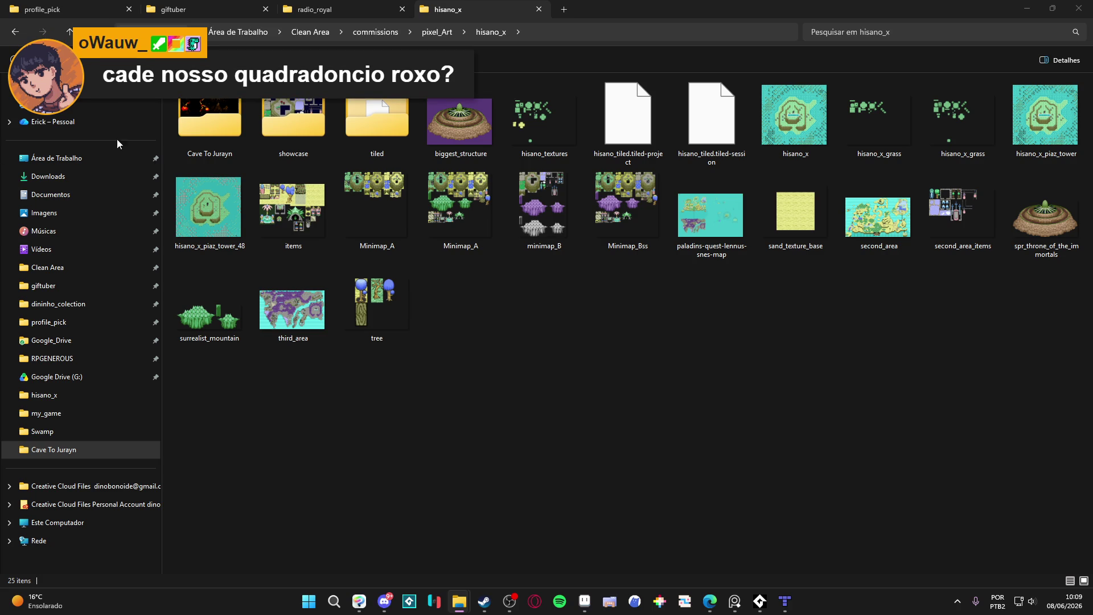
pyautogui.hotkey('alt', 'Tab')
pyautogui.moveTo(510, 606)
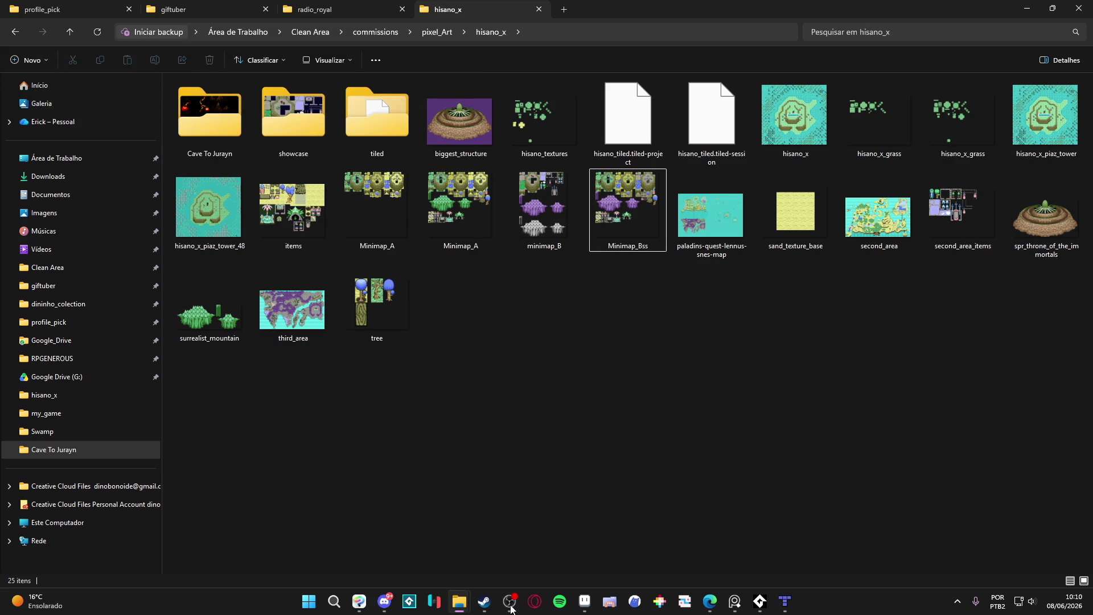
pyautogui.click(585, 601)
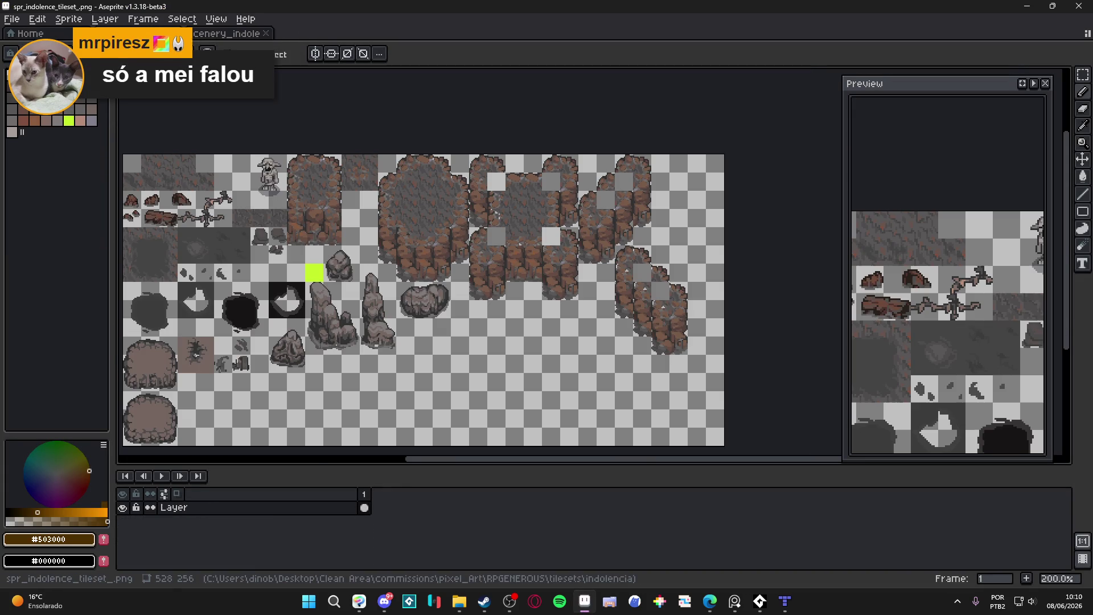
# - Compare the scenery_indolence scene with the indolence tileset image
pyautogui.click(165, 33)
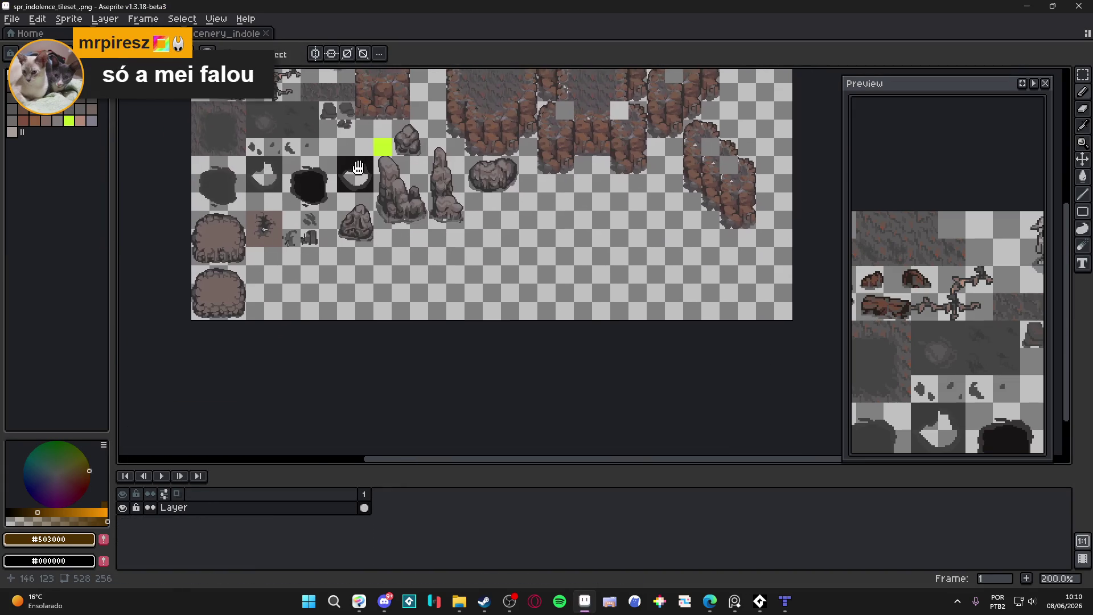
pyautogui.hotkey('ctrl', 'Tab')
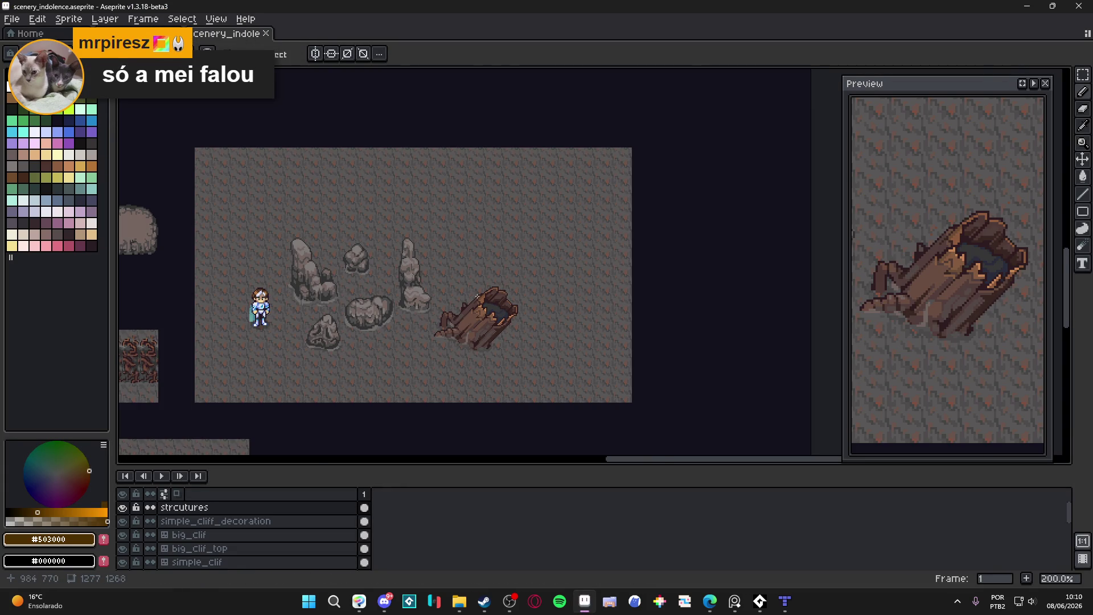
pyautogui.scroll(1, 478, 288)
pyautogui.scroll(-1, 361, 305)
pyautogui.moveTo(257, 302)
pyautogui.mouseDown()
pyautogui.moveTo(413, 217)
pyautogui.moveTo(328, 261)
pyautogui.moveTo(313, 237)
pyautogui.moveTo(318, 260)
pyautogui.mouseUp()
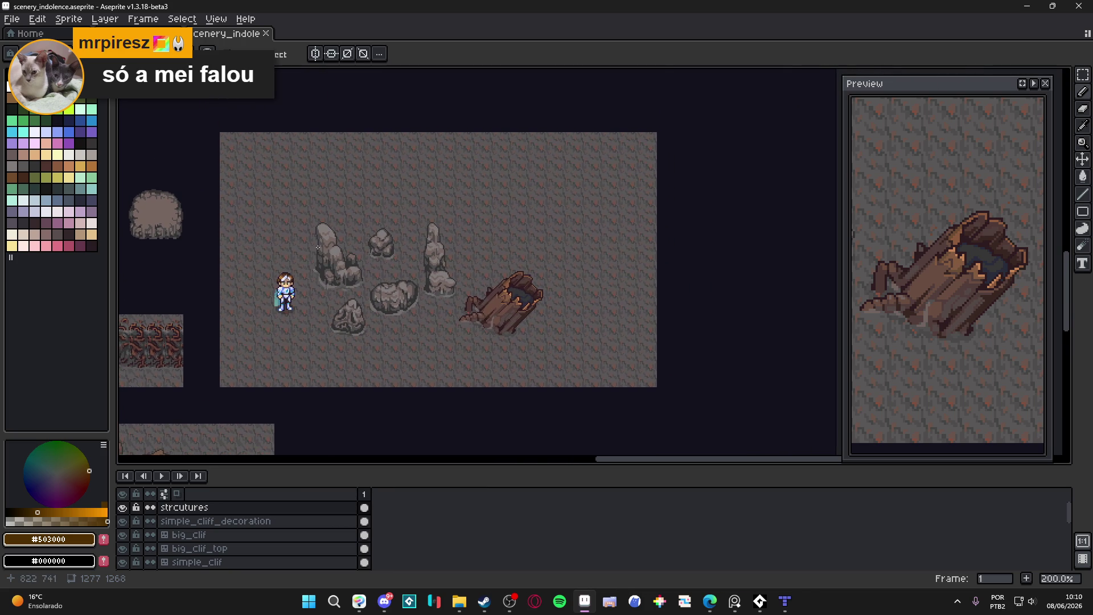
pyautogui.hotkey('ctrl', 'Tab')
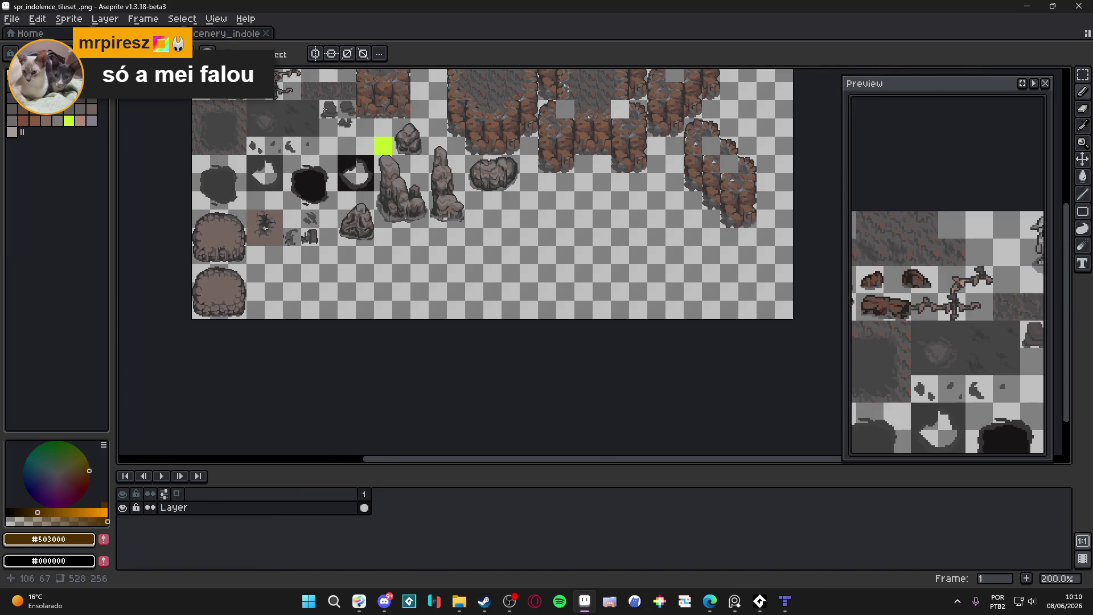
pyautogui.hotkey('ctrl', 'Tab')
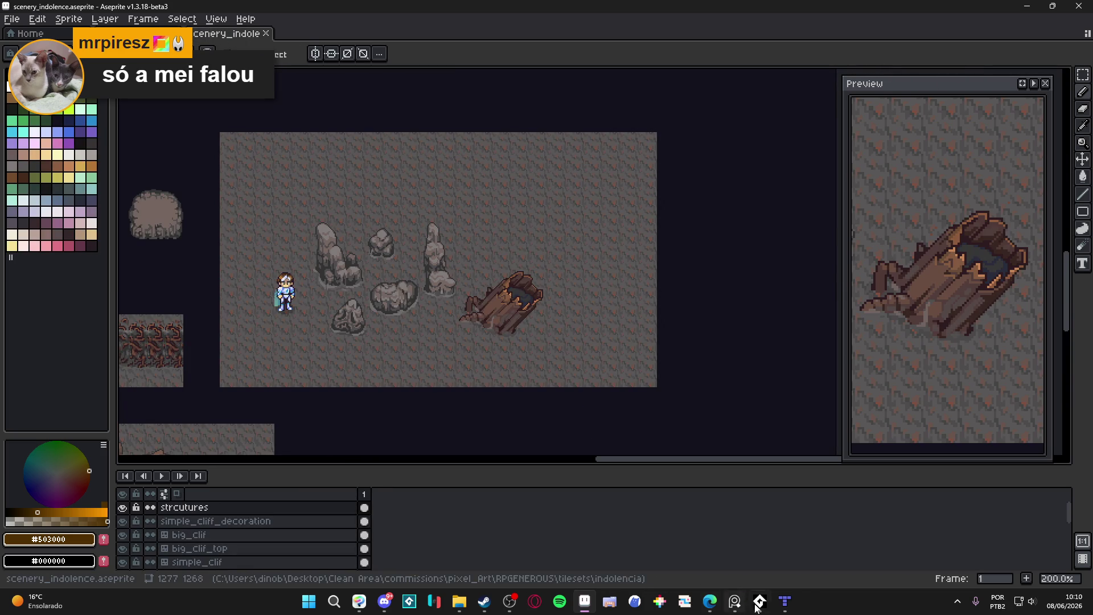
# - Open the giftuber folder window and make it fill the screen
pyautogui.click(784, 601)
pyautogui.moveTo(458, 604)
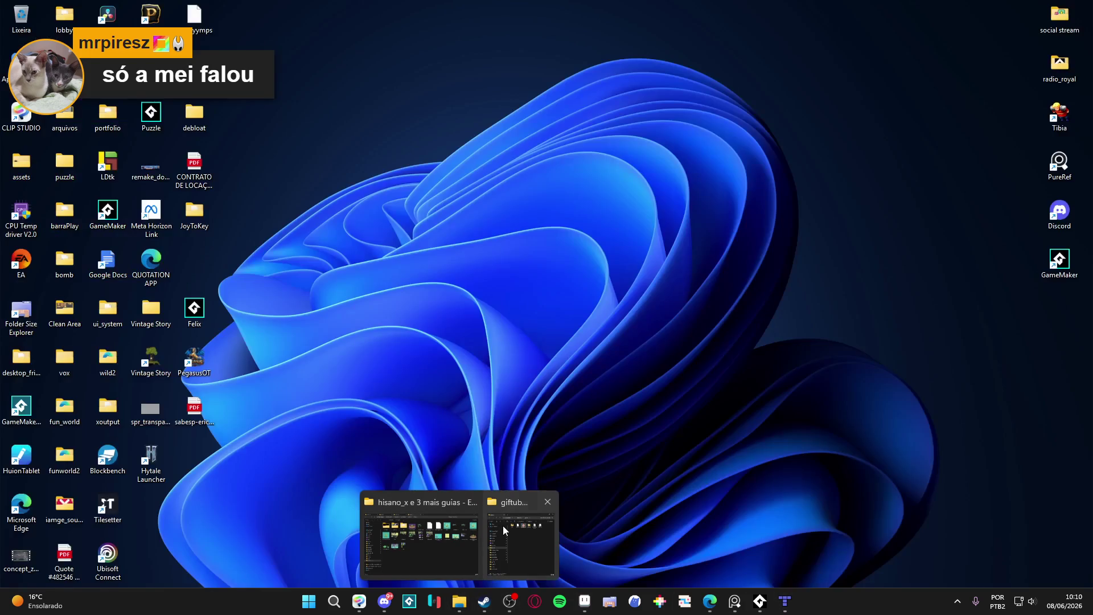
pyautogui.click(503, 525)
pyautogui.doubleClick(12, 162)
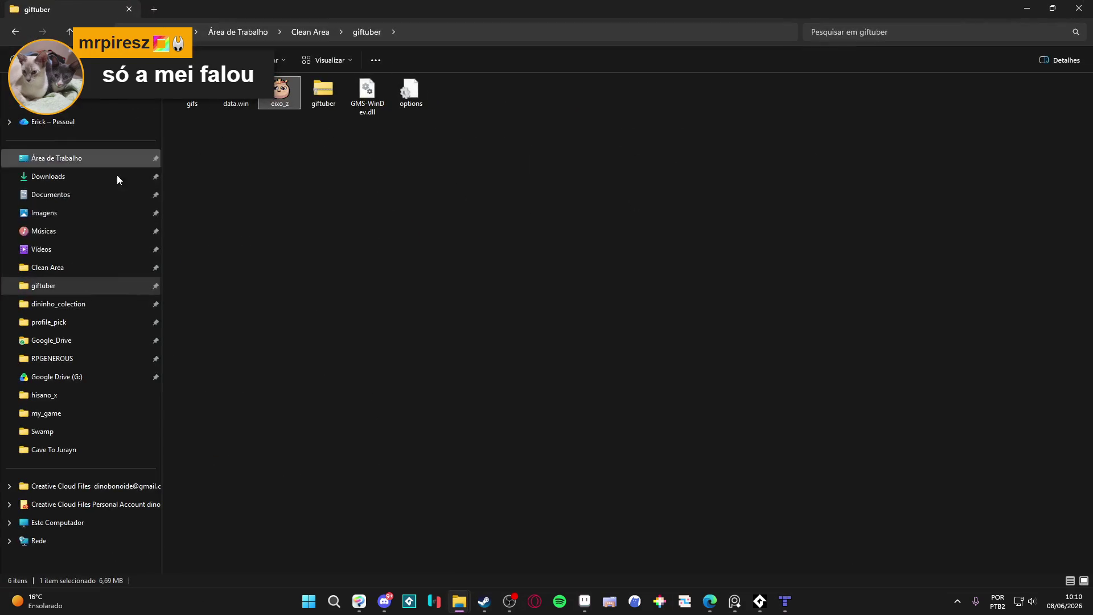
# - Move up to the Clean Area folder and refresh its listing with F5
pyautogui.click(321, 32)
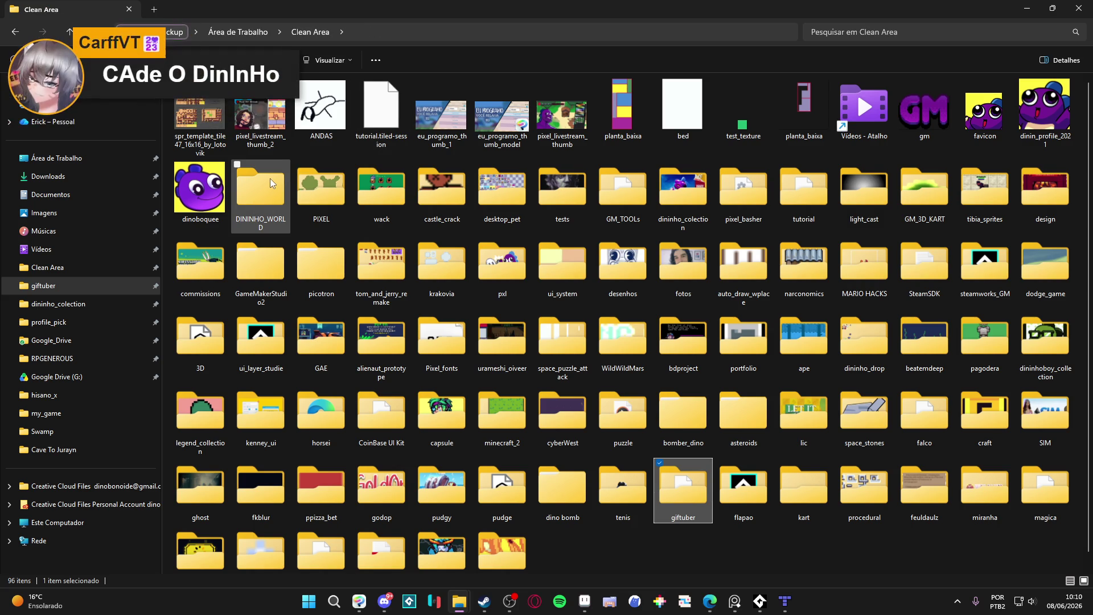
pyautogui.moveTo(270, 179)
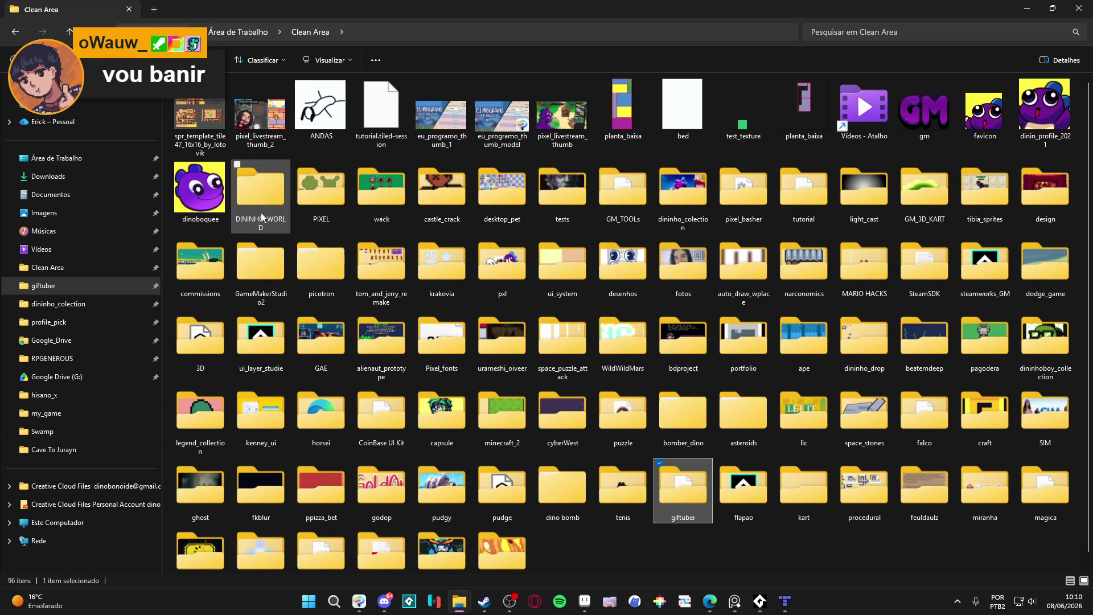
pyautogui.moveTo(274, 229)
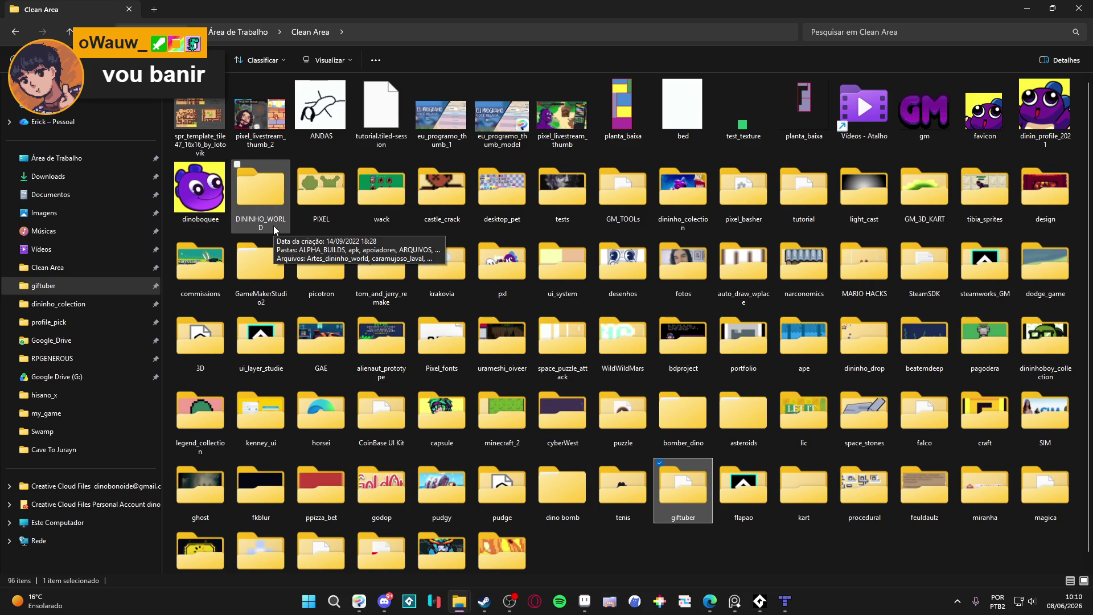
pyautogui.moveTo(345, 200)
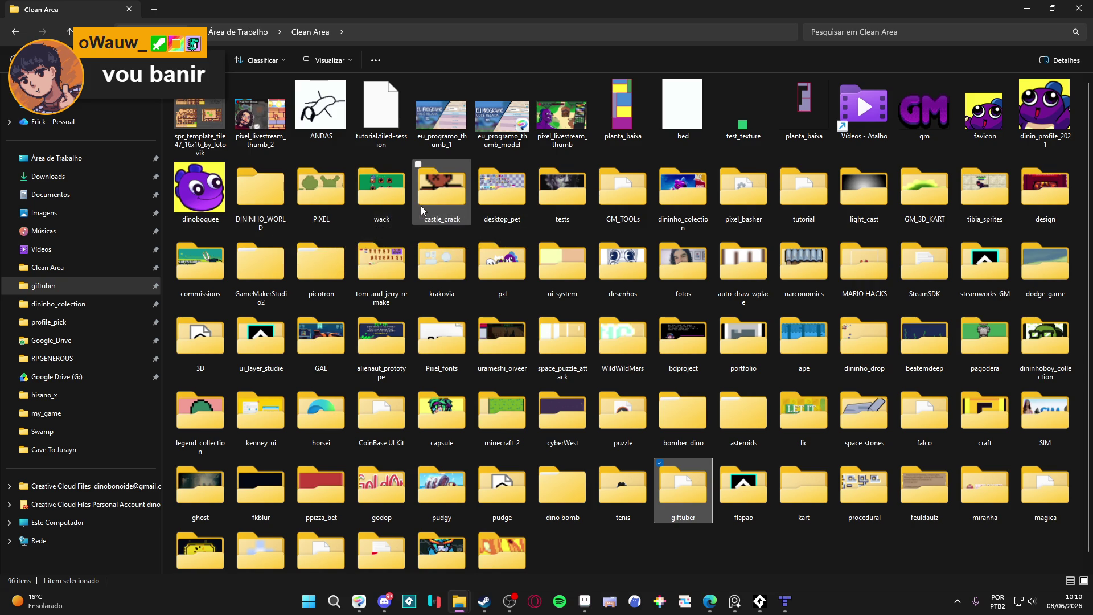
pyautogui.moveTo(422, 210)
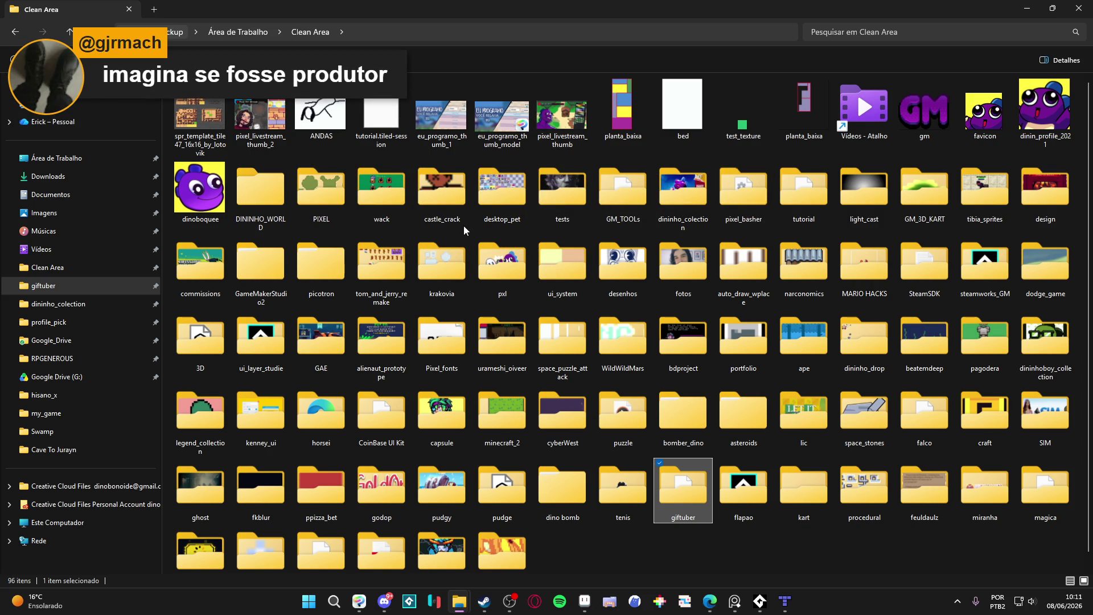
pyautogui.press('F5')
# - Peek into desktop_pet, return to Clean Area, and open ANDAS.gif
pyautogui.doubleClick(488, 196)
pyautogui.hotkey('alt', 'Left')
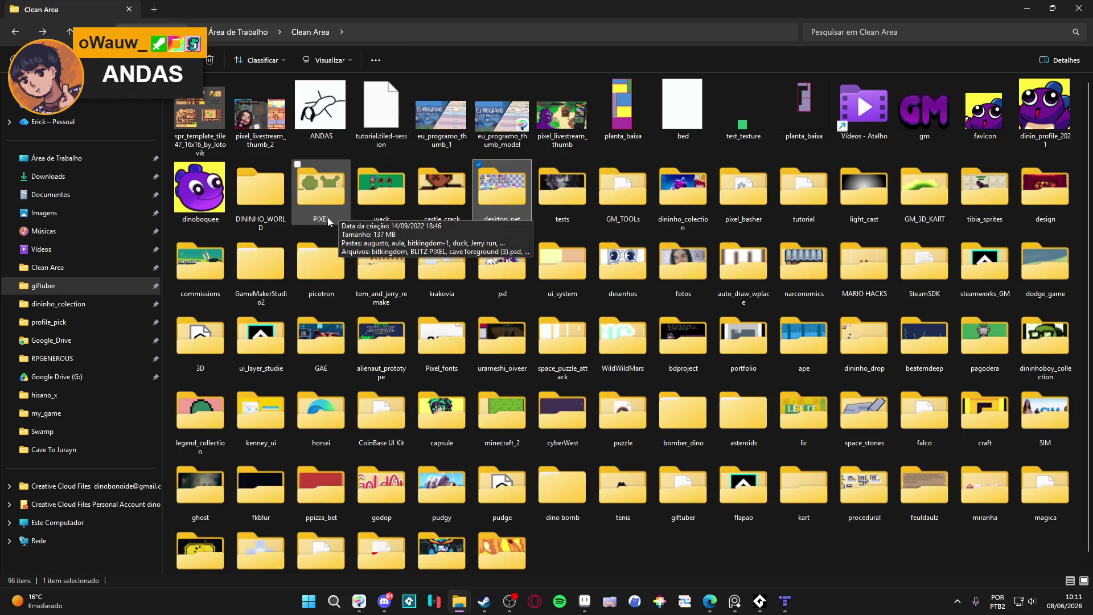
pyautogui.doubleClick(336, 131)
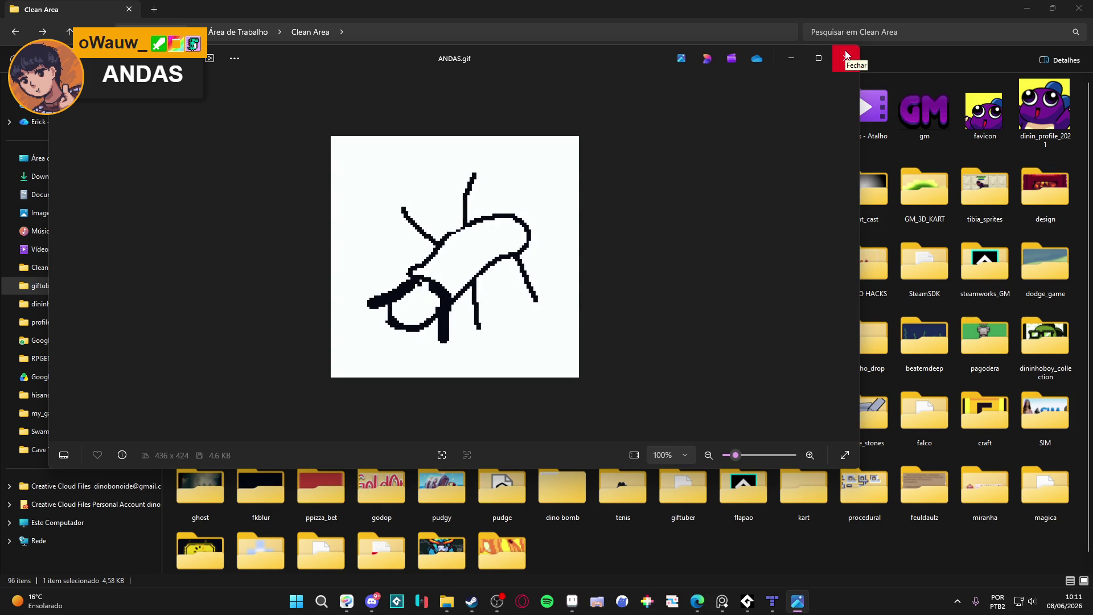
# - Close the Photos viewer showing ANDAS.gif
pyautogui.click(845, 56)
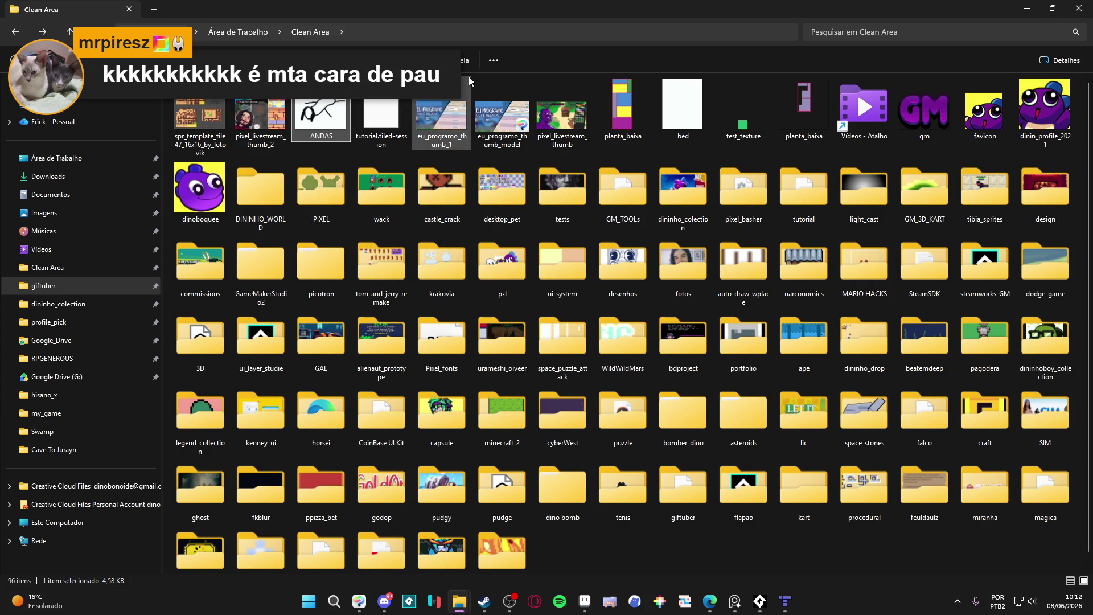
# - Browse RPGENEROUS > tilesets > indolencia > tiled and open room_indolence_2.tmx
pyautogui.click(493, 60)
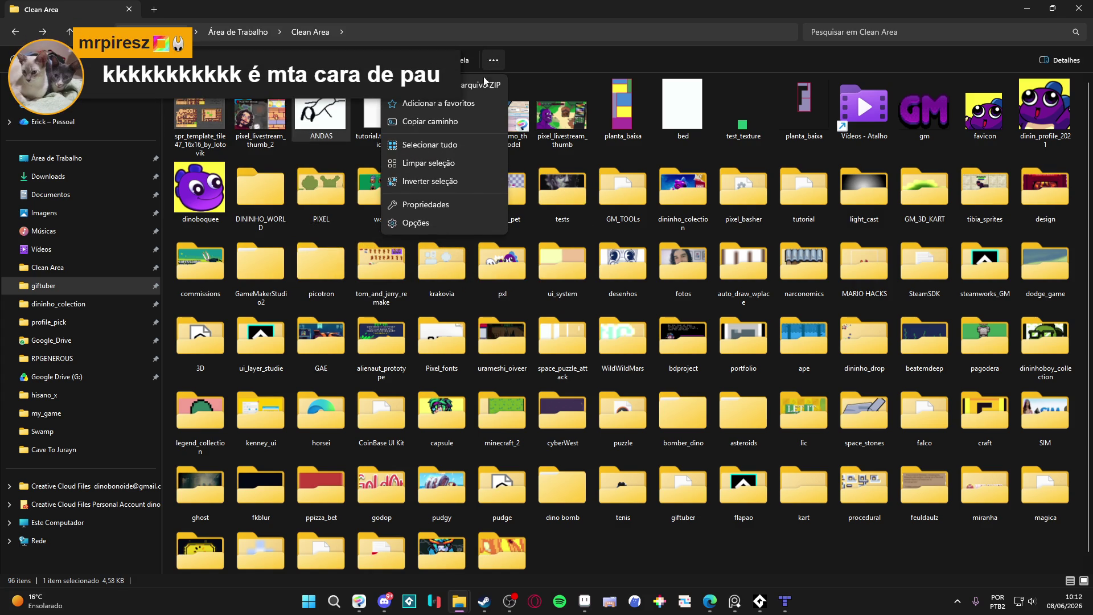
pyautogui.click(619, 549)
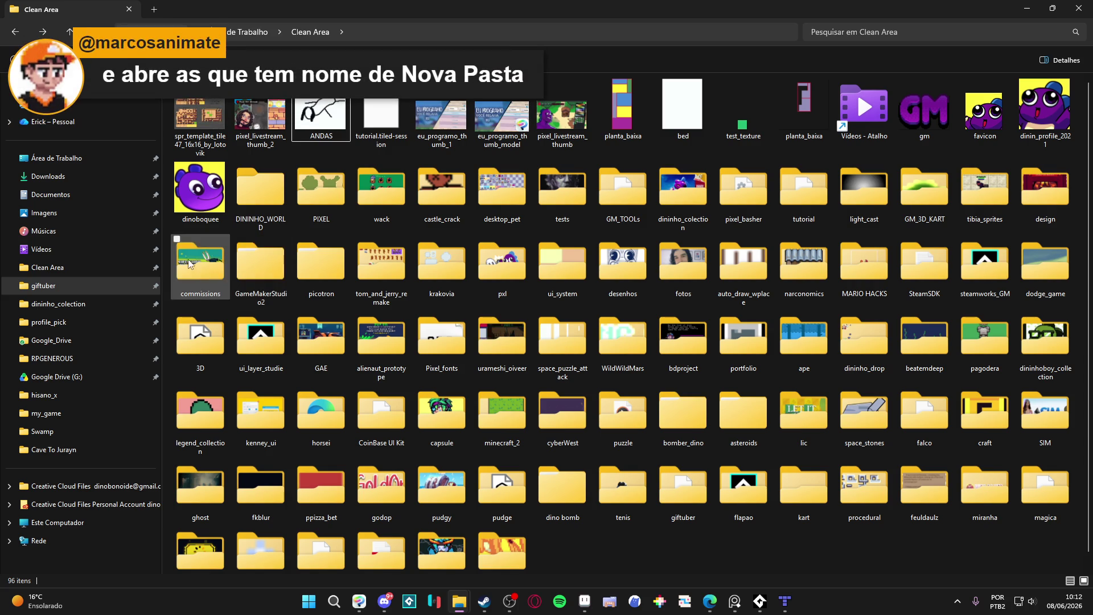
pyautogui.click(121, 359)
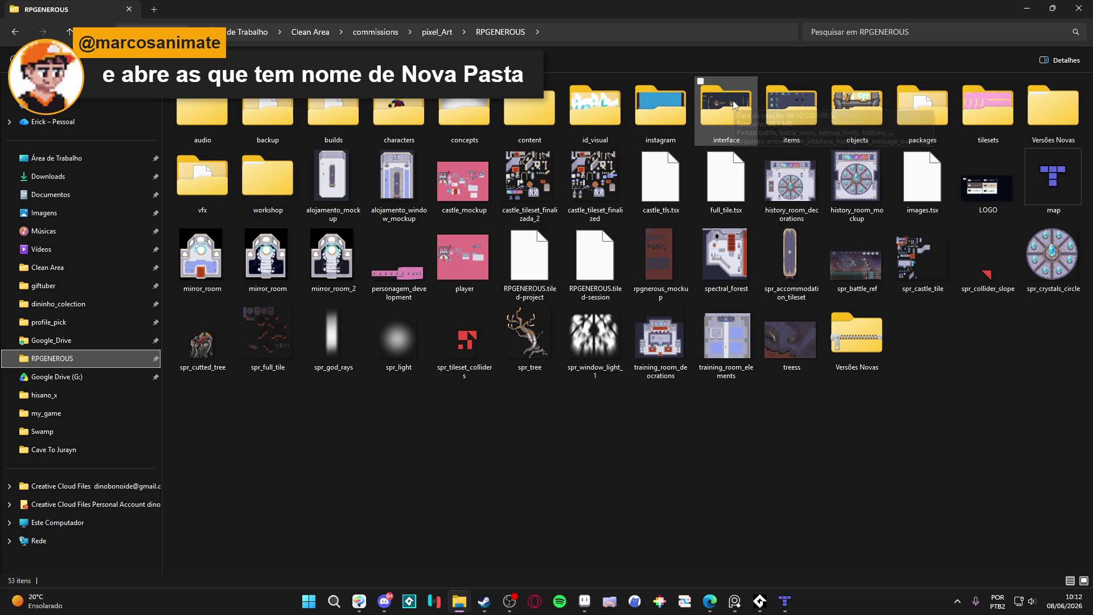
pyautogui.doubleClick(987, 108)
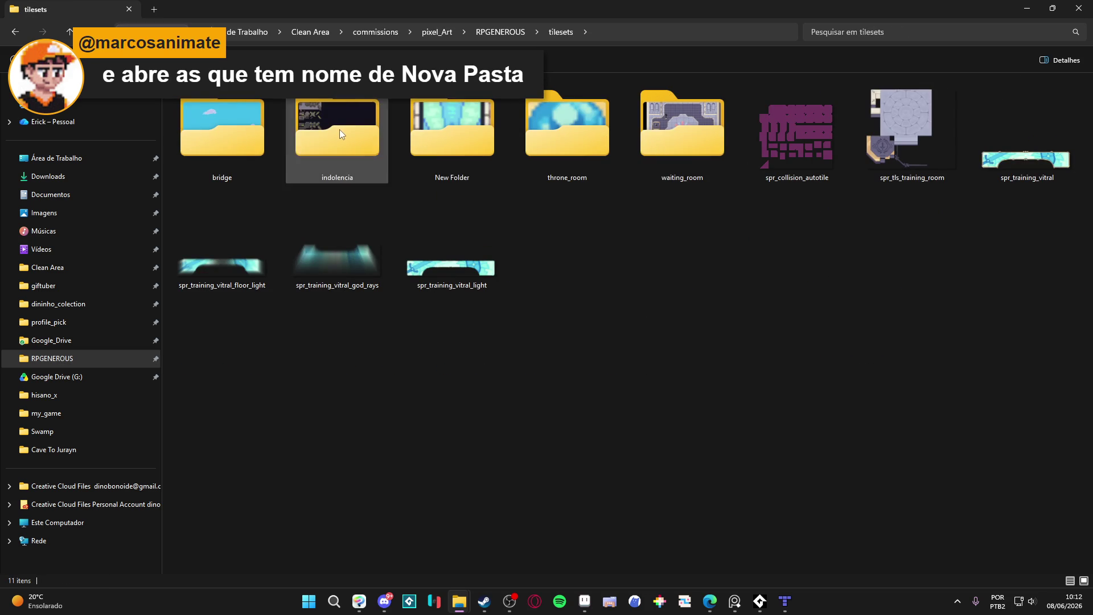
pyautogui.doubleClick(335, 135)
pyautogui.doubleClick(288, 102)
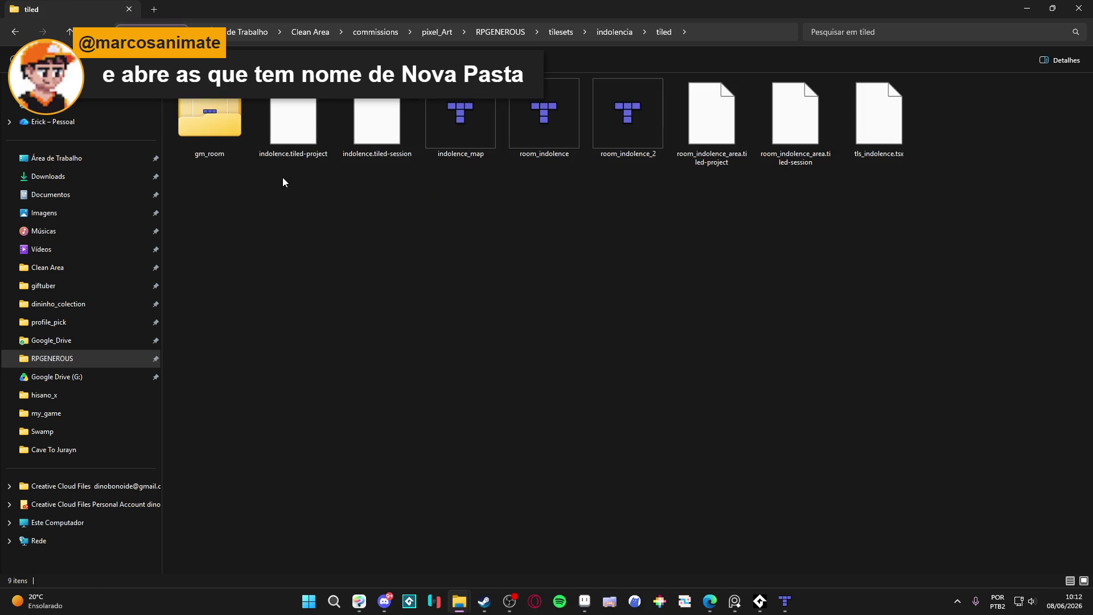
pyautogui.doubleClick(607, 112)
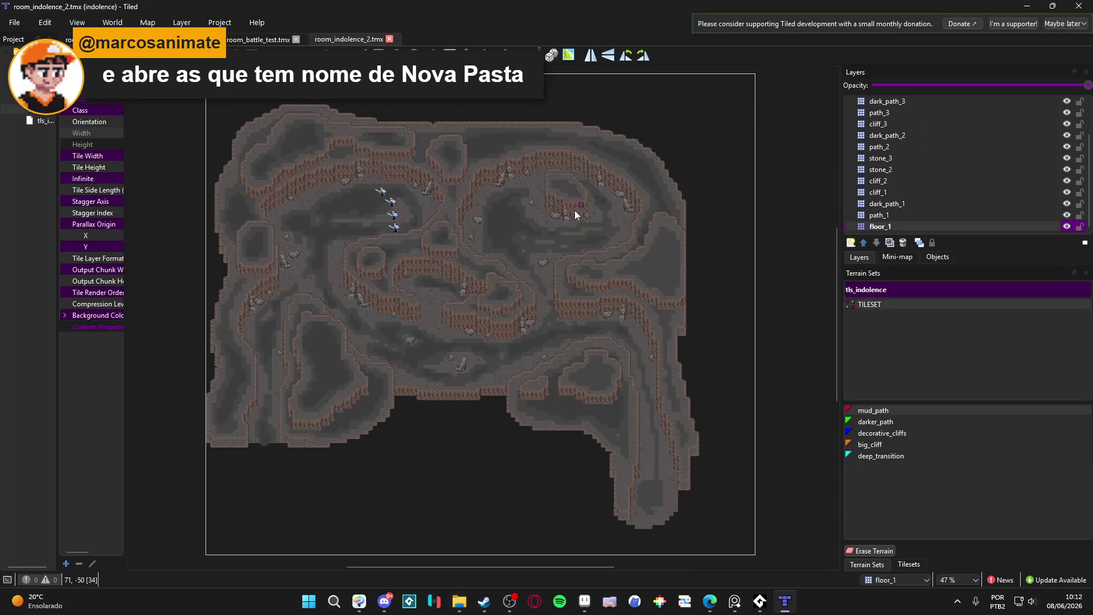
pyautogui.scroll(1, 422, 231)
pyautogui.moveTo(400, 245); pyautogui.dragTo(487, 202)
pyautogui.scroll(1, 393, 303)
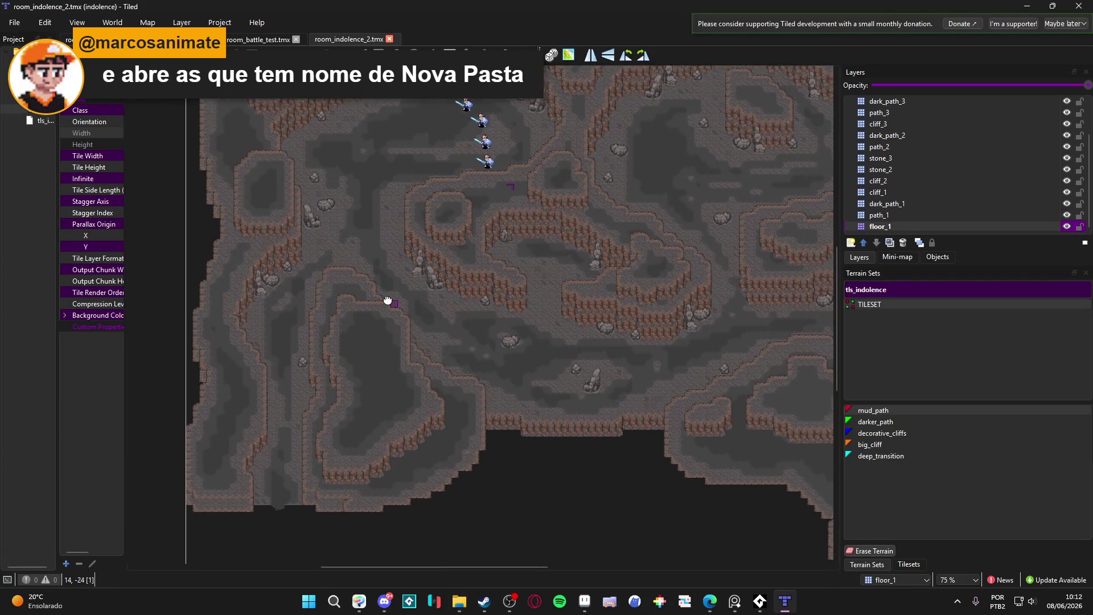
pyautogui.scroll(1, 393, 303)
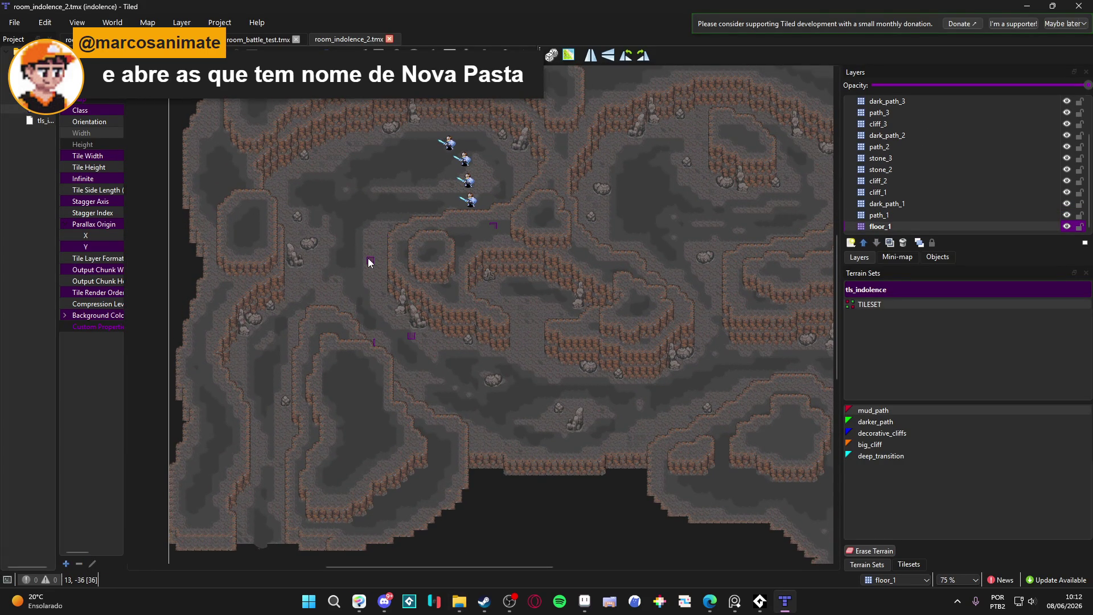
pyautogui.scroll(2, 368, 258)
pyautogui.scroll(-2, 364, 305)
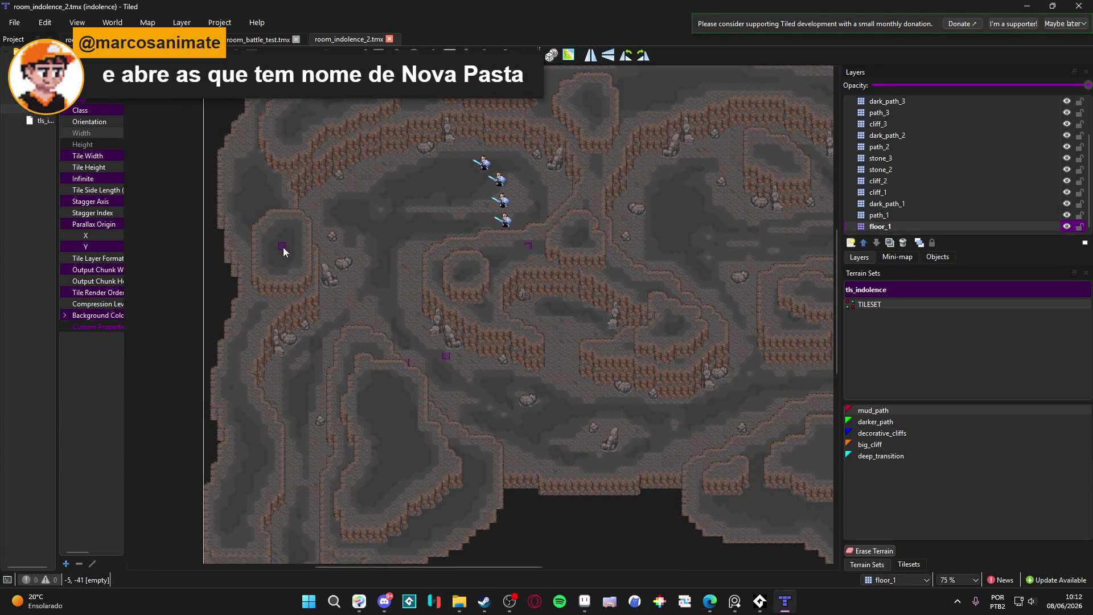
pyautogui.scroll(1, 283, 247)
pyautogui.scroll(1, 276, 239)
pyautogui.scroll(-1, 276, 239)
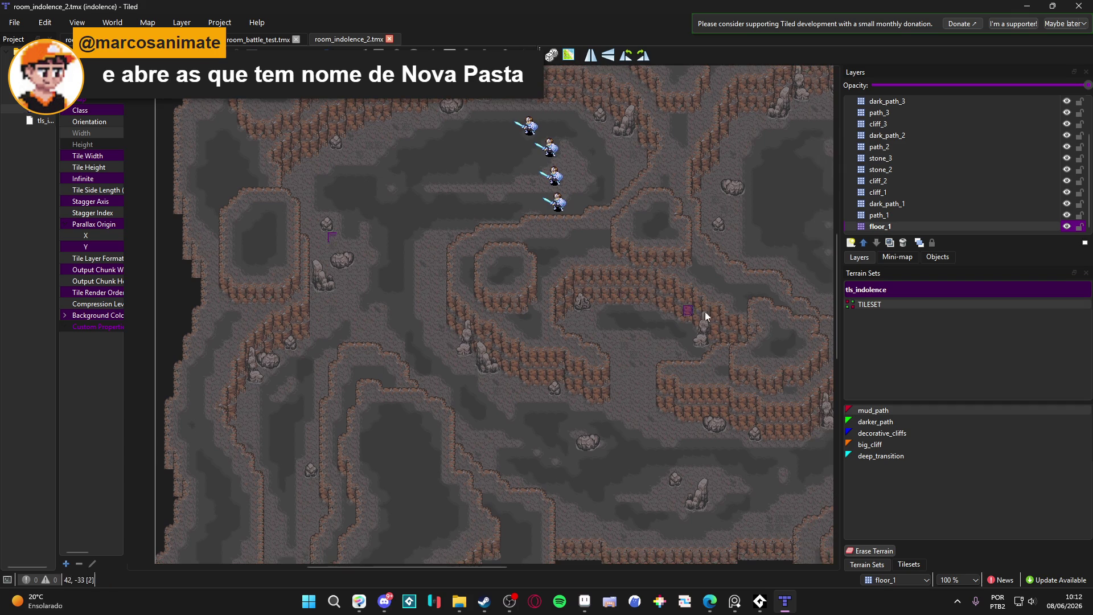
pyautogui.click(903, 204)
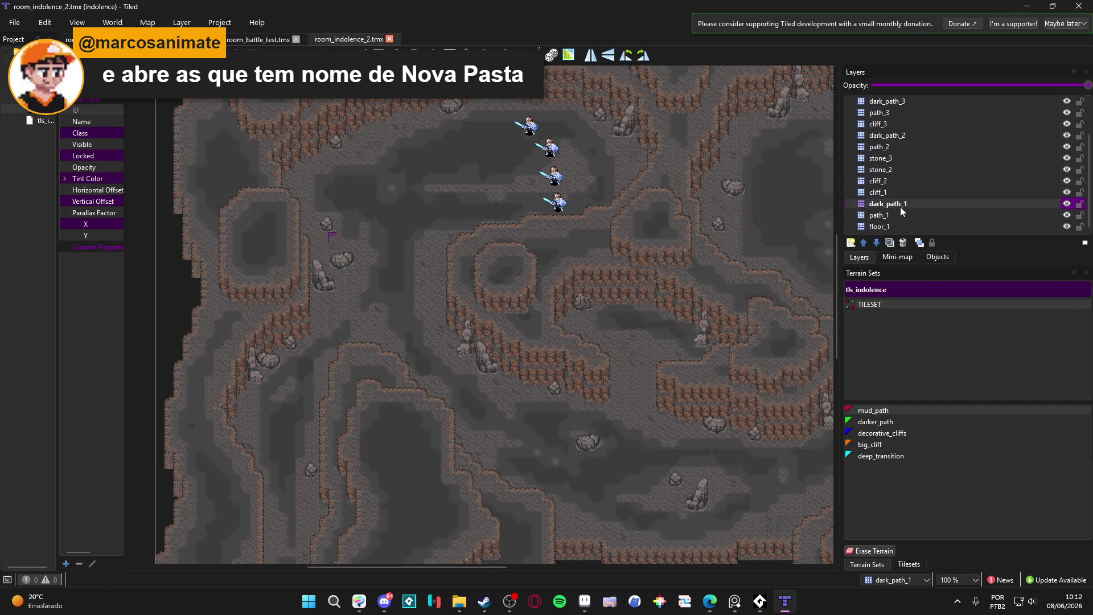
pyautogui.click(1067, 204)
pyautogui.click(1067, 203)
pyautogui.click(1057, 192)
pyautogui.click(1057, 181)
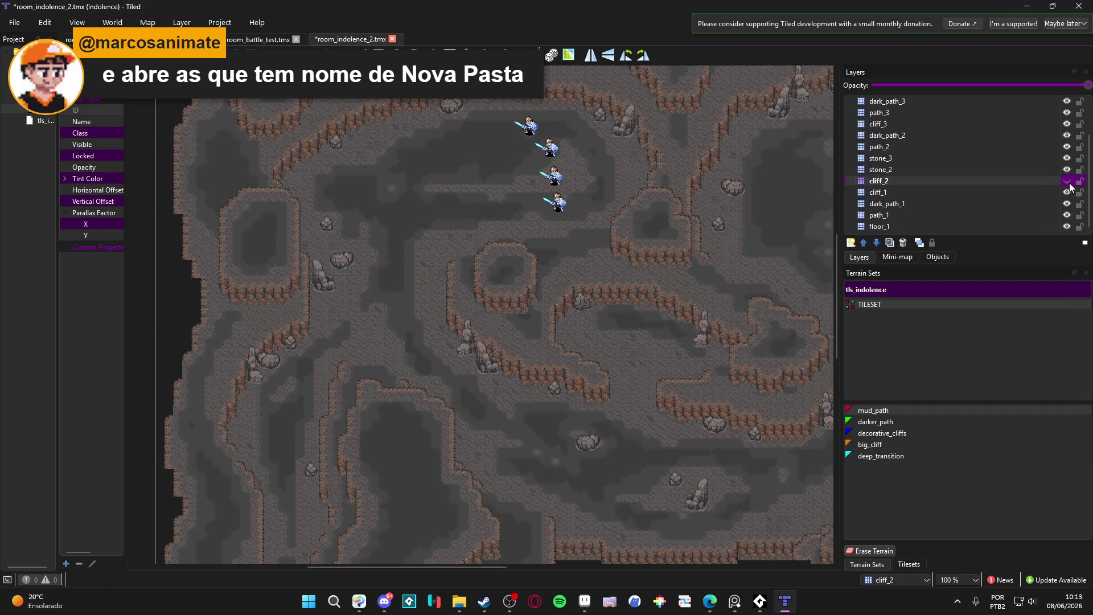
pyautogui.click(1013, 159)
pyautogui.click(1066, 158)
pyautogui.click(1066, 158)
pyautogui.doubleClick(1067, 158)
pyautogui.click(1047, 148)
pyautogui.click(1052, 138)
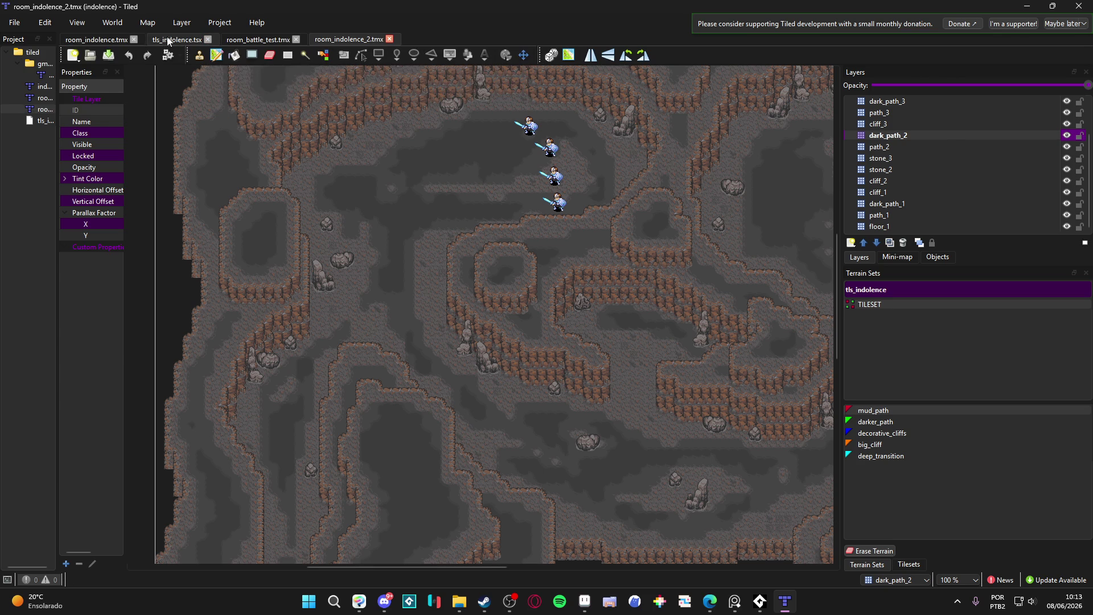
pyautogui.click(177, 39)
pyautogui.click(96, 39)
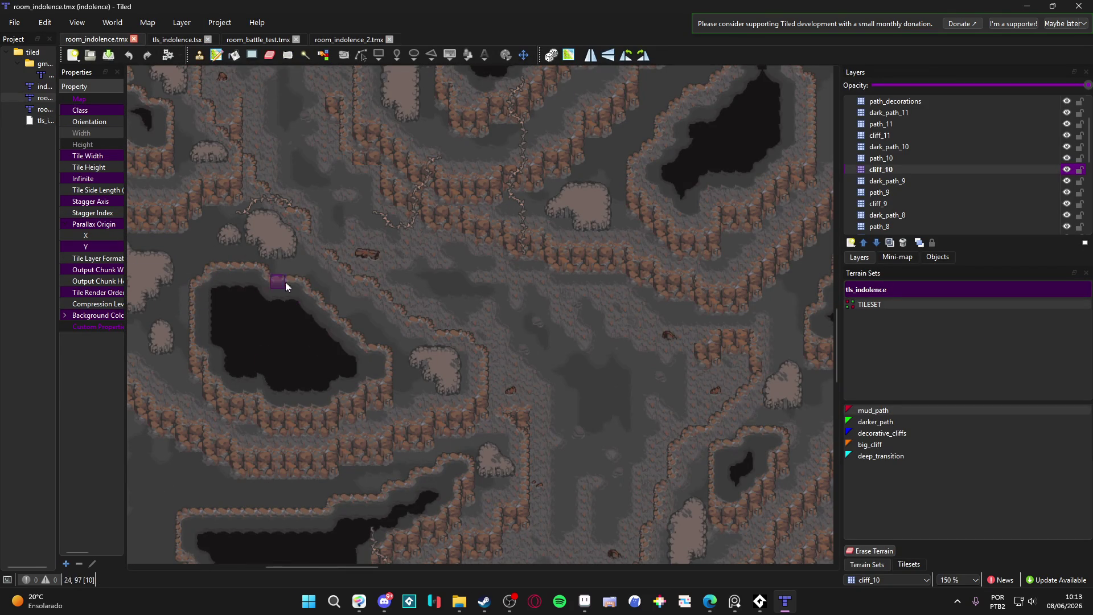
pyautogui.click(356, 40)
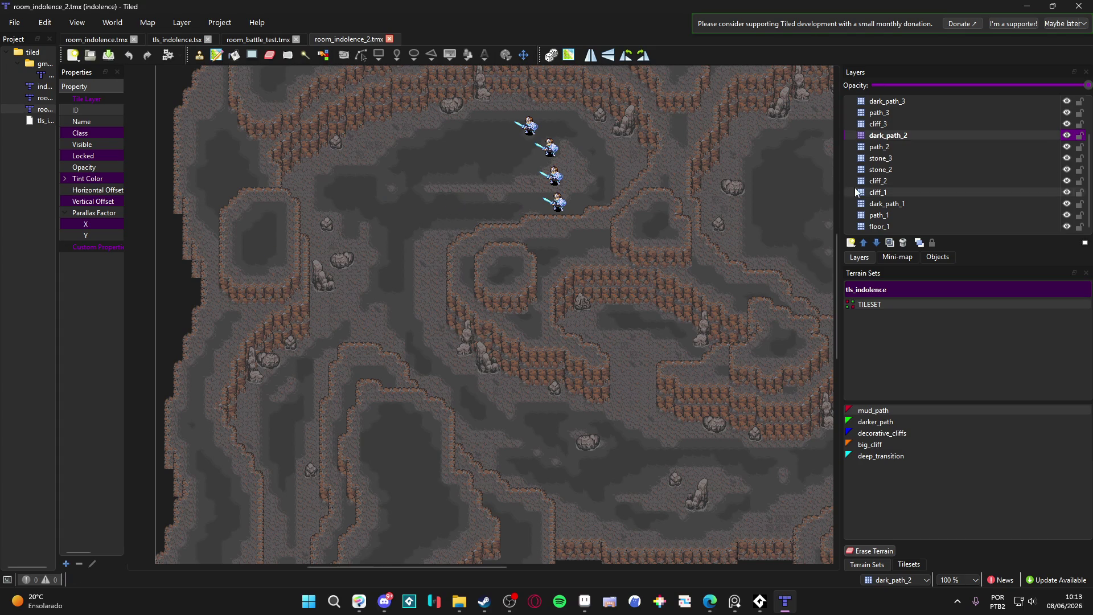
pyautogui.click(917, 425)
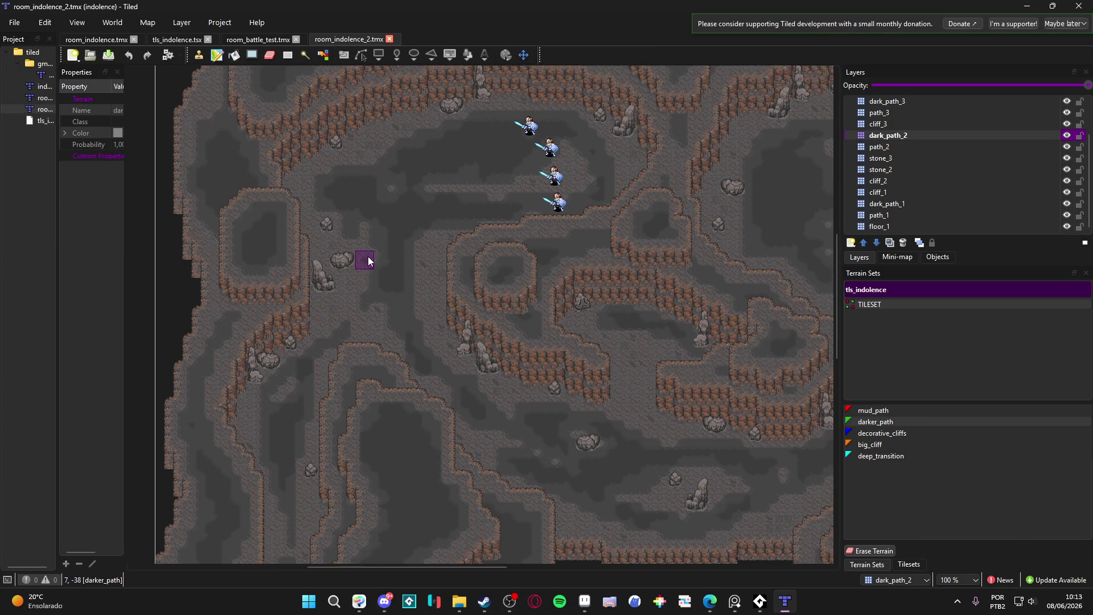
# - Test a deep_transition pit stroke on the cave floor and undo it
pyautogui.scroll(4, 387, 242)
pyautogui.scroll(-2, 493, 259)
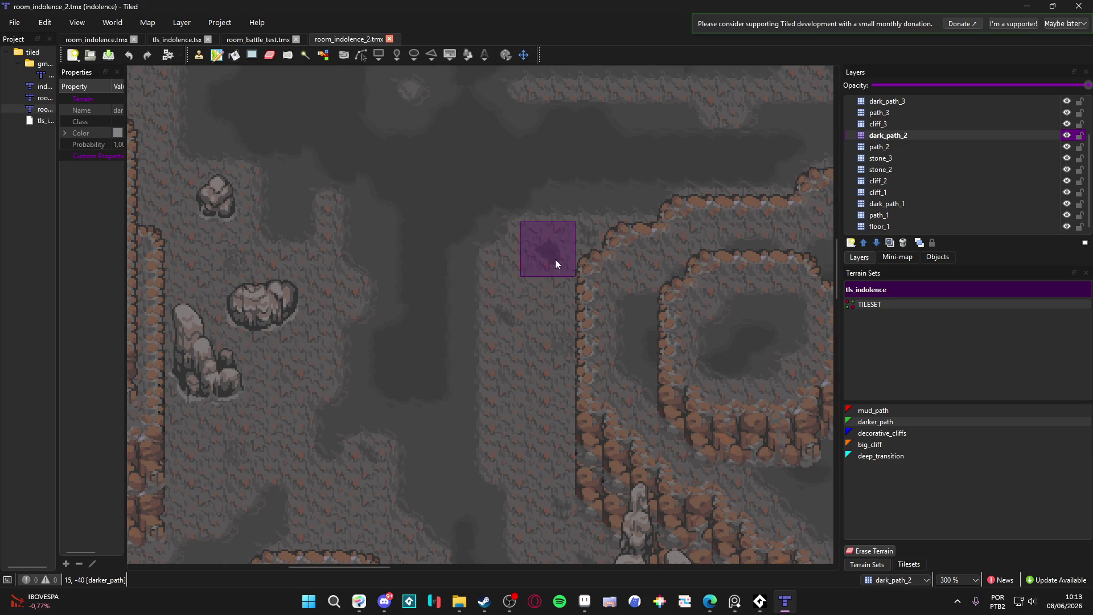
pyautogui.click(891, 409)
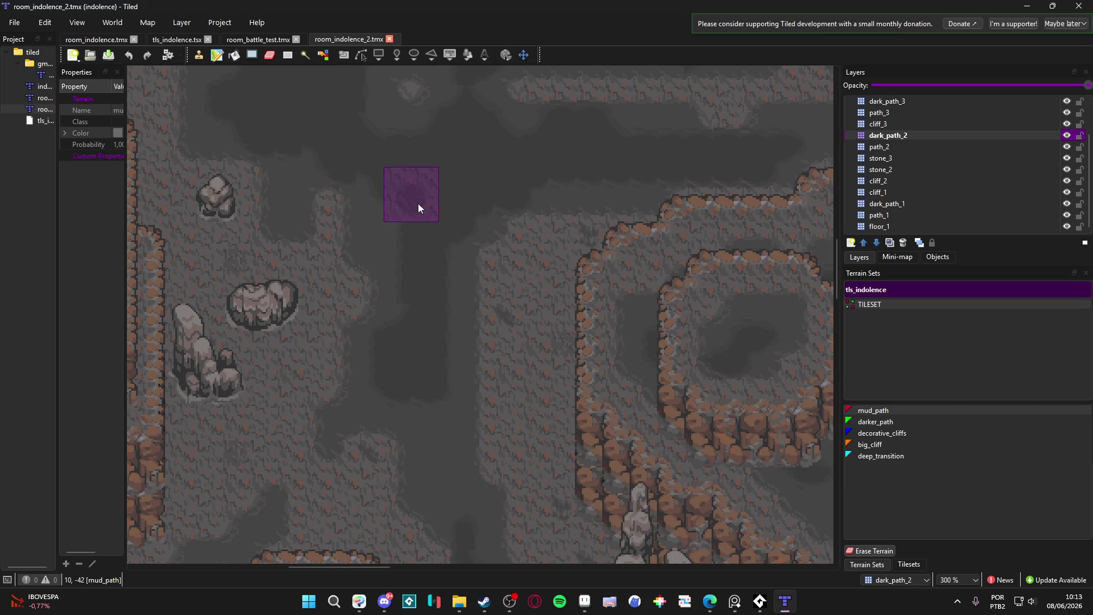
pyautogui.scroll(-2, 418, 204)
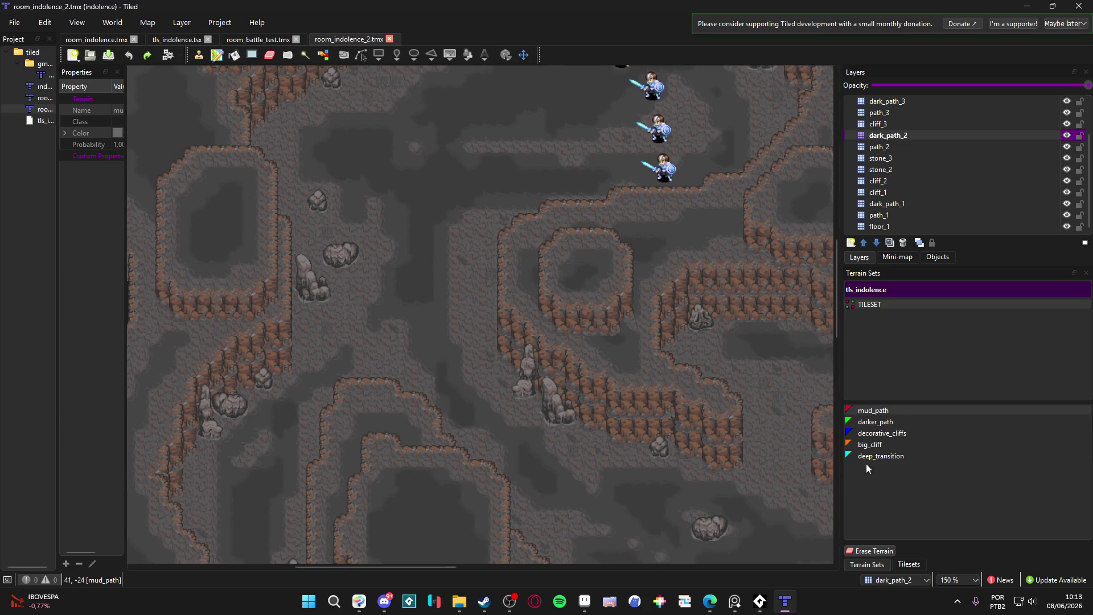
pyautogui.click(884, 456)
pyautogui.moveTo(424, 187)
pyautogui.mouseDown()
pyautogui.moveTo(401, 259)
pyautogui.moveTo(428, 310)
pyautogui.mouseUp()
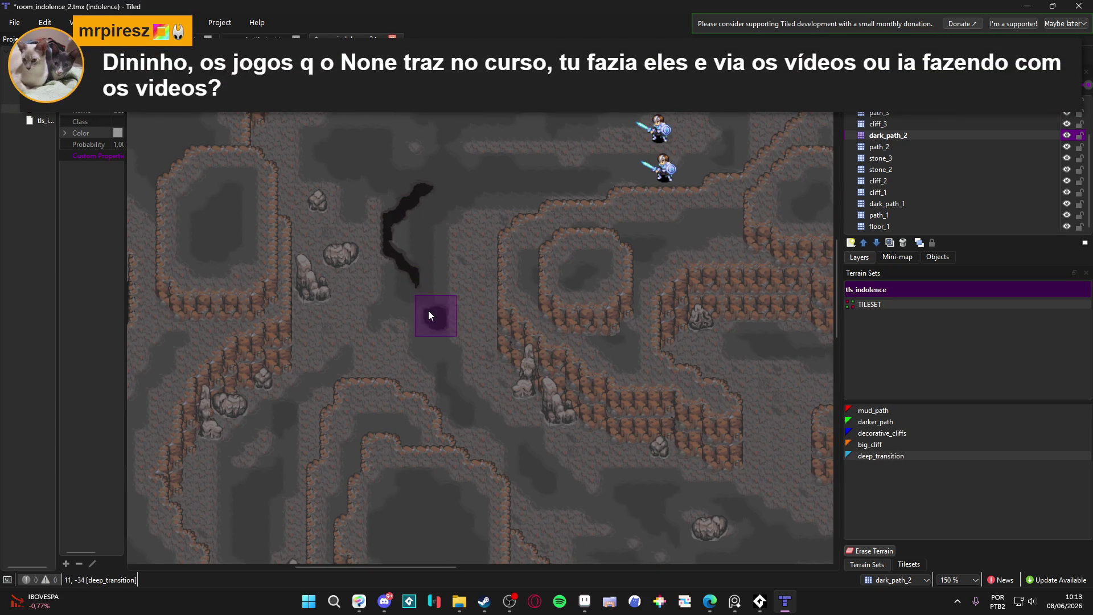
pyautogui.hotkey('ctrl', 'z')
# - Reselect darker_path terrain and make dark_path_3 the active, visible layer
pyautogui.hscroll(-5, 354, 255)
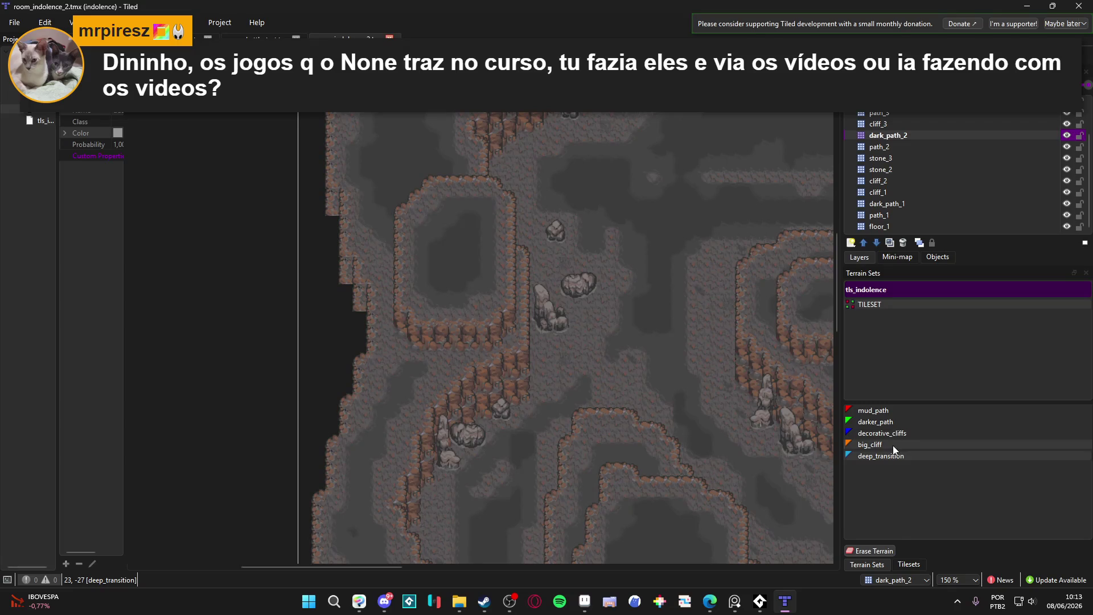
pyautogui.click(893, 421)
pyautogui.scroll(2, 449, 199)
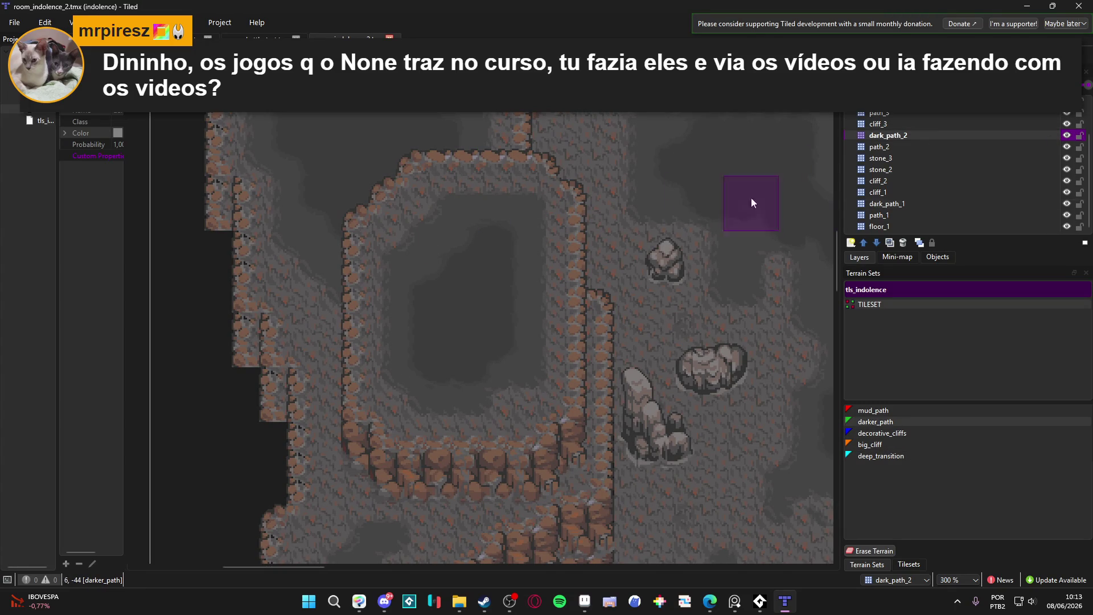
pyautogui.scroll(1, 988, 138)
pyautogui.click(1042, 135)
pyautogui.click(1066, 137)
pyautogui.click(1066, 136)
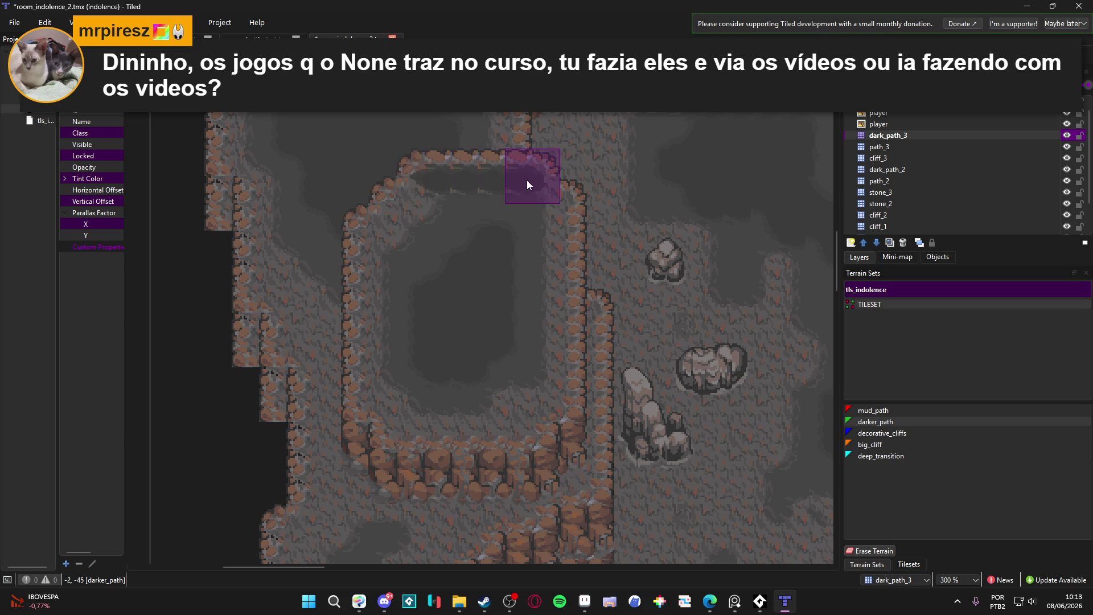
# - Paint darker_path down the chamber's right interior and along the upper cliff ledge
pyautogui.moveTo(551, 207)
pyautogui.mouseDown()
pyautogui.moveTo(554, 392)
pyautogui.moveTo(526, 420)
pyautogui.moveTo(399, 426)
pyautogui.moveTo(374, 368)
pyautogui.moveTo(361, 235)
pyautogui.moveTo(383, 235)
pyautogui.moveTo(421, 189)
pyautogui.moveTo(504, 193)
pyautogui.moveTo(524, 230)
pyautogui.moveTo(472, 223)
pyautogui.moveTo(403, 286)
pyautogui.moveTo(409, 382)
pyautogui.moveTo(469, 400)
pyautogui.moveTo(523, 367)
pyautogui.mouseUp()
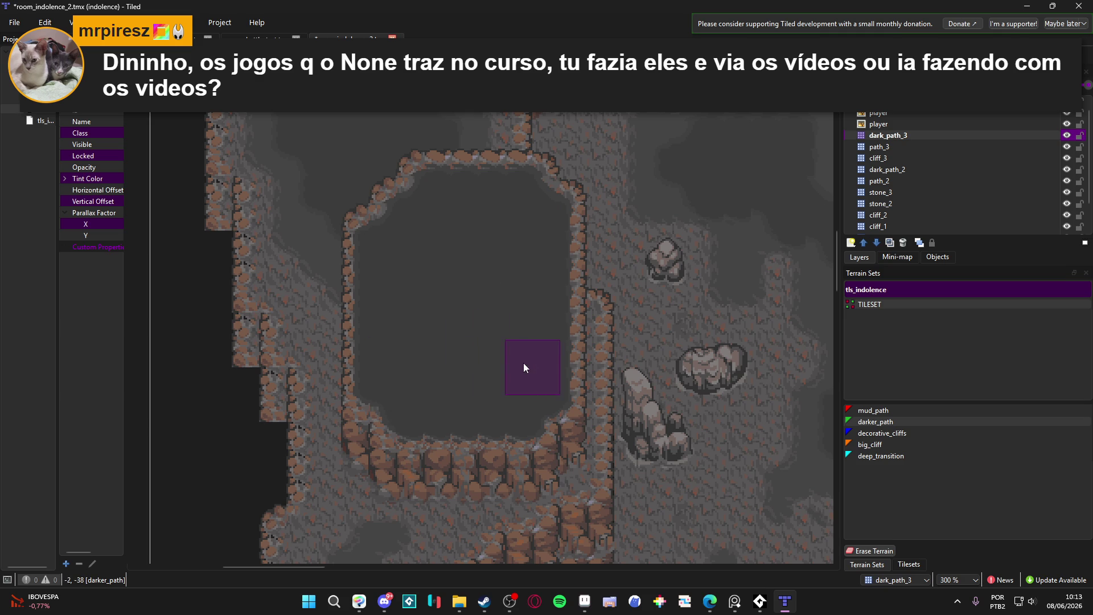
pyautogui.scroll(-3, 524, 367)
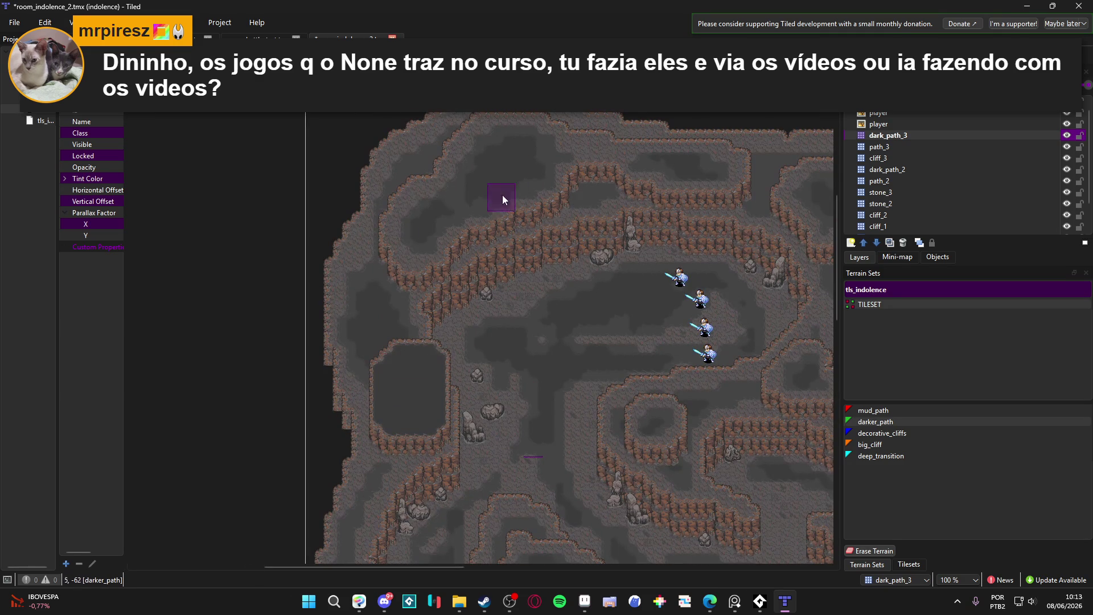
pyautogui.scroll(1, 415, 262)
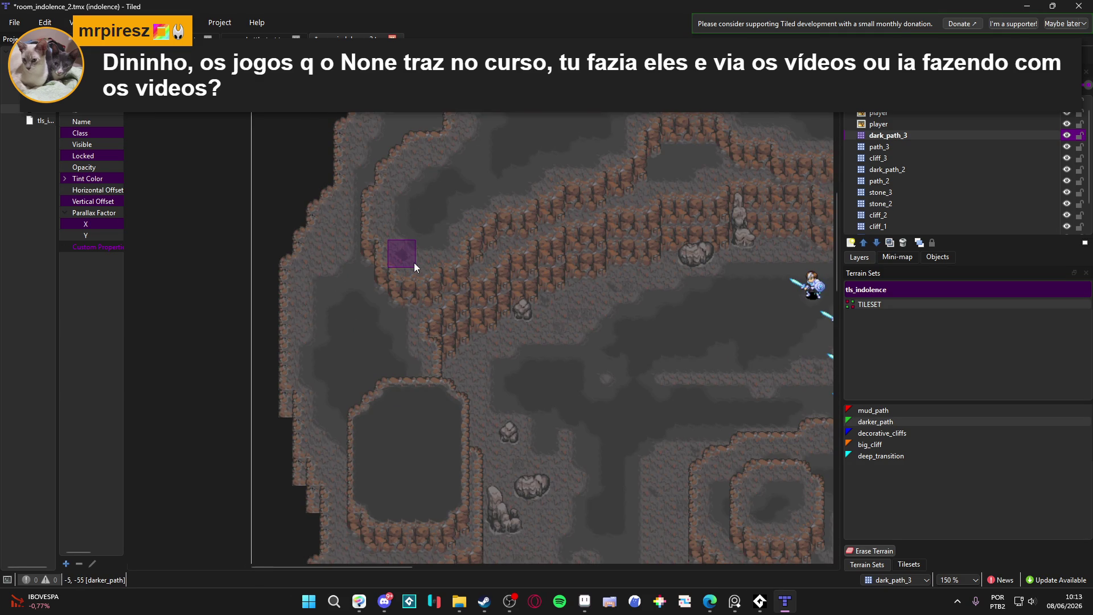
pyautogui.moveTo(414, 262); pyautogui.dragTo(431, 272)
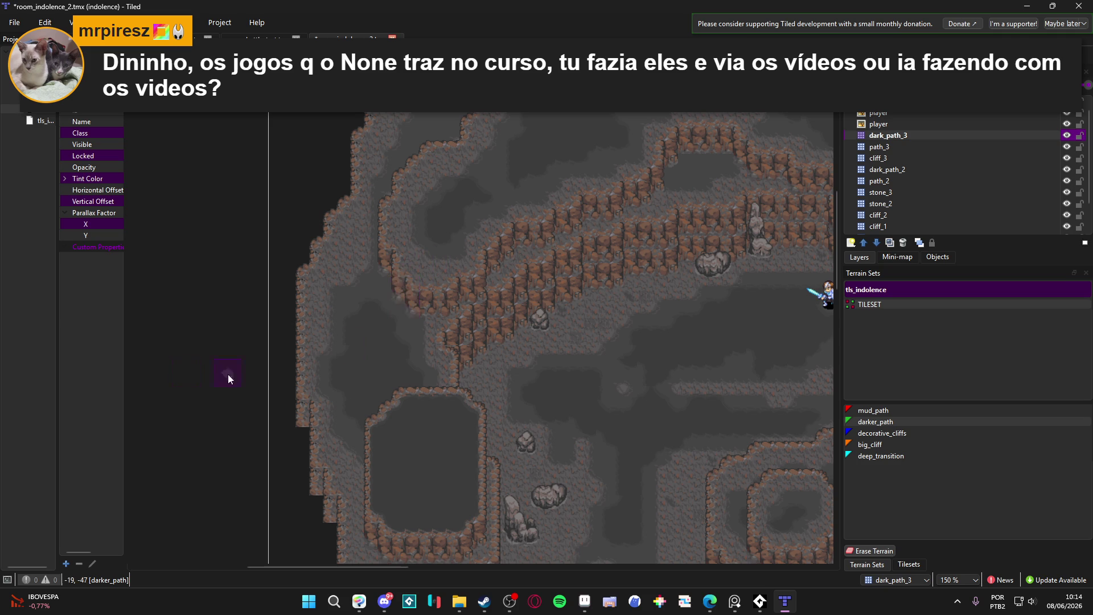
pyautogui.moveTo(388, 332); pyautogui.dragTo(486, 302)
# - Extend darker_path patches along the curving cliff edge toward the map's top
pyautogui.scroll(2, 464, 266)
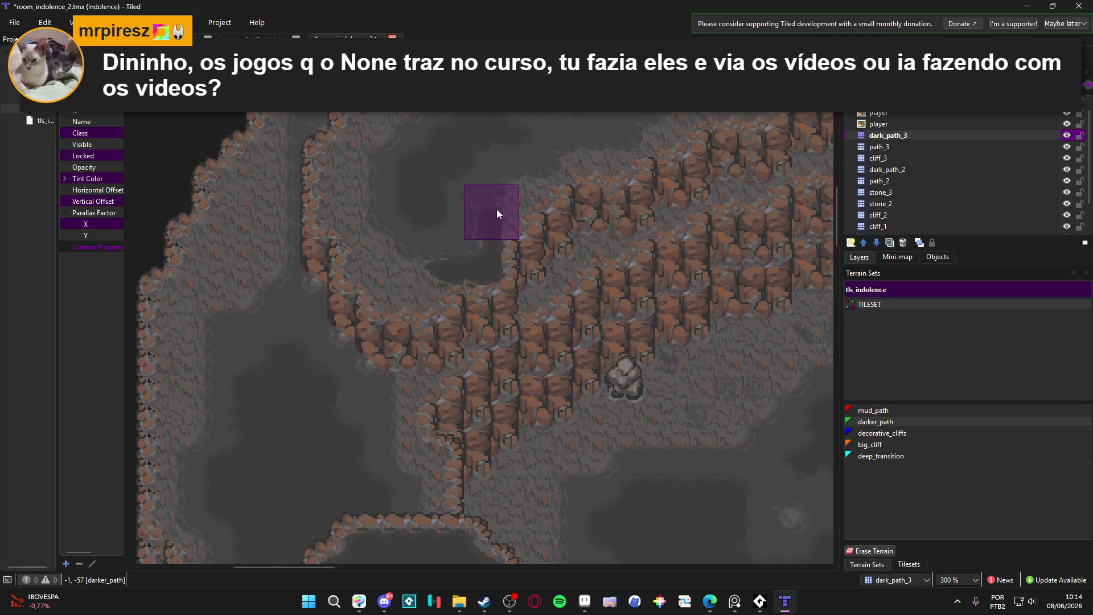
pyautogui.click(514, 210)
pyautogui.moveTo(400, 299)
pyautogui.mouseDown()
pyautogui.moveTo(370, 265)
pyautogui.moveTo(358, 226)
pyautogui.moveTo(339, 225)
pyautogui.moveTo(354, 220)
pyautogui.moveTo(336, 218)
pyautogui.moveTo(335, 165)
pyautogui.mouseUp()
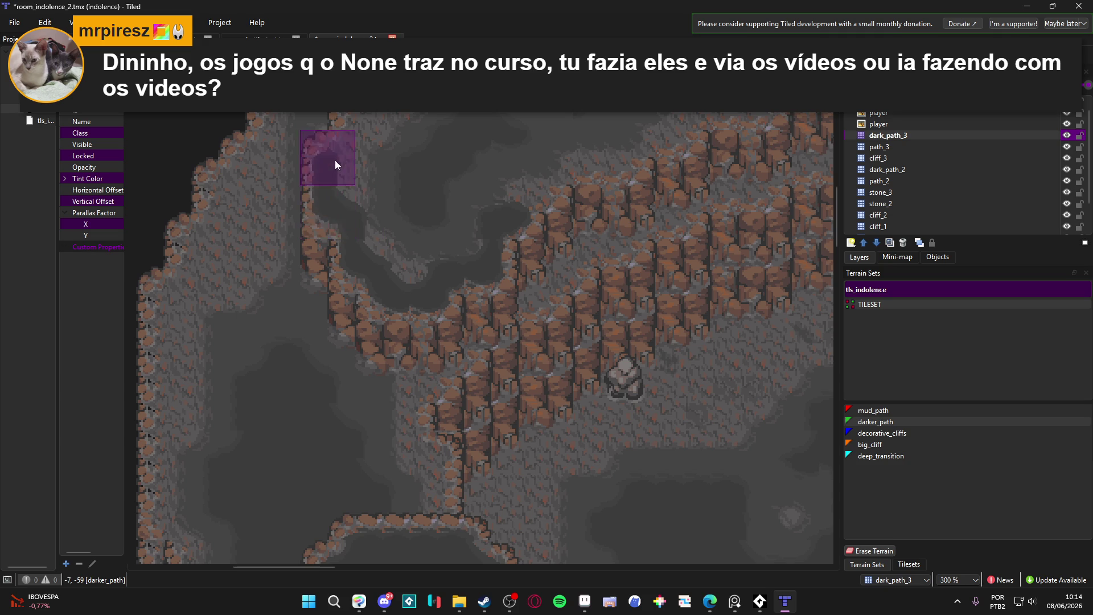
pyautogui.scroll(3, 350, 156)
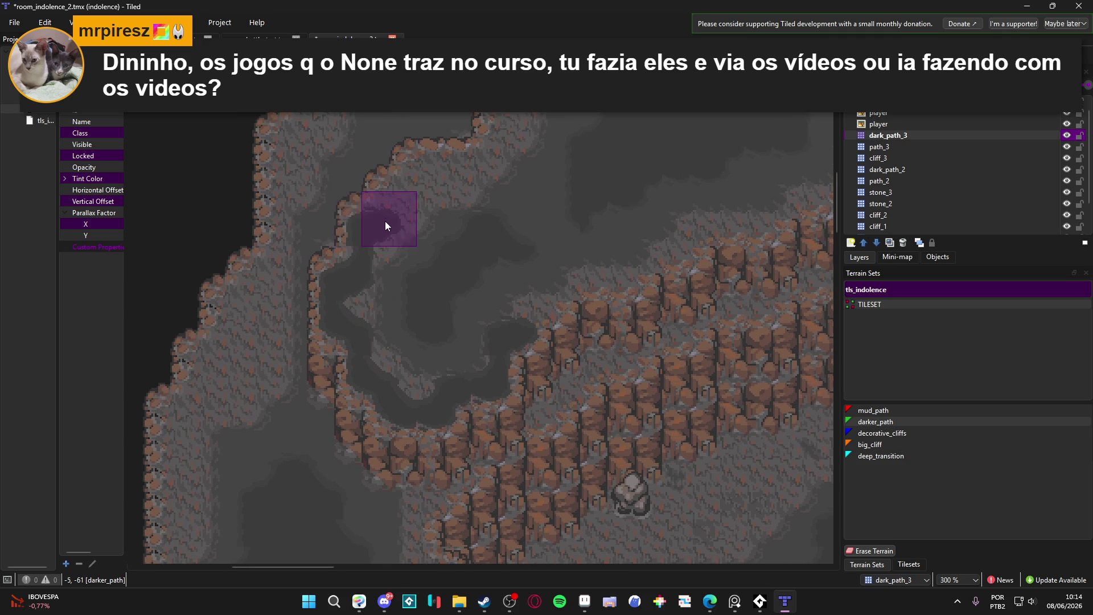
pyautogui.scroll(3, 511, 174)
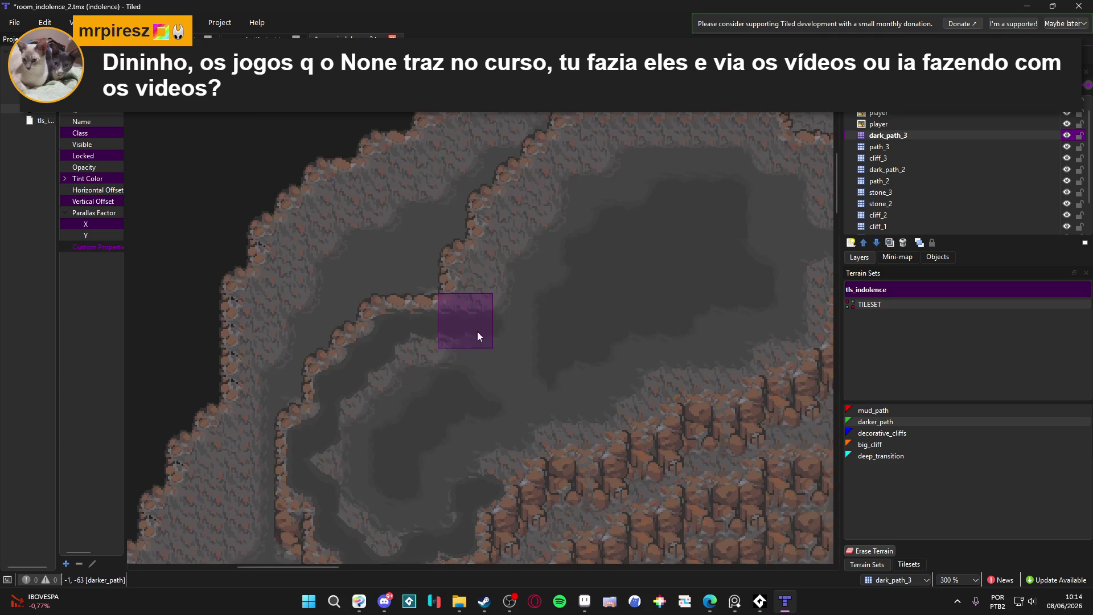
pyautogui.moveTo(494, 269)
pyautogui.mouseDown()
pyautogui.moveTo(495, 219)
pyautogui.moveTo(525, 217)
pyautogui.moveTo(525, 191)
pyautogui.mouseUp()
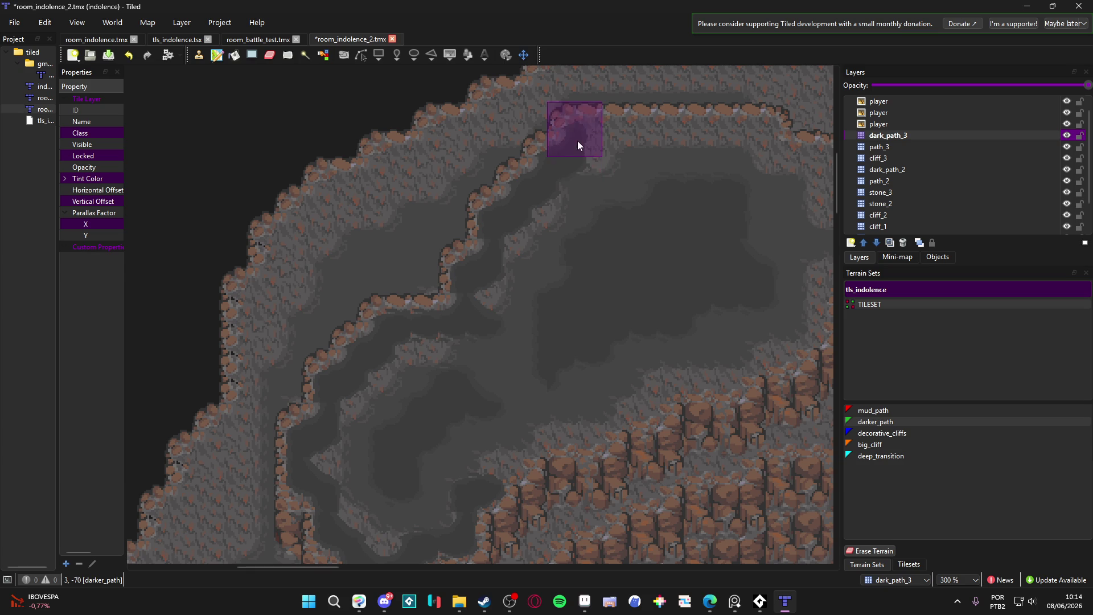
# - Paint darker_path around the bend and along the upper cave's lower corridor
pyautogui.moveTo(586, 147)
pyautogui.mouseDown()
pyautogui.moveTo(515, 164)
pyautogui.moveTo(654, 167)
pyautogui.moveTo(695, 145)
pyautogui.moveTo(660, 148)
pyautogui.moveTo(700, 183)
pyautogui.moveTo(524, 190)
pyautogui.moveTo(672, 222)
pyautogui.moveTo(606, 231)
pyautogui.moveTo(589, 253)
pyautogui.moveTo(688, 257)
pyautogui.moveTo(397, 288)
pyautogui.mouseUp()
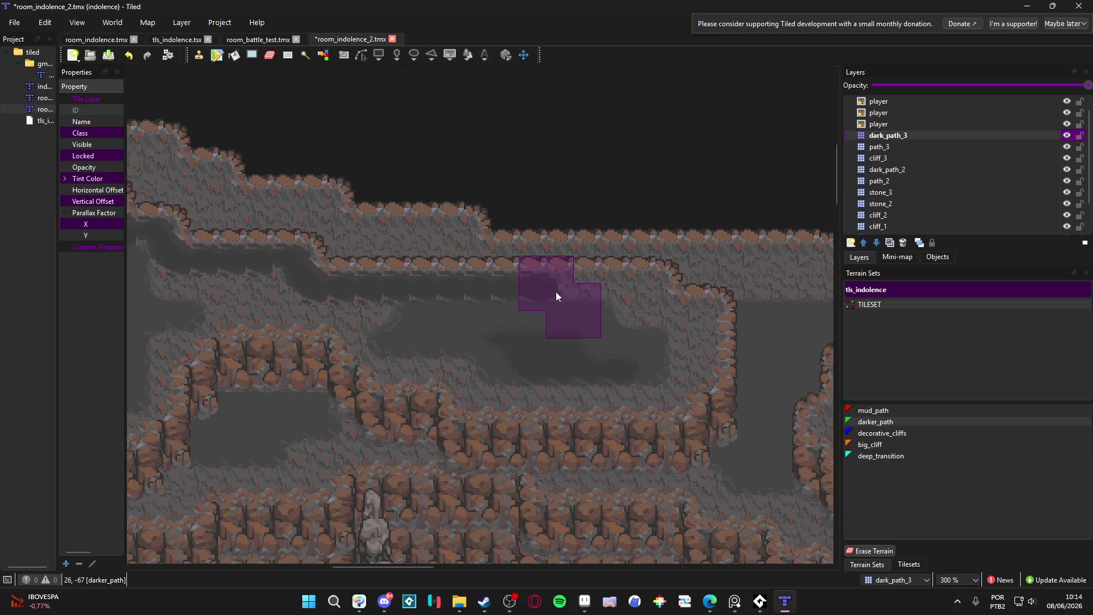
pyautogui.moveTo(695, 310)
pyautogui.mouseDown()
pyautogui.moveTo(712, 351)
pyautogui.moveTo(681, 377)
pyautogui.moveTo(682, 391)
pyautogui.moveTo(458, 391)
pyautogui.moveTo(443, 364)
pyautogui.moveTo(381, 360)
pyautogui.moveTo(364, 338)
pyautogui.moveTo(658, 347)
pyautogui.moveTo(525, 346)
pyautogui.moveTo(540, 315)
pyautogui.mouseUp()
pyautogui.hscroll(-5, 540, 315)
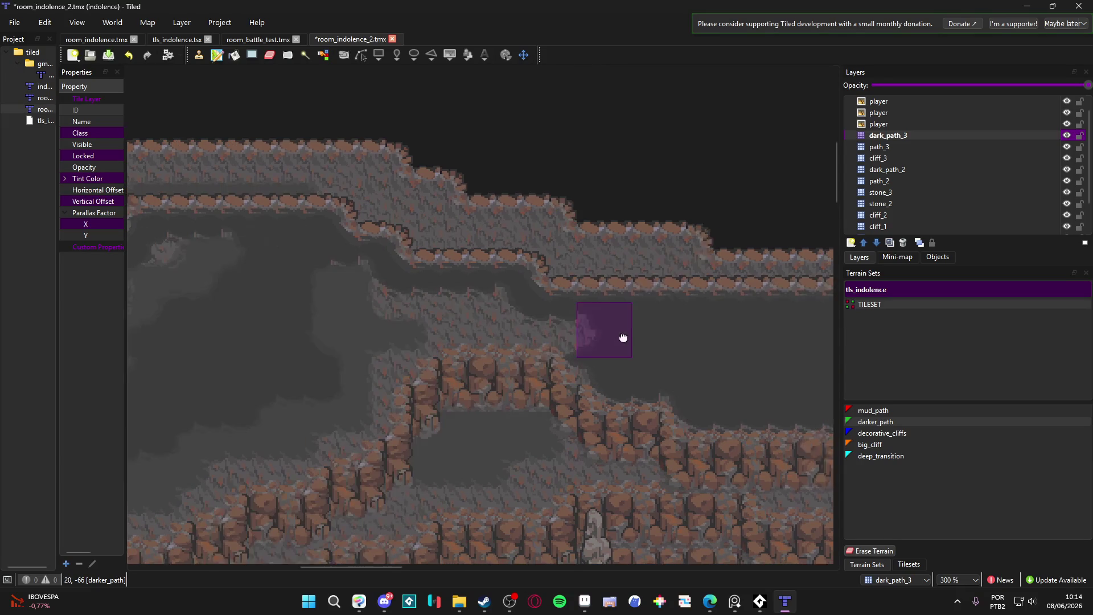
pyautogui.moveTo(428, 330)
pyautogui.mouseDown()
pyautogui.moveTo(350, 311)
pyautogui.moveTo(361, 289)
pyautogui.moveTo(348, 333)
pyautogui.moveTo(445, 353)
pyautogui.moveTo(389, 363)
pyautogui.moveTo(394, 377)
pyautogui.moveTo(399, 333)
pyautogui.moveTo(384, 373)
pyautogui.mouseUp()
# - Repaint the lighter ground in the upper basin as darker_path
pyautogui.scroll(-2, 384, 368)
pyautogui.hscroll(-1, 384, 368)
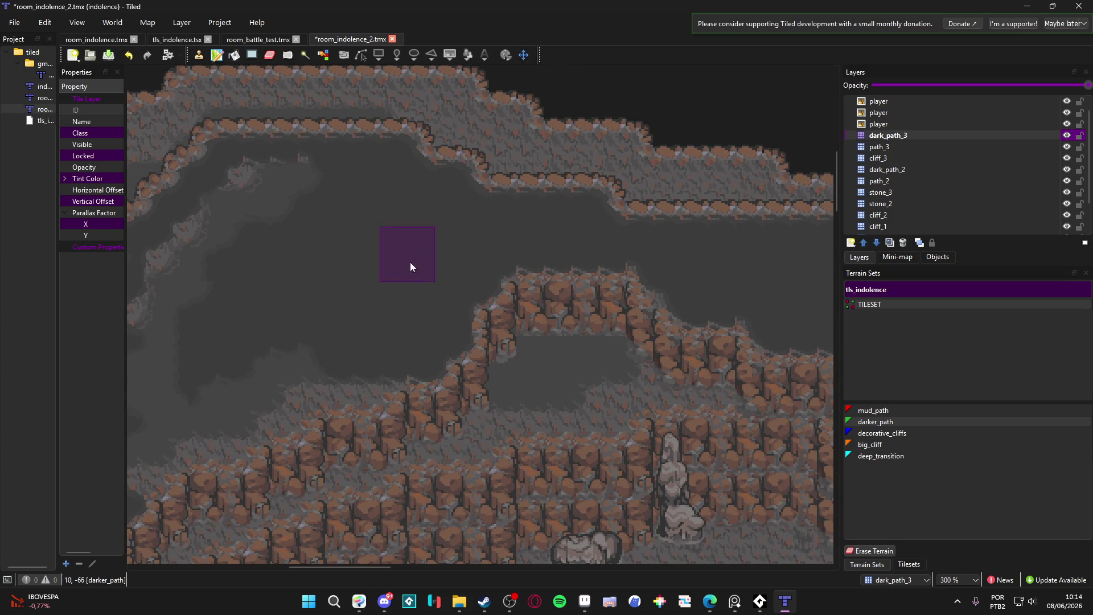
pyautogui.hscroll(-3, 347, 262)
pyautogui.moveTo(433, 161)
pyautogui.mouseDown()
pyautogui.moveTo(340, 285)
pyautogui.moveTo(366, 283)
pyautogui.moveTo(569, 354)
pyautogui.moveTo(356, 353)
pyautogui.moveTo(381, 349)
pyautogui.moveTo(478, 392)
pyautogui.moveTo(366, 385)
pyautogui.moveTo(449, 419)
pyautogui.moveTo(239, 417)
pyautogui.moveTo(264, 446)
pyautogui.moveTo(308, 457)
pyautogui.moveTo(326, 453)
pyautogui.moveTo(356, 412)
pyautogui.moveTo(419, 416)
pyautogui.moveTo(374, 385)
pyautogui.moveTo(418, 419)
pyautogui.mouseUp()
# - Darken the ground running down the basin's side with darker_path
pyautogui.scroll(-1, 370, 359)
pyautogui.hscroll(-2, 370, 359)
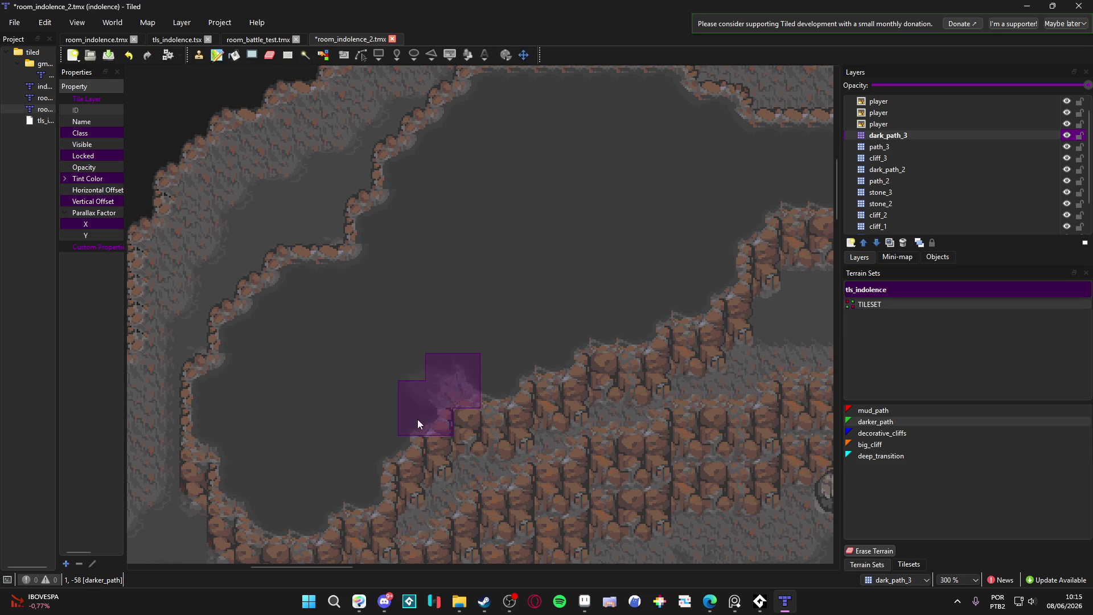
pyautogui.scroll(-2, 419, 380)
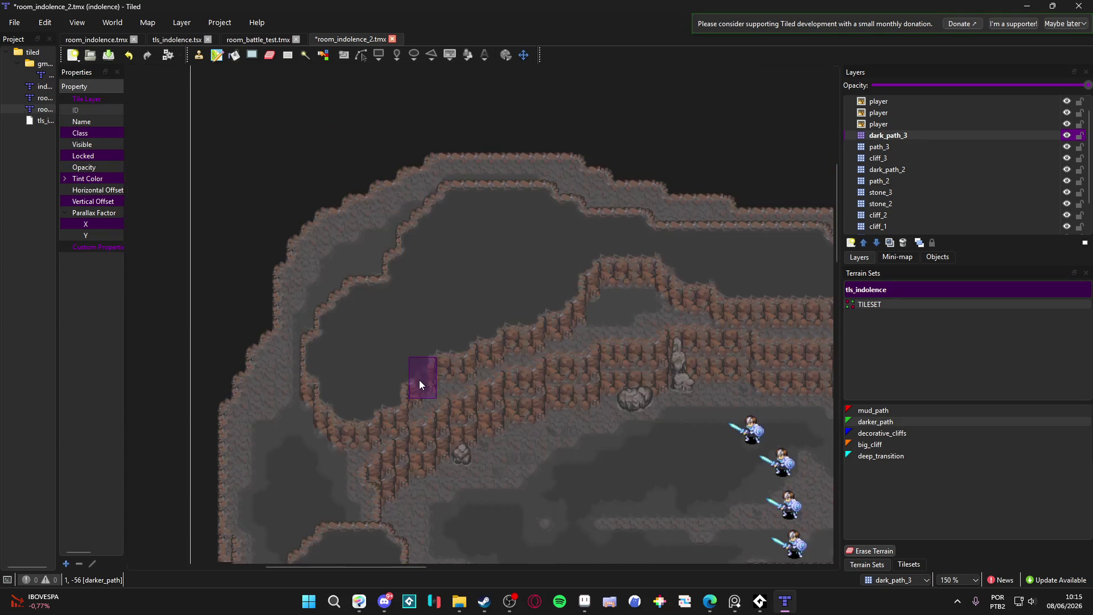
pyautogui.hscroll(5, 434, 378)
pyautogui.hscroll(4, 318, 342)
pyautogui.scroll(3, 459, 264)
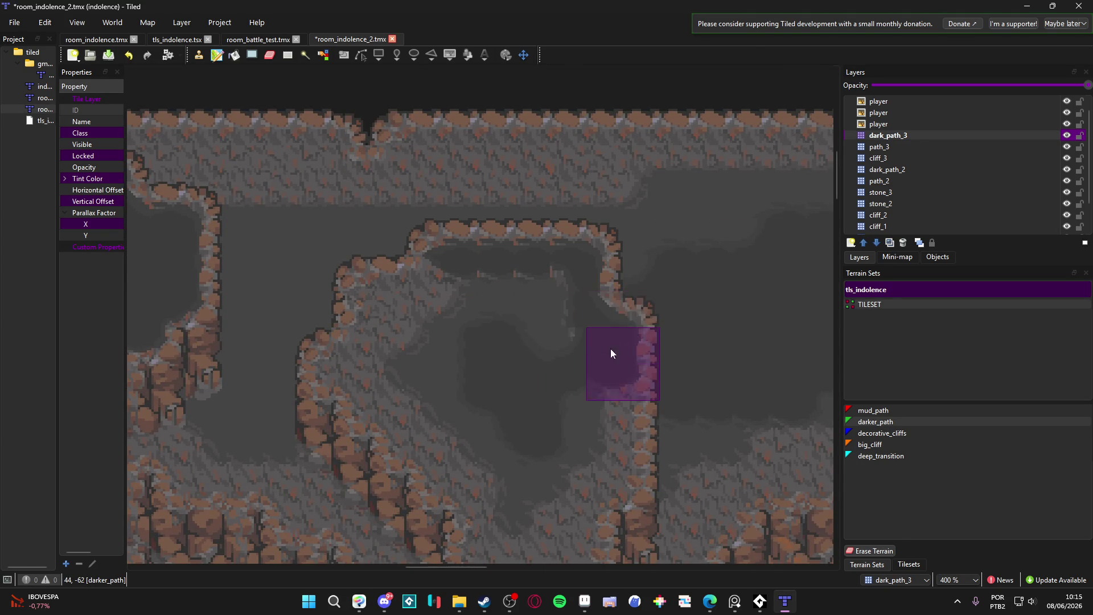
pyautogui.scroll(-3, 612, 453)
pyautogui.moveTo(627, 272)
pyautogui.mouseDown()
pyautogui.moveTo(593, 367)
pyautogui.moveTo(511, 380)
pyautogui.moveTo(494, 372)
pyautogui.moveTo(535, 353)
pyautogui.moveTo(524, 336)
pyautogui.moveTo(542, 248)
pyautogui.moveTo(573, 217)
pyautogui.mouseUp()
# - Turn the remaining basin ground into darker_path, starting a patch in a small cliff-ringed chamber
pyautogui.scroll(2, 573, 217)
pyautogui.hscroll(-2, 572, 217)
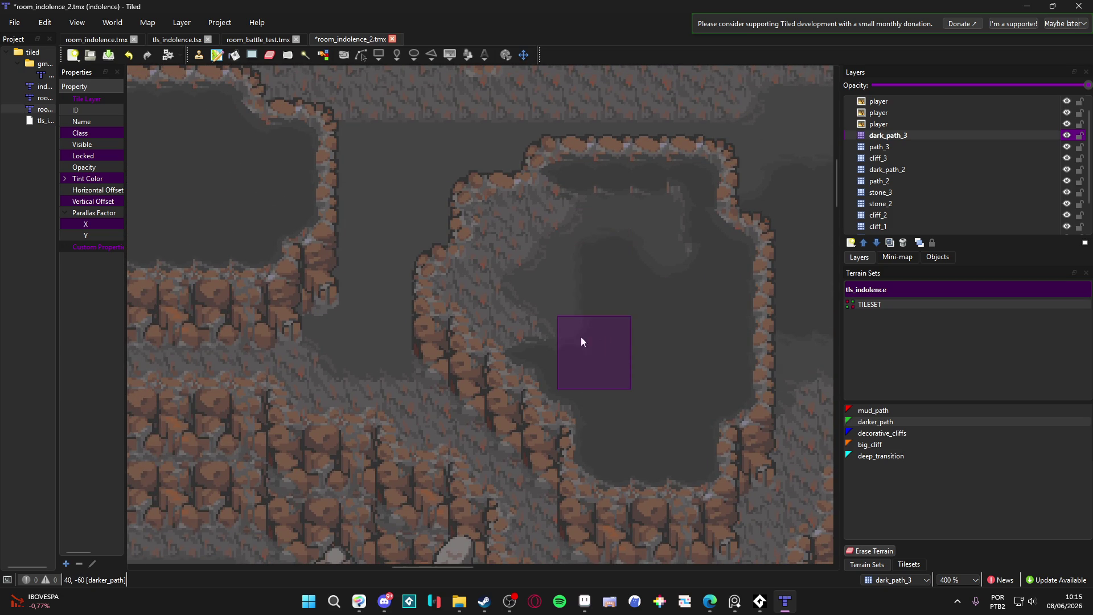
pyautogui.moveTo(481, 320)
pyautogui.mouseDown()
pyautogui.moveTo(479, 279)
pyautogui.moveTo(454, 284)
pyautogui.moveTo(490, 269)
pyautogui.moveTo(503, 216)
pyautogui.moveTo(585, 186)
pyautogui.moveTo(685, 276)
pyautogui.moveTo(618, 216)
pyautogui.moveTo(580, 224)
pyautogui.moveTo(547, 254)
pyautogui.moveTo(609, 265)
pyautogui.moveTo(599, 207)
pyautogui.moveTo(665, 251)
pyautogui.moveTo(559, 254)
pyautogui.moveTo(519, 309)
pyautogui.moveTo(610, 300)
pyautogui.mouseUp()
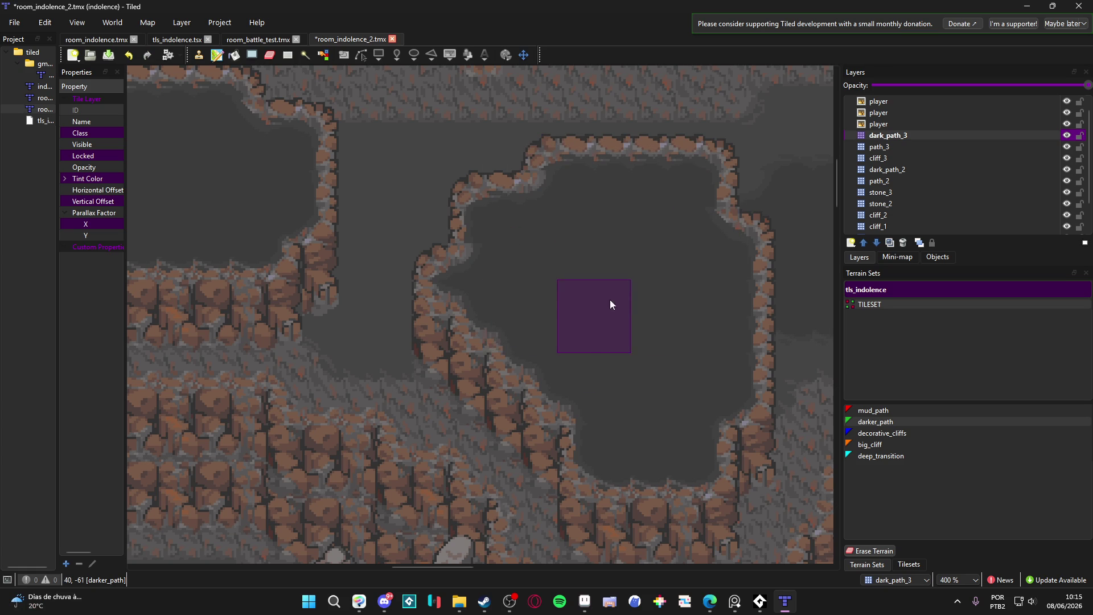
pyautogui.scroll(-3, 575, 278)
pyautogui.scroll(2, 569, 333)
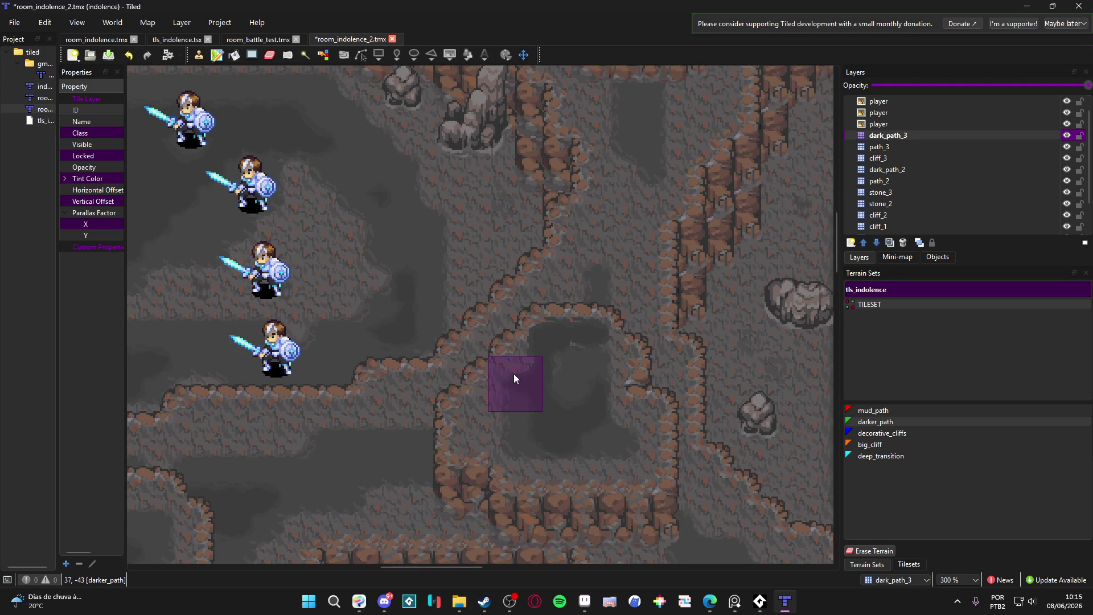
# - Paint darker_path left of the dark basin, then widen the pit inside the inner cliff ring
pyautogui.moveTo(496, 373)
pyautogui.mouseDown()
pyautogui.moveTo(492, 419)
pyautogui.moveTo(473, 420)
pyautogui.moveTo(481, 438)
pyautogui.moveTo(640, 470)
pyautogui.moveTo(642, 421)
pyautogui.moveTo(613, 425)
pyautogui.mouseUp()
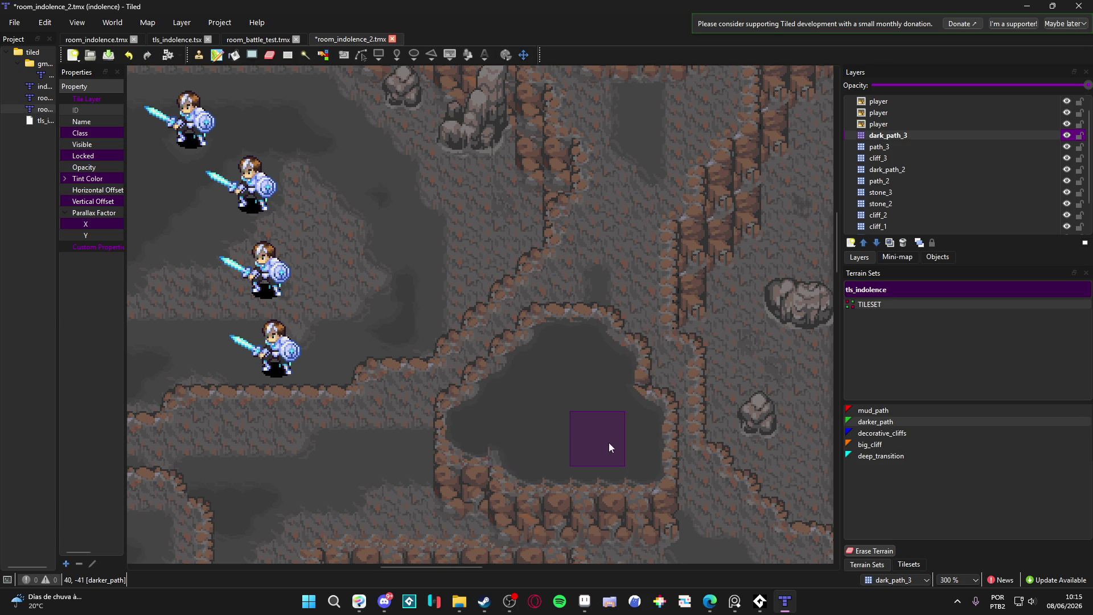
pyautogui.moveTo(499, 399); pyautogui.dragTo(555, 290)
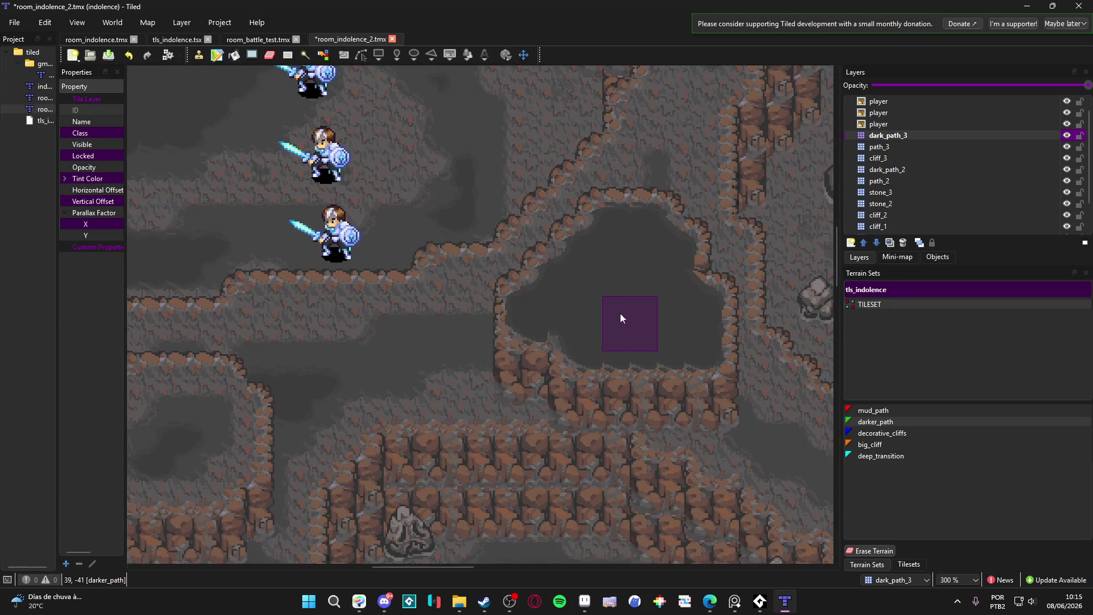
pyautogui.hscroll(-5, 596, 323)
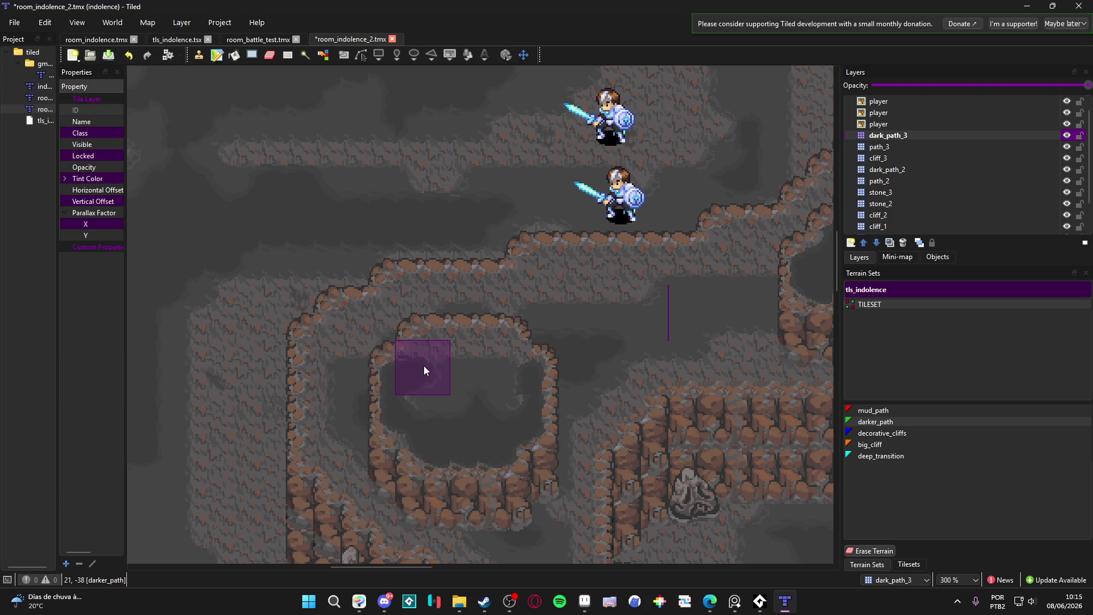
pyautogui.moveTo(434, 342); pyautogui.dragTo(510, 339)
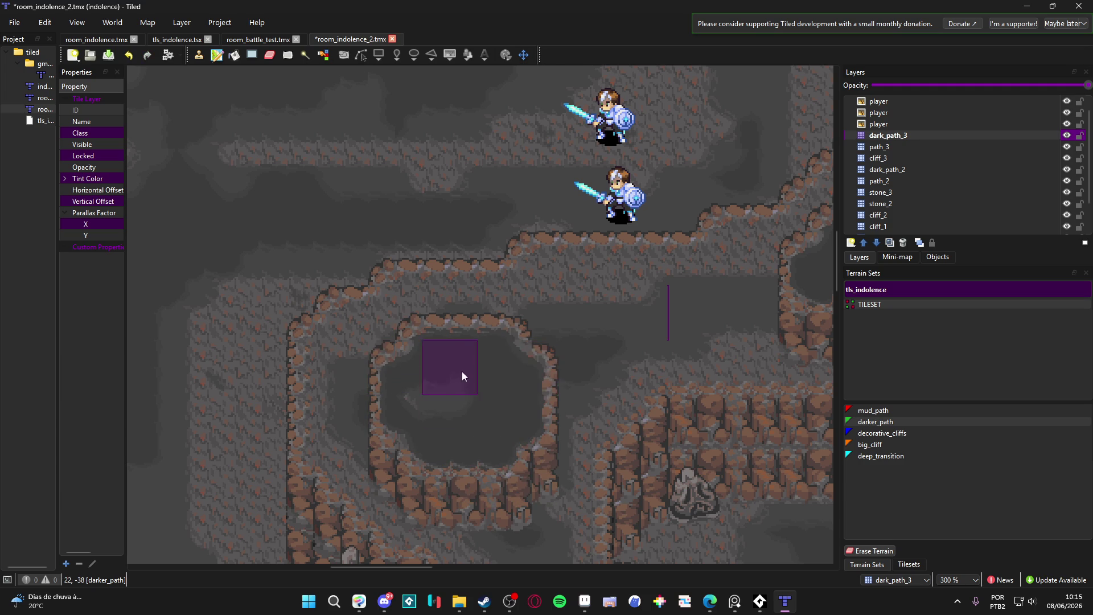
pyautogui.scroll(-2, 439, 391)
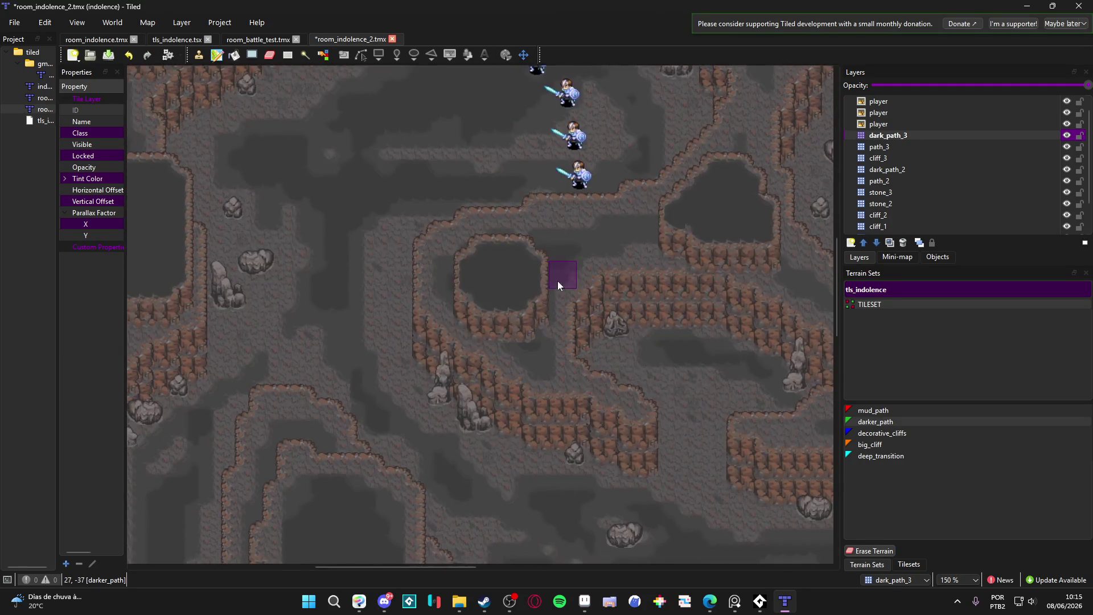
# - Survey the map at 75%, then paint darker_path rightward from the cliff bend at 300%
pyautogui.scroll(-2, 345, 347)
pyautogui.hscroll(-3, 424, 395)
pyautogui.scroll(-2, 428, 397)
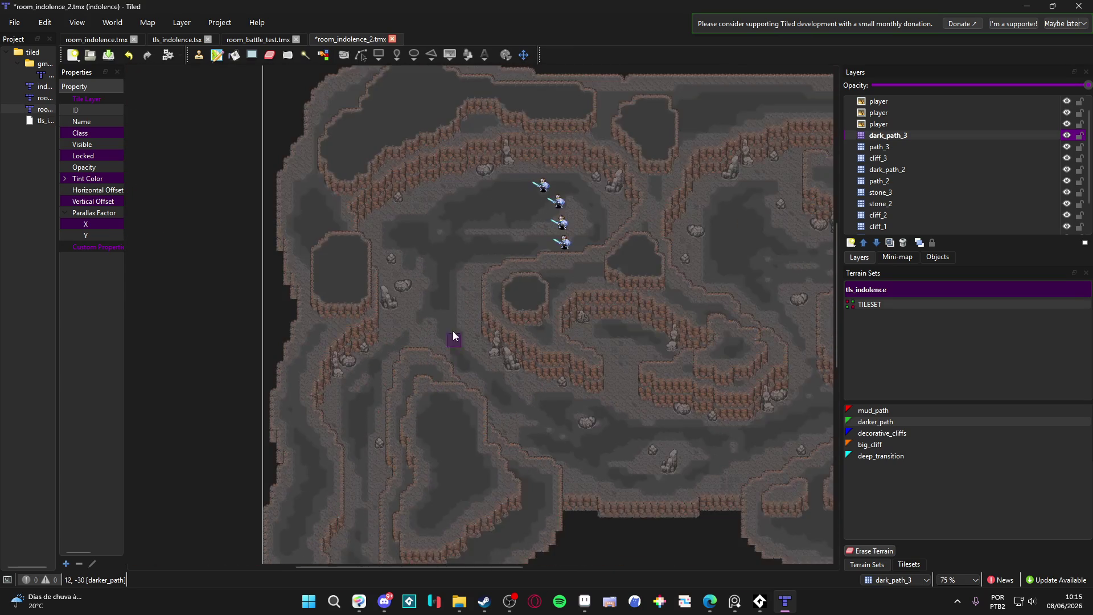
pyautogui.moveTo(396, 323); pyautogui.dragTo(368, 288)
pyautogui.moveTo(342, 428); pyautogui.dragTo(382, 376)
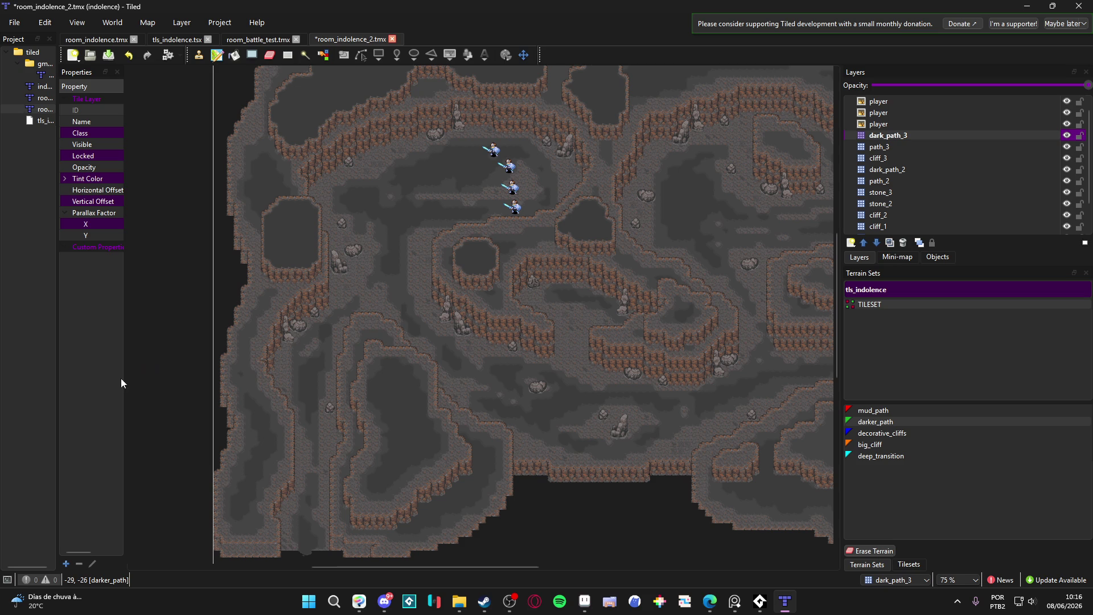
pyautogui.scroll(4, 405, 326)
pyautogui.moveTo(386, 263)
pyautogui.mouseDown()
pyautogui.moveTo(381, 282)
pyautogui.moveTo(534, 285)
pyautogui.moveTo(541, 327)
pyautogui.moveTo(574, 313)
pyautogui.moveTo(620, 360)
pyautogui.moveTo(579, 161)
pyautogui.moveTo(576, 353)
pyautogui.moveTo(616, 354)
pyautogui.moveTo(596, 294)
pyautogui.moveTo(599, 385)
pyautogui.moveTo(605, 313)
pyautogui.moveTo(625, 357)
pyautogui.moveTo(645, 357)
pyautogui.moveTo(550, 390)
pyautogui.mouseUp()
pyautogui.scroll(-2, 616, 336)
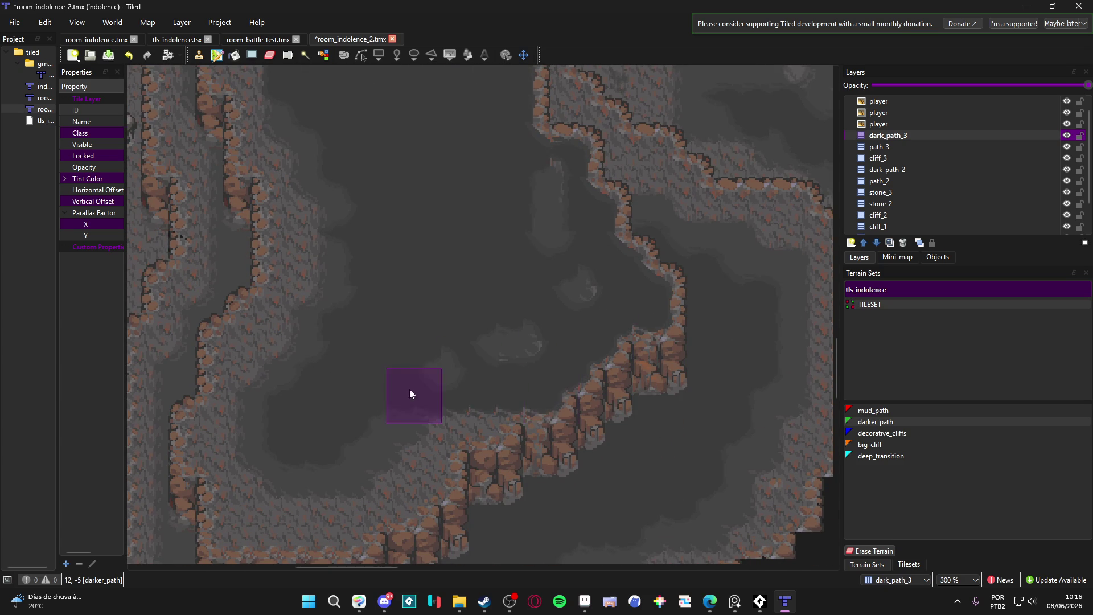
# - Paint a darker_path band along the lake's lower edge and over grey rock by the left cliff
pyautogui.moveTo(452, 424)
pyautogui.mouseDown()
pyautogui.moveTo(427, 328)
pyautogui.moveTo(442, 300)
pyautogui.mouseUp()
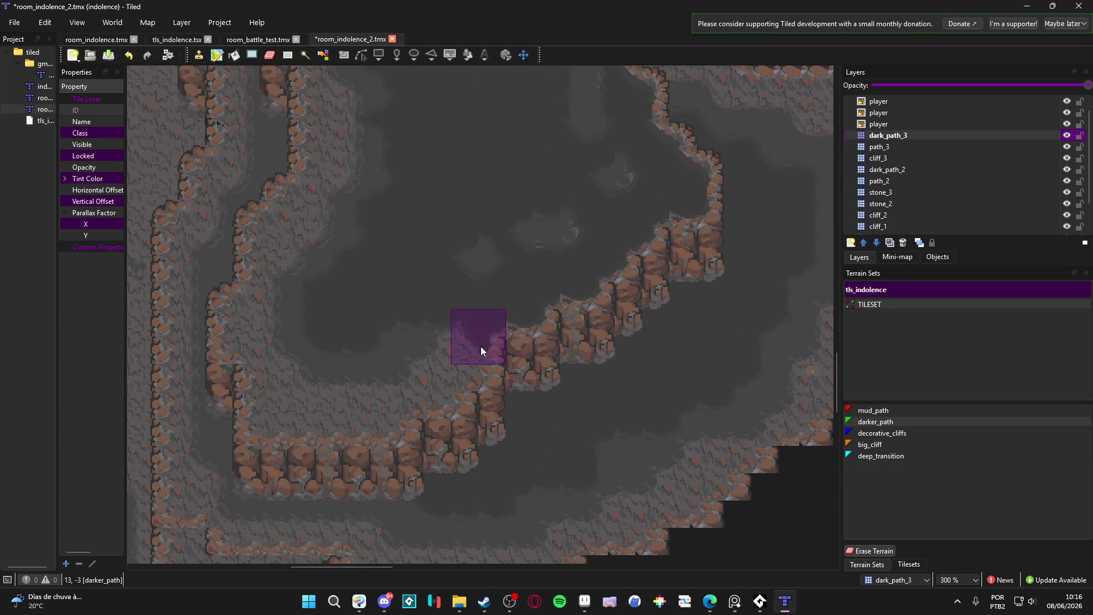
pyautogui.moveTo(357, 393)
pyautogui.mouseDown()
pyautogui.moveTo(395, 419)
pyautogui.moveTo(268, 419)
pyautogui.mouseUp()
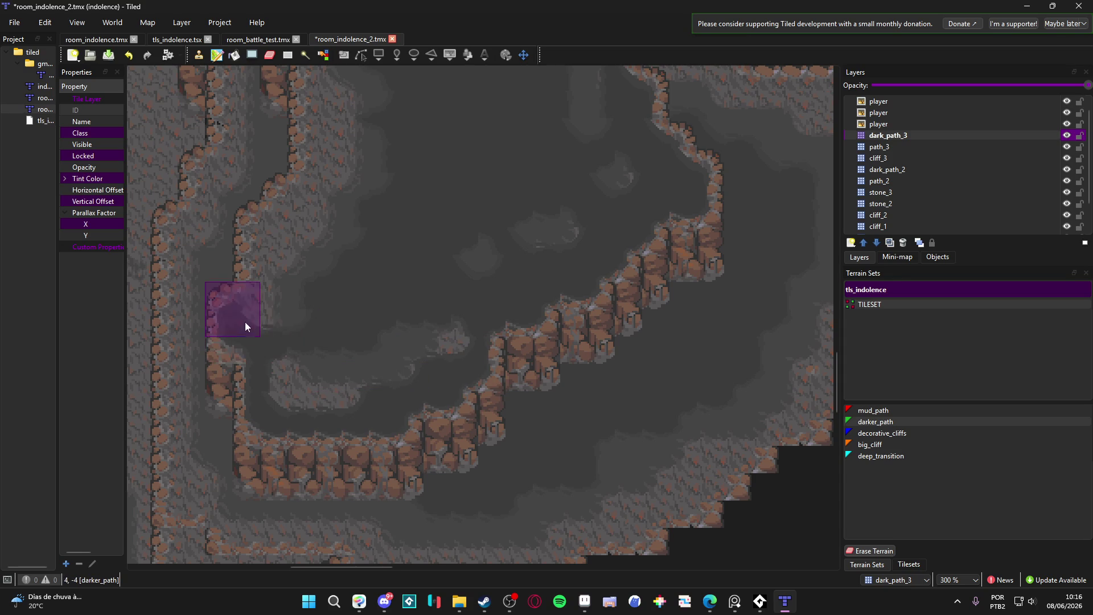
pyautogui.moveTo(259, 292)
pyautogui.mouseDown()
pyautogui.moveTo(261, 233)
pyautogui.moveTo(295, 202)
pyautogui.moveTo(371, 175)
pyautogui.moveTo(289, 244)
pyautogui.moveTo(312, 346)
pyautogui.moveTo(288, 391)
pyautogui.moveTo(321, 393)
pyautogui.mouseUp()
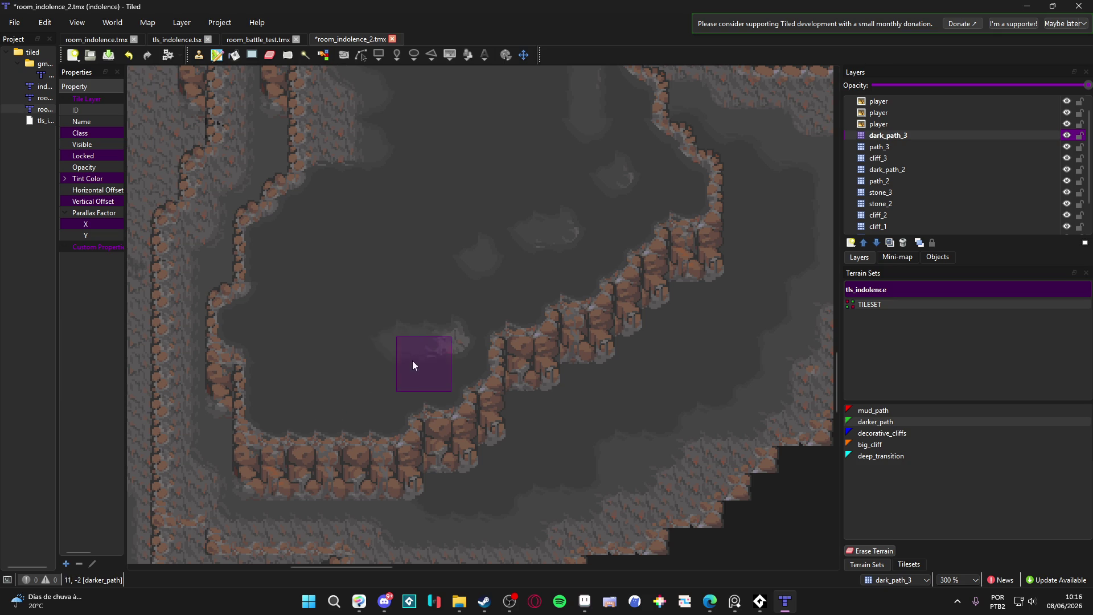
# - Cover the light rock patches in the lake centre with darker_path
pyautogui.moveTo(445, 331); pyautogui.dragTo(408, 399)
pyautogui.moveTo(459, 331)
pyautogui.mouseDown()
pyautogui.moveTo(570, 277)
pyautogui.moveTo(543, 203)
pyautogui.mouseUp()
pyautogui.scroll(2, 537, 223)
pyautogui.hscroll(-4, 538, 223)
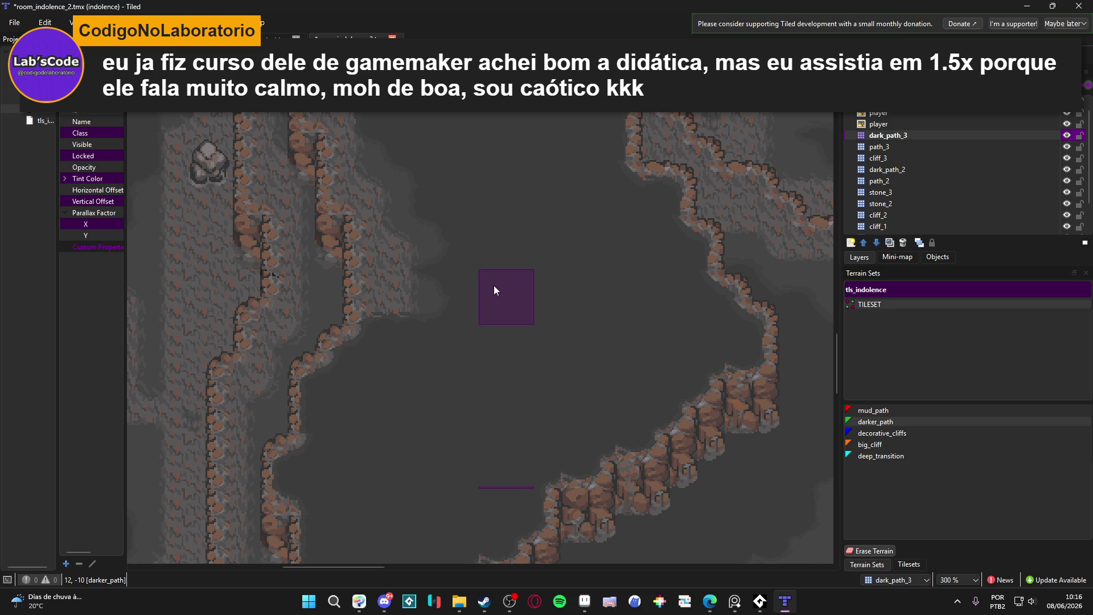
# - Darken the ground and cliff-side tiles right of the cliff column
pyautogui.scroll(3, 441, 341)
pyautogui.moveTo(387, 432)
pyautogui.mouseDown()
pyautogui.moveTo(366, 312)
pyautogui.moveTo(398, 434)
pyautogui.moveTo(427, 423)
pyautogui.moveTo(354, 159)
pyautogui.mouseUp()
pyautogui.scroll(3, 357, 322)
pyautogui.moveTo(381, 312)
pyautogui.mouseDown()
pyautogui.moveTo(378, 234)
pyautogui.moveTo(422, 228)
pyautogui.moveTo(407, 190)
pyautogui.moveTo(453, 216)
pyautogui.moveTo(537, 206)
pyautogui.moveTo(456, 297)
pyautogui.moveTo(401, 272)
pyautogui.moveTo(589, 243)
pyautogui.moveTo(613, 348)
pyautogui.mouseUp()
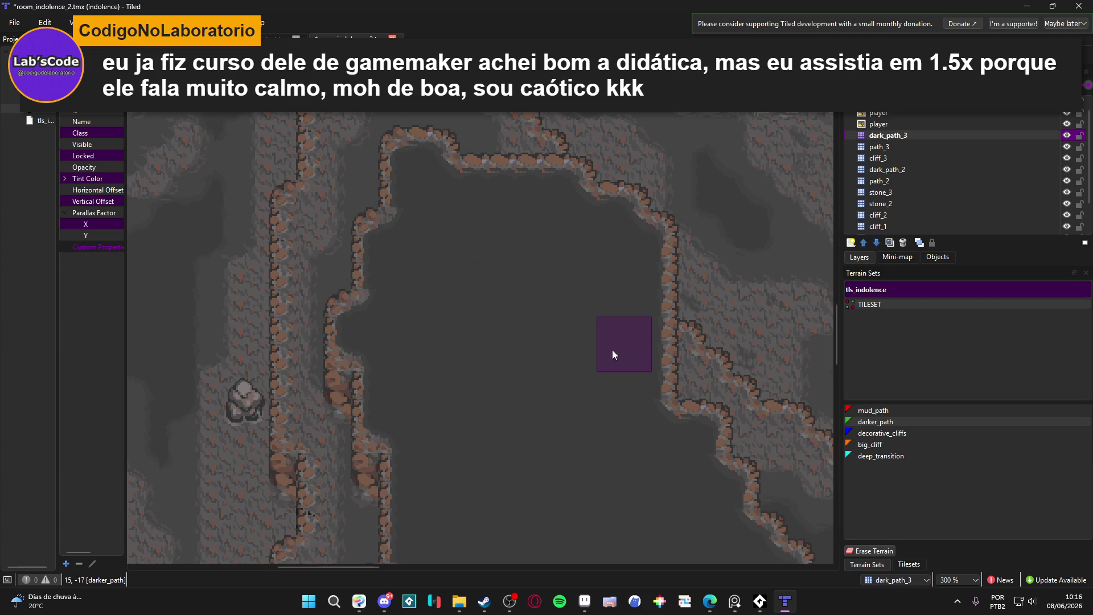
# - Extend the pond's lower edge down one tile with darker_path
pyautogui.scroll(-3, 589, 370)
pyautogui.moveTo(456, 381)
pyautogui.mouseDown()
pyautogui.moveTo(451, 444)
pyautogui.moveTo(329, 452)
pyautogui.mouseUp()
pyautogui.scroll(1, 560, 288)
pyautogui.scroll(3, 560, 294)
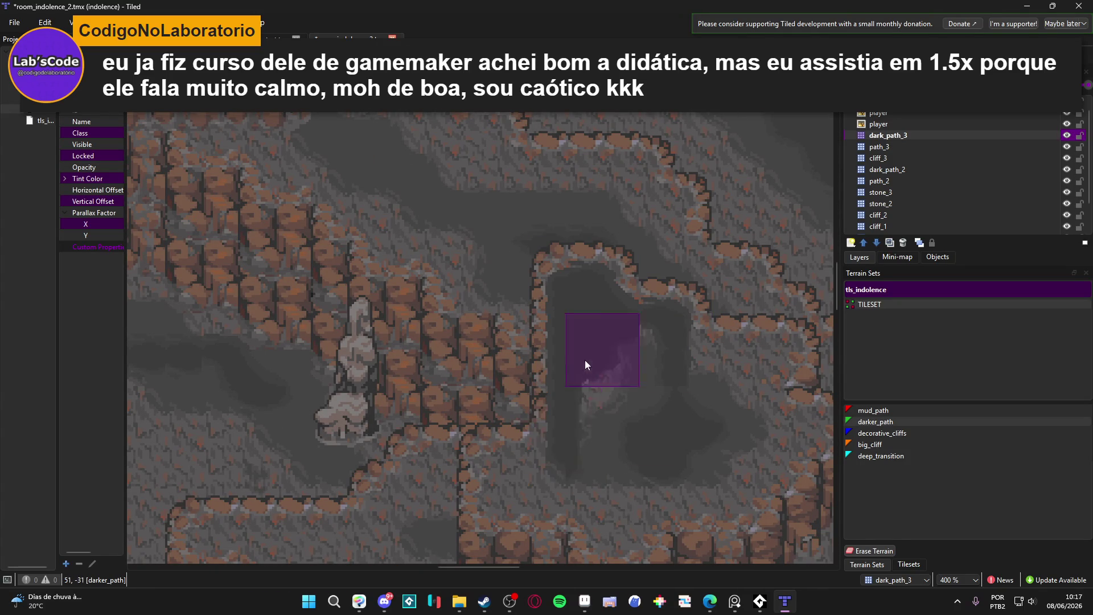
pyautogui.moveTo(734, 365)
pyautogui.mouseDown()
pyautogui.moveTo(686, 359)
pyautogui.moveTo(595, 257)
pyautogui.mouseUp()
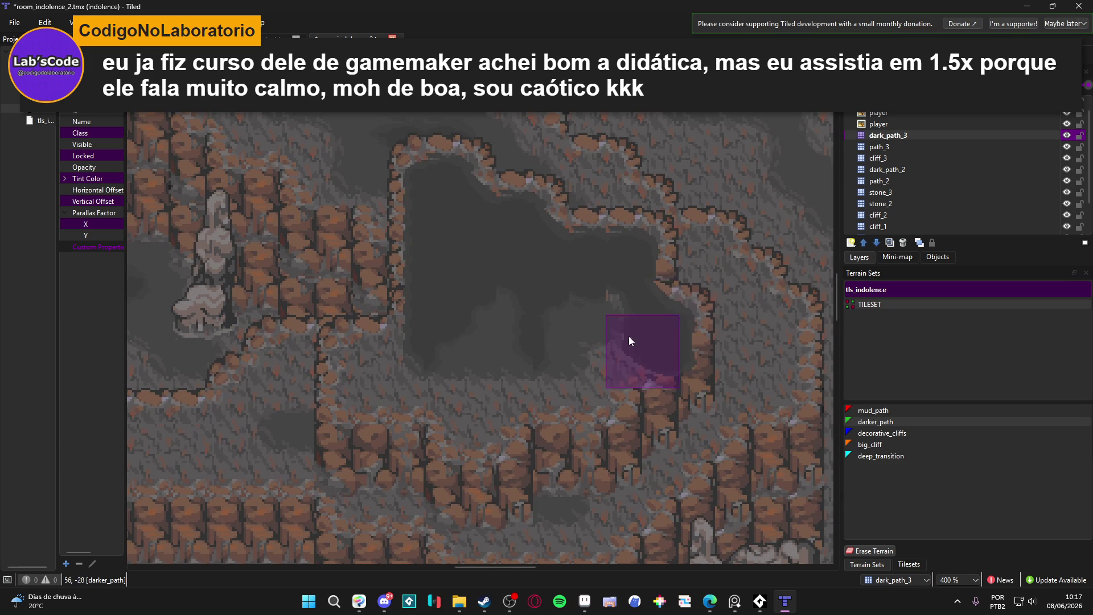
pyautogui.moveTo(592, 375)
pyautogui.mouseDown()
pyautogui.moveTo(603, 380)
pyautogui.moveTo(475, 366)
pyautogui.mouseUp()
pyautogui.moveTo(514, 311); pyautogui.dragTo(535, 314)
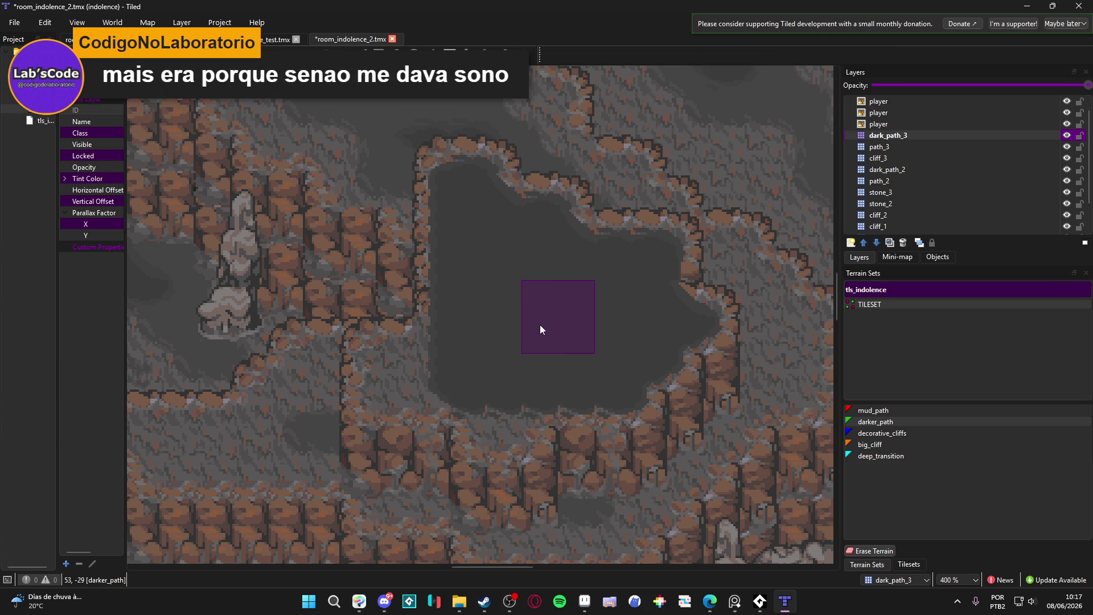
# - Paint darker_path over the cliffs below the pond and save room_indolence_2.tmx
pyautogui.moveTo(383, 357)
pyautogui.mouseDown()
pyautogui.moveTo(397, 381)
pyautogui.moveTo(493, 390)
pyautogui.moveTo(488, 430)
pyautogui.moveTo(513, 428)
pyautogui.mouseUp()
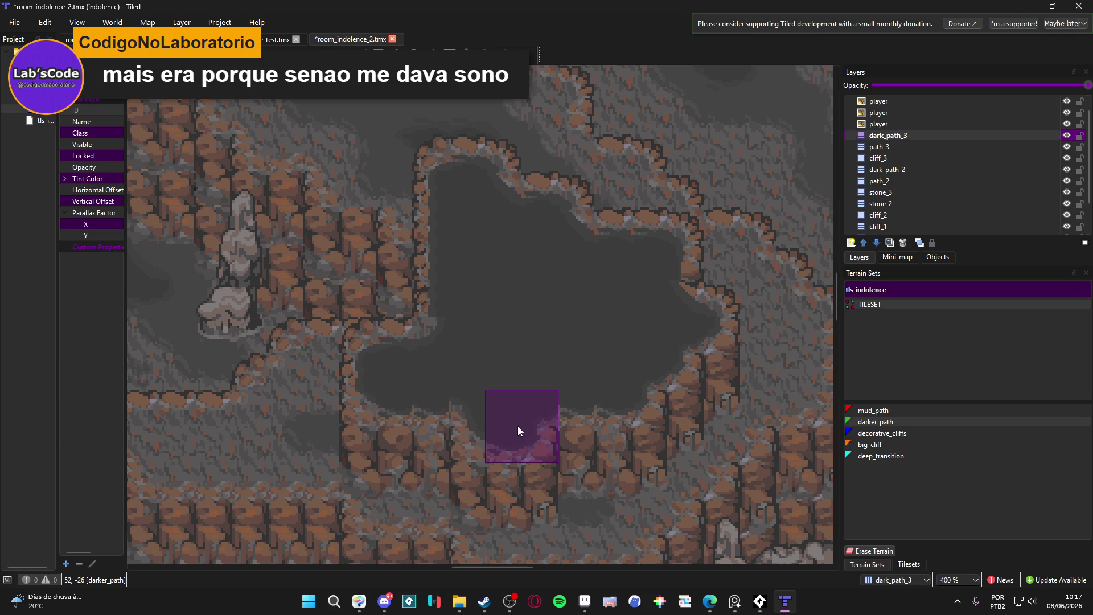
pyautogui.scroll(-4, 540, 381)
pyautogui.hotkey('ctrl', 's')
# - Darken the pit's edge, a diagonal across it, and its light grey middle with darker_path
pyautogui.moveTo(566, 334)
pyautogui.mouseDown()
pyautogui.moveTo(686, 207)
pyautogui.moveTo(381, 310)
pyautogui.moveTo(539, 375)
pyautogui.mouseUp()
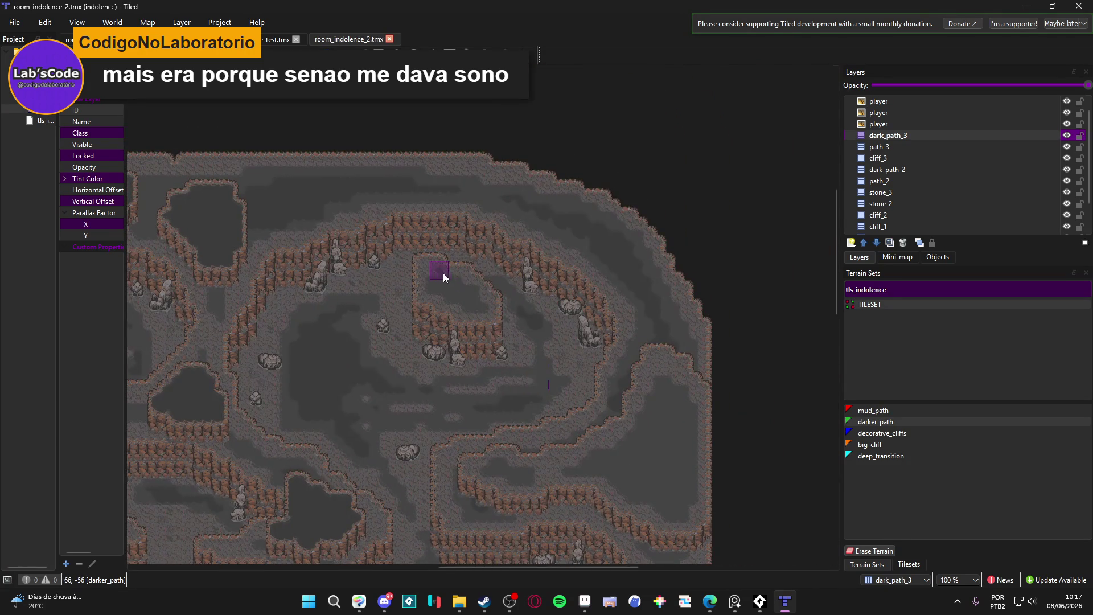
pyautogui.scroll(3, 443, 273)
pyautogui.moveTo(373, 237)
pyautogui.mouseDown()
pyautogui.moveTo(419, 232)
pyautogui.moveTo(436, 263)
pyautogui.moveTo(531, 271)
pyautogui.mouseUp()
pyautogui.moveTo(550, 311)
pyautogui.mouseDown()
pyautogui.moveTo(583, 302)
pyautogui.moveTo(607, 327)
pyautogui.moveTo(610, 354)
pyautogui.moveTo(638, 372)
pyautogui.moveTo(646, 438)
pyautogui.moveTo(546, 449)
pyautogui.moveTo(437, 420)
pyautogui.moveTo(435, 378)
pyautogui.moveTo(366, 378)
pyautogui.moveTo(378, 263)
pyautogui.moveTo(399, 342)
pyautogui.moveTo(484, 360)
pyautogui.moveTo(527, 308)
pyautogui.moveTo(594, 399)
pyautogui.mouseUp()
pyautogui.hscroll(-1, 594, 399)
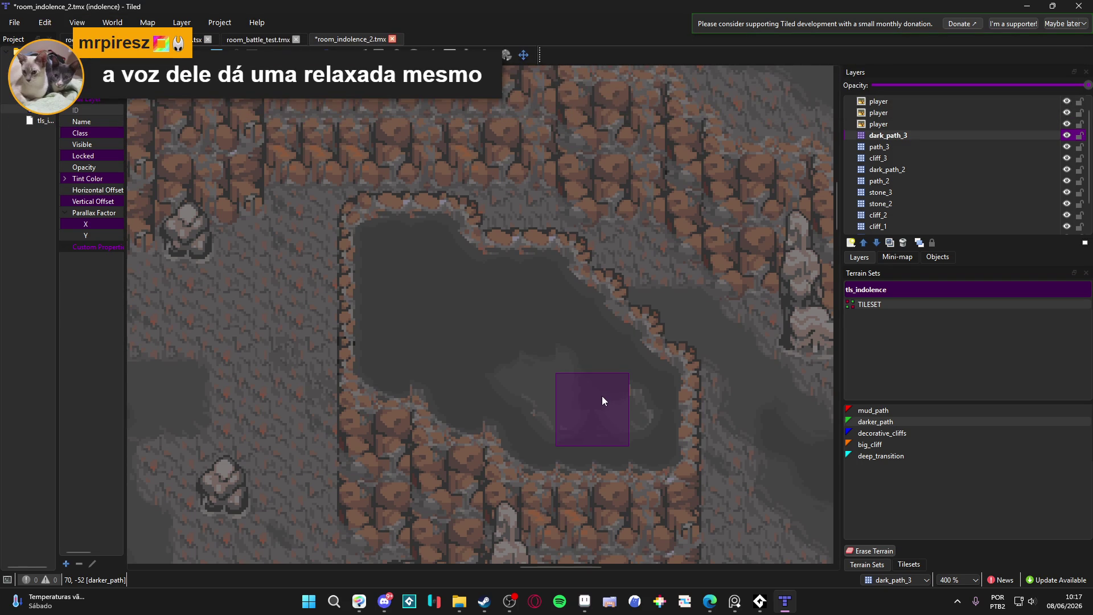
pyautogui.moveTo(602, 395)
pyautogui.mouseDown()
pyautogui.moveTo(545, 373)
pyautogui.moveTo(620, 397)
pyautogui.moveTo(527, 411)
pyautogui.mouseUp()
# - Paint darker_path inward from the map's right edge and along the winding upper corridor
pyautogui.scroll(-3, 527, 411)
pyautogui.scroll(-3, 401, 222)
pyautogui.hscroll(-8, 402, 222)
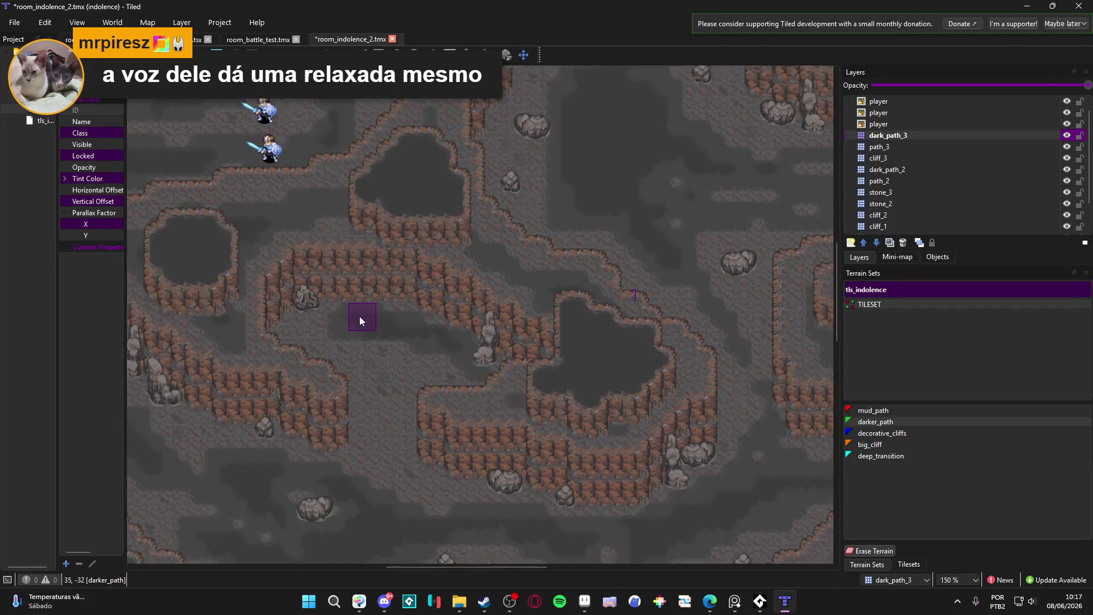
pyautogui.hscroll(-10, 391, 329)
pyautogui.scroll(-8, 455, 233)
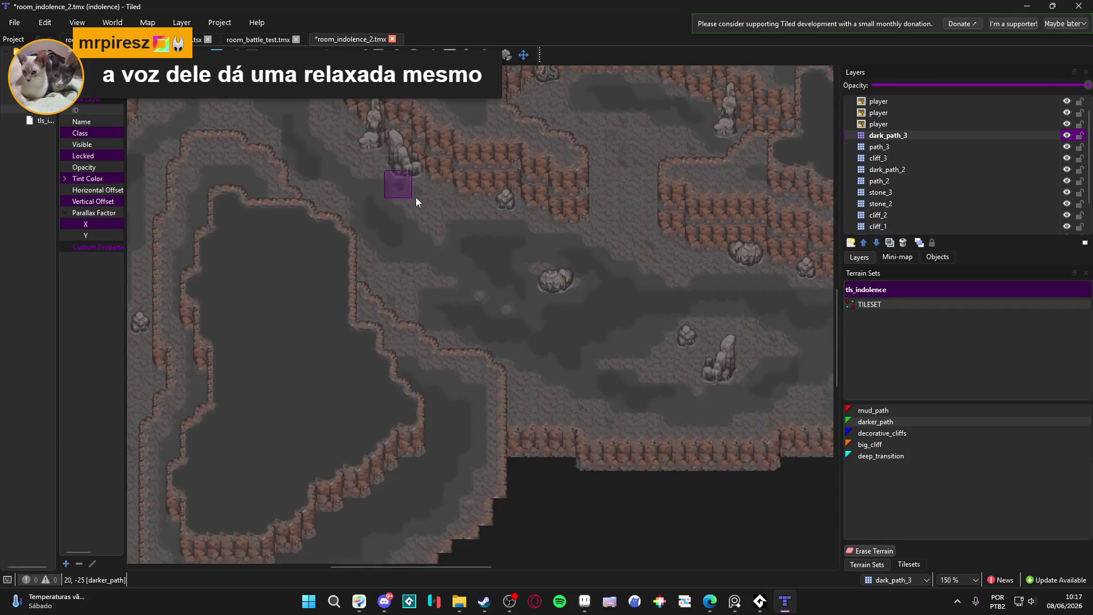
pyautogui.hscroll(15, 477, 278)
pyautogui.scroll(5, 402, 383)
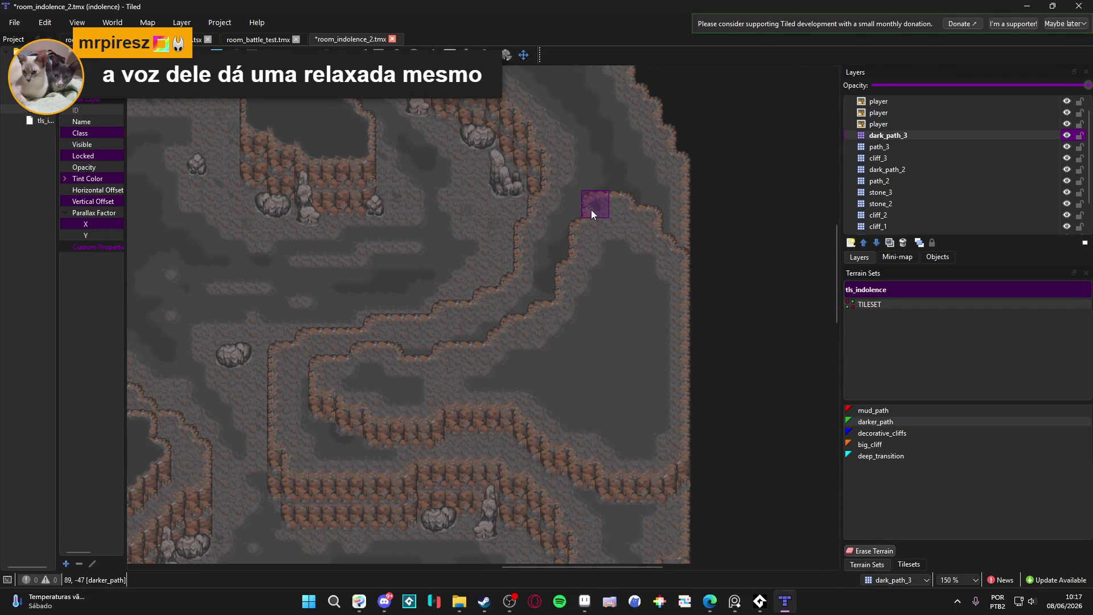
pyautogui.scroll(1, 591, 210)
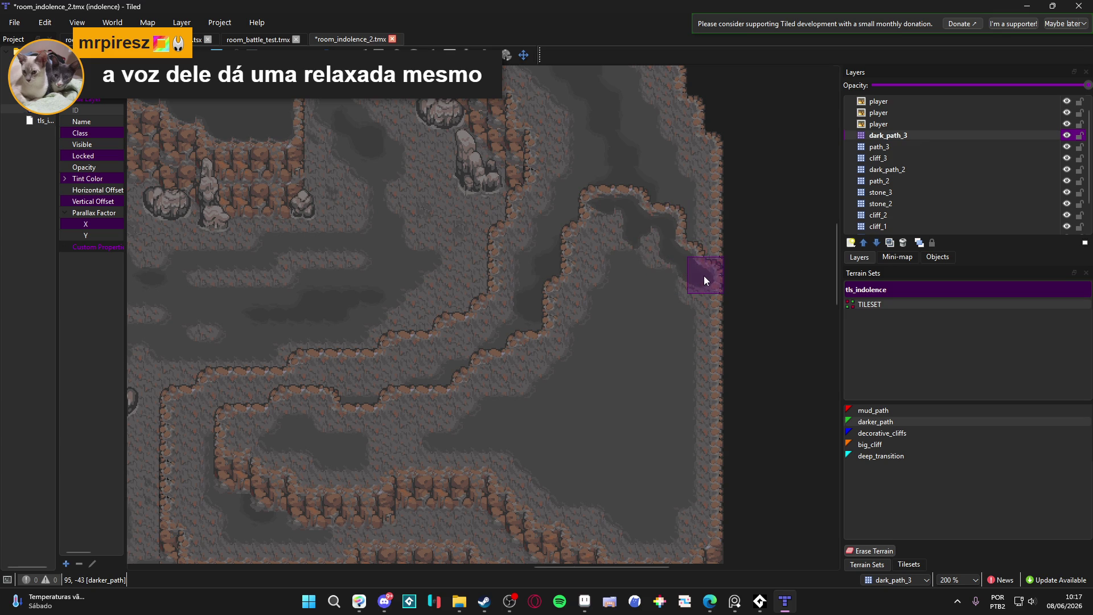
pyautogui.scroll(-5, 703, 275)
pyautogui.hscroll(1, 703, 275)
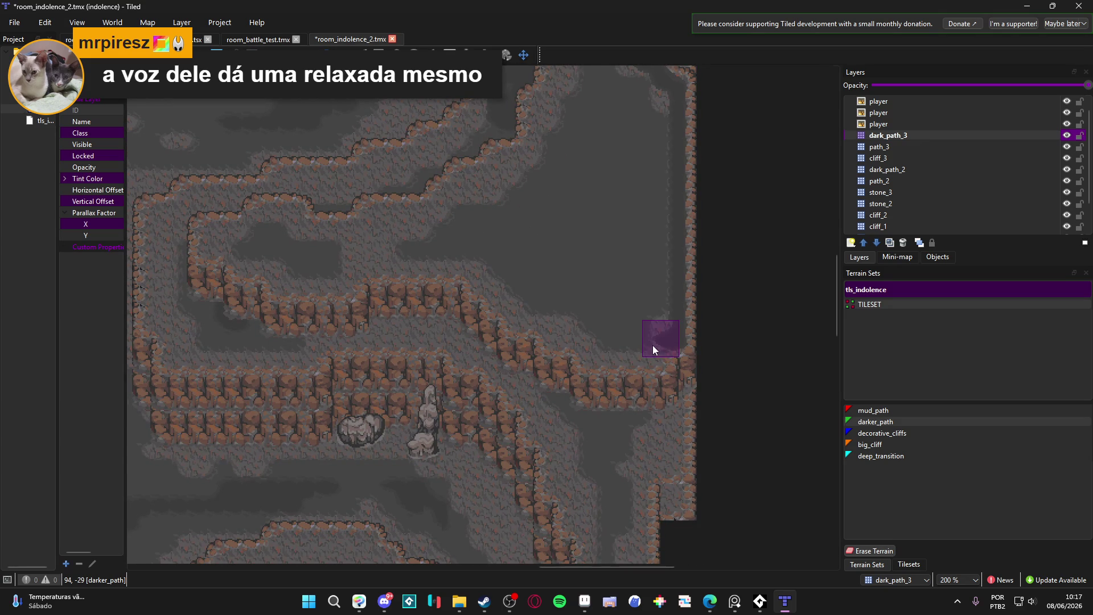
pyautogui.moveTo(653, 356)
pyautogui.mouseDown()
pyautogui.moveTo(590, 357)
pyautogui.moveTo(585, 333)
pyautogui.moveTo(545, 337)
pyautogui.moveTo(538, 305)
pyautogui.moveTo(516, 318)
pyautogui.mouseUp()
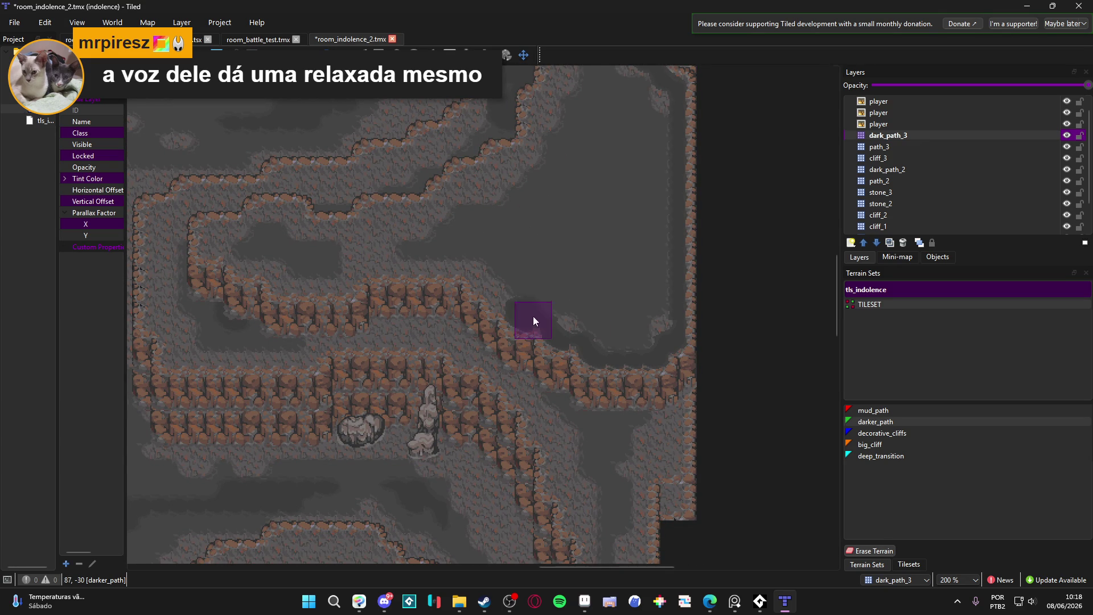
pyautogui.moveTo(483, 287)
pyautogui.mouseDown()
pyautogui.moveTo(482, 266)
pyautogui.moveTo(350, 264)
pyautogui.moveTo(350, 287)
pyautogui.moveTo(277, 283)
pyautogui.moveTo(274, 266)
pyautogui.moveTo(207, 254)
pyautogui.moveTo(207, 228)
pyautogui.moveTo(267, 233)
pyautogui.moveTo(259, 217)
pyautogui.moveTo(361, 229)
pyautogui.moveTo(426, 216)
pyautogui.mouseUp()
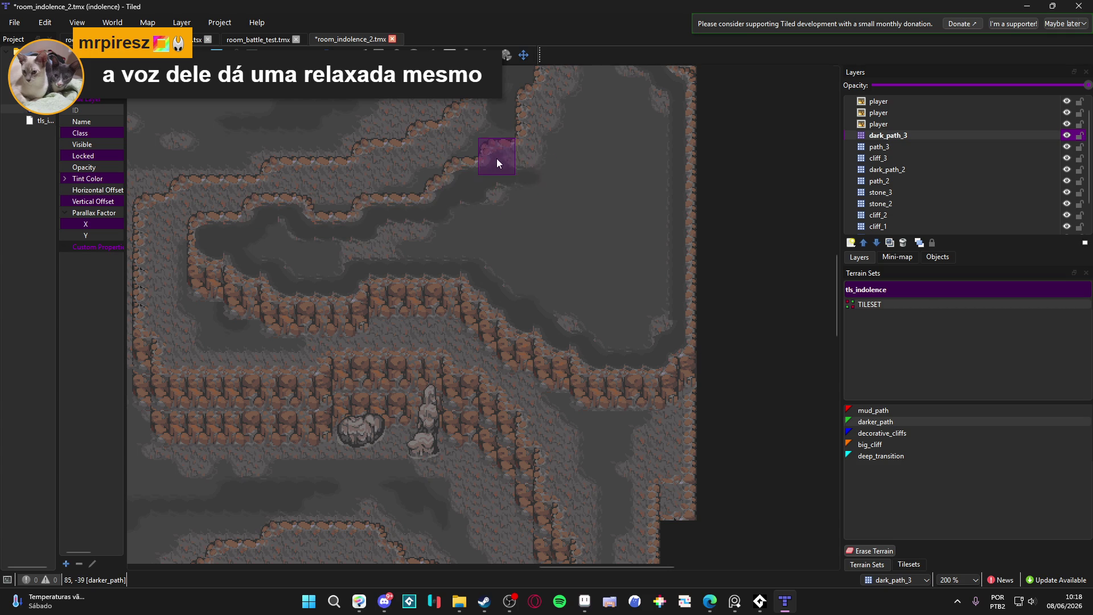
# - Paint darker_path up the corridor, into the upper cliffs, and across the right-hand chamber's lighter patches
pyautogui.scroll(3, 486, 289)
pyautogui.moveTo(486, 226)
pyautogui.mouseDown()
pyautogui.moveTo(505, 219)
pyautogui.moveTo(506, 164)
pyautogui.moveTo(524, 160)
pyautogui.moveTo(524, 147)
pyautogui.mouseUp()
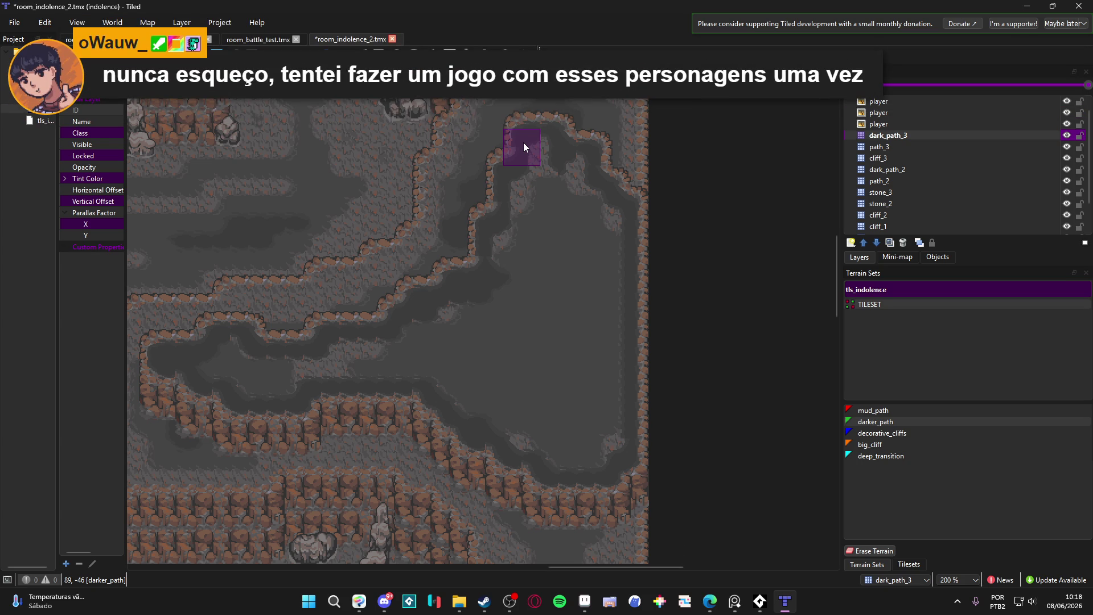
pyautogui.moveTo(524, 143)
pyautogui.mouseDown()
pyautogui.moveTo(570, 169)
pyautogui.moveTo(576, 262)
pyautogui.moveTo(554, 270)
pyautogui.moveTo(531, 186)
pyautogui.moveTo(527, 310)
pyautogui.moveTo(514, 242)
pyautogui.moveTo(589, 234)
pyautogui.moveTo(594, 220)
pyautogui.moveTo(593, 255)
pyautogui.moveTo(591, 210)
pyautogui.moveTo(602, 296)
pyautogui.moveTo(590, 439)
pyautogui.moveTo(611, 400)
pyautogui.mouseUp()
pyautogui.moveTo(610, 448)
pyautogui.mouseDown()
pyautogui.moveTo(599, 342)
pyautogui.moveTo(616, 258)
pyautogui.moveTo(604, 437)
pyautogui.moveTo(575, 312)
pyautogui.moveTo(554, 293)
pyautogui.mouseUp()
pyautogui.moveTo(545, 431); pyautogui.dragTo(544, 255)
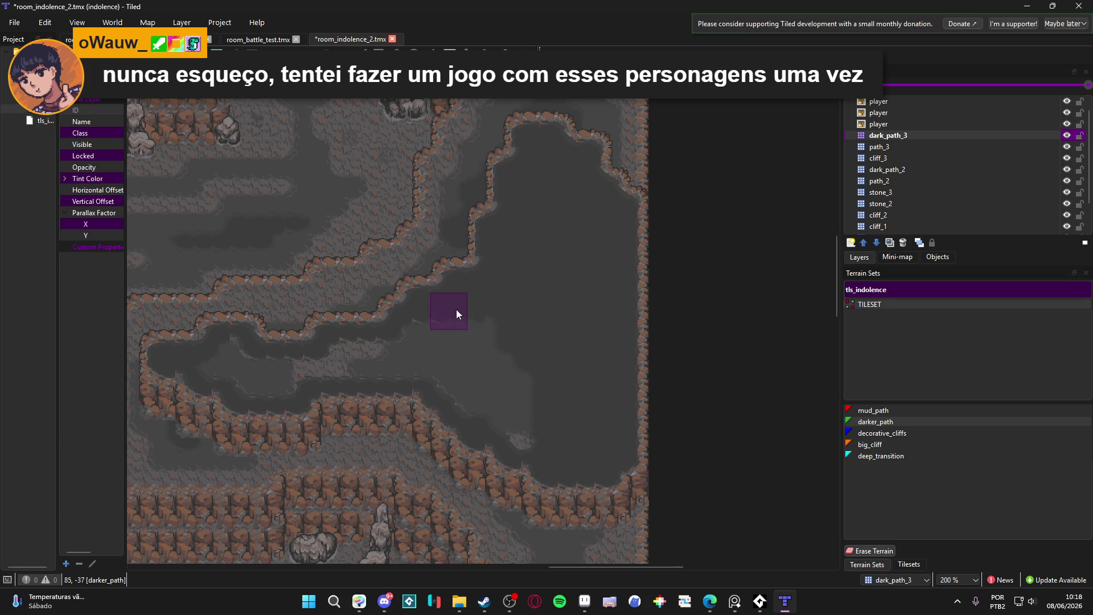
pyautogui.moveTo(484, 348)
pyautogui.mouseDown()
pyautogui.moveTo(540, 430)
pyautogui.moveTo(517, 354)
pyautogui.moveTo(465, 382)
pyautogui.moveTo(323, 352)
pyautogui.moveTo(456, 376)
pyautogui.moveTo(312, 378)
pyautogui.moveTo(420, 381)
pyautogui.moveTo(451, 368)
pyautogui.mouseUp()
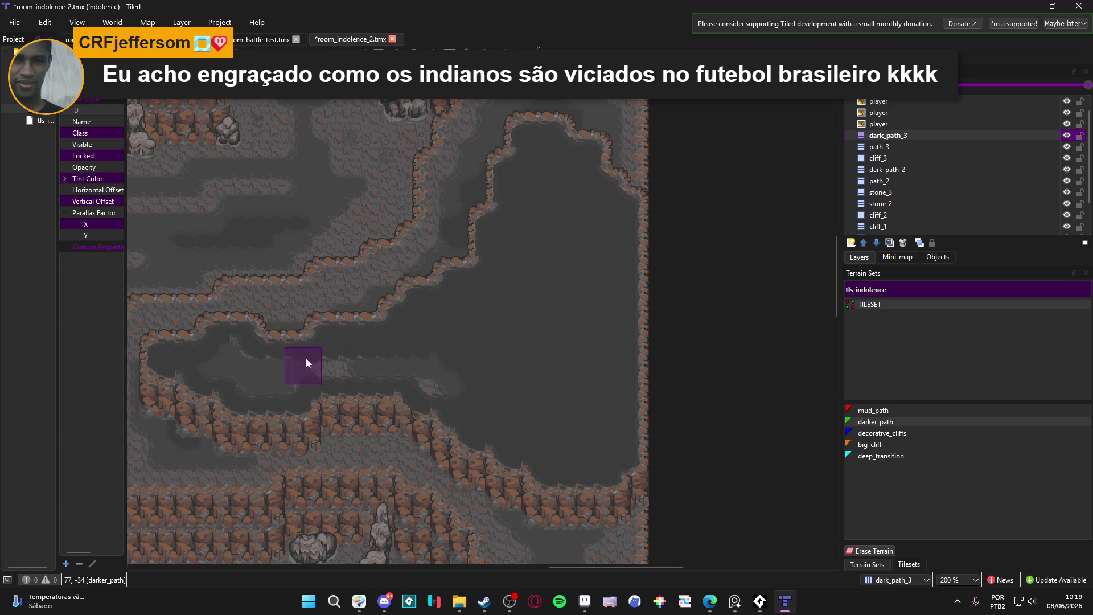
# - Paint a darker_path pool across the lower chamber's floor and its left side
pyautogui.scroll(2, 350, 357)
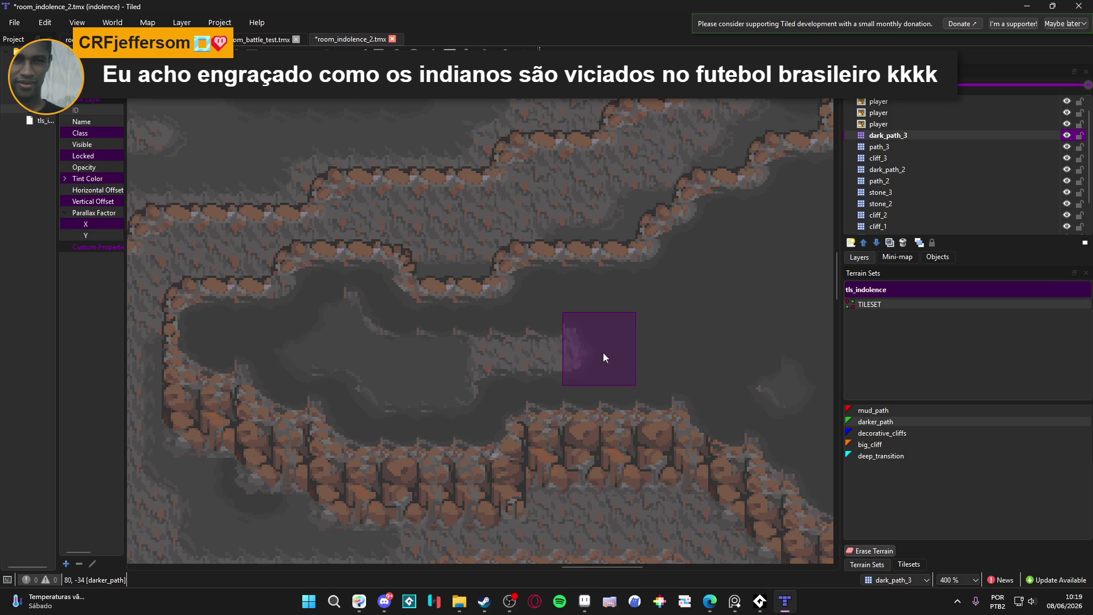
pyautogui.hscroll(3, 431, 387)
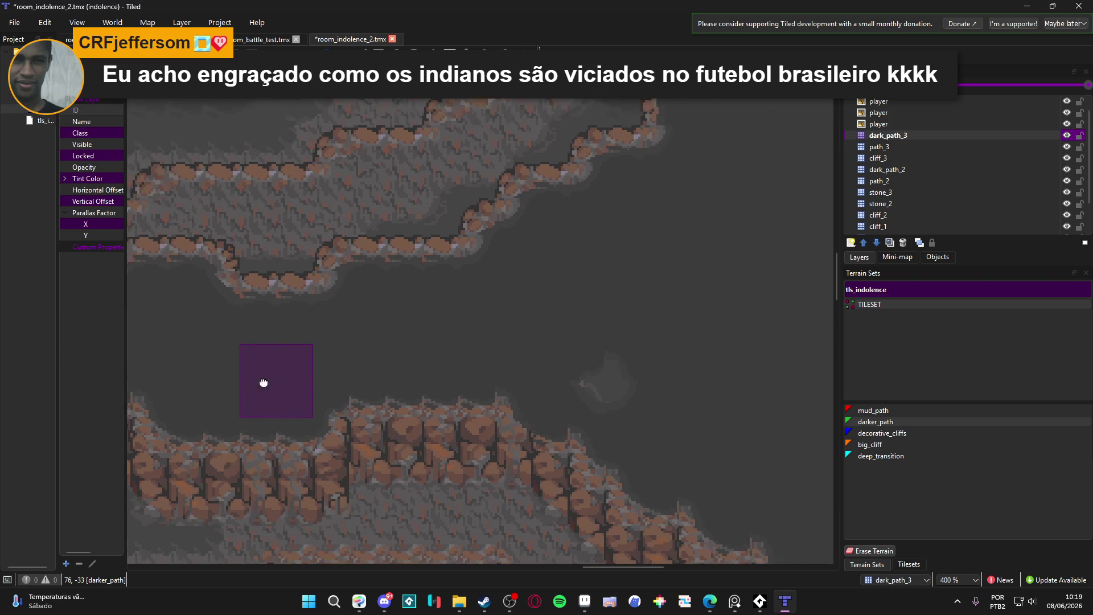
pyautogui.scroll(-5, 582, 374)
pyautogui.scroll(-2, 608, 319)
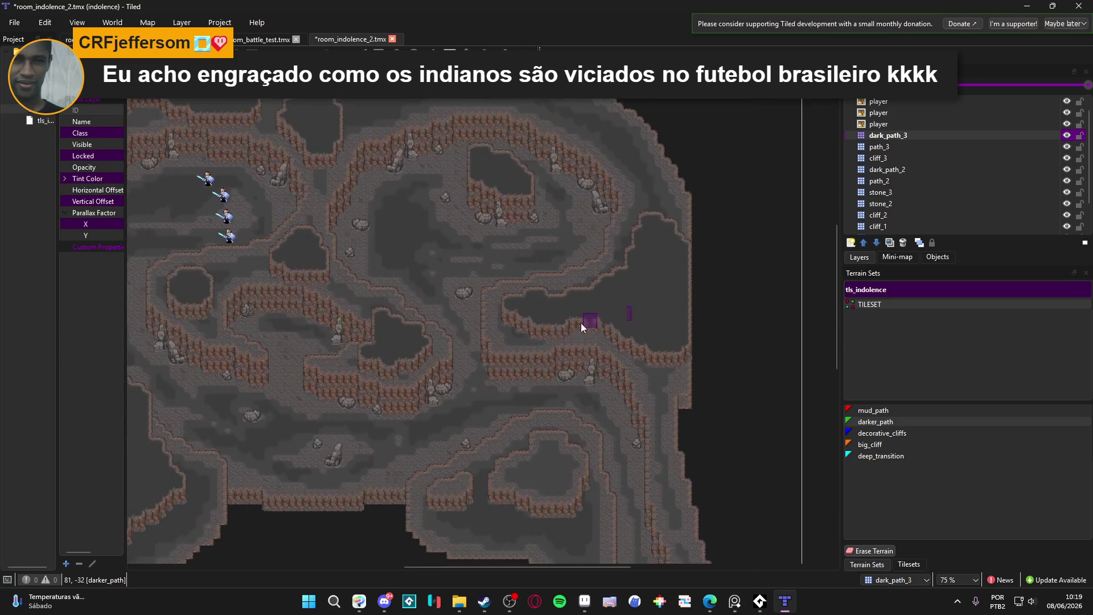
pyautogui.hscroll(-3, 584, 255)
pyautogui.scroll(4, 592, 410)
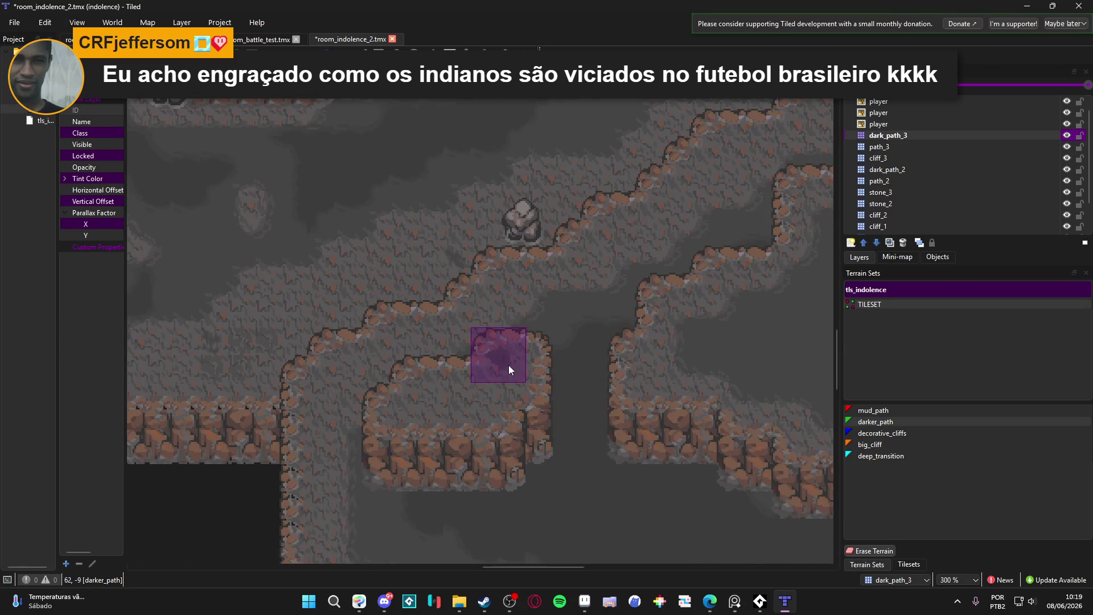
pyautogui.moveTo(521, 387)
pyautogui.mouseDown()
pyautogui.moveTo(441, 387)
pyautogui.moveTo(398, 411)
pyautogui.moveTo(480, 414)
pyautogui.mouseUp()
pyautogui.hscroll(4, 501, 406)
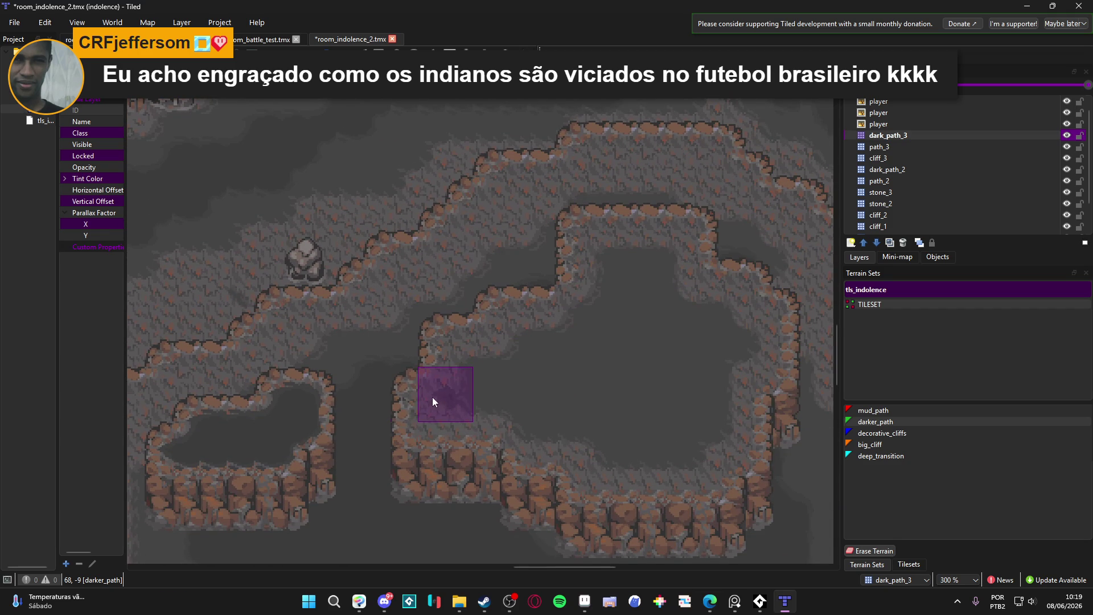
pyautogui.click(452, 387)
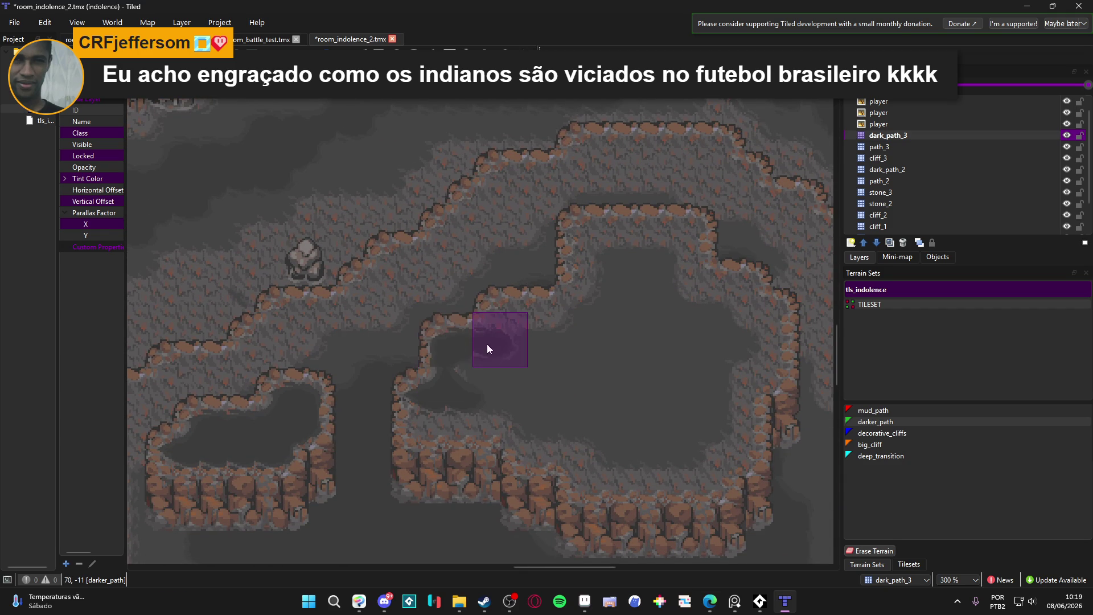
# - Extend darker_path up under the chamber's upper edge and over the remaining light ground
pyautogui.moveTo(578, 322)
pyautogui.mouseDown()
pyautogui.moveTo(516, 316)
pyautogui.moveTo(584, 312)
pyautogui.moveTo(592, 241)
pyautogui.moveTo(689, 234)
pyautogui.mouseUp()
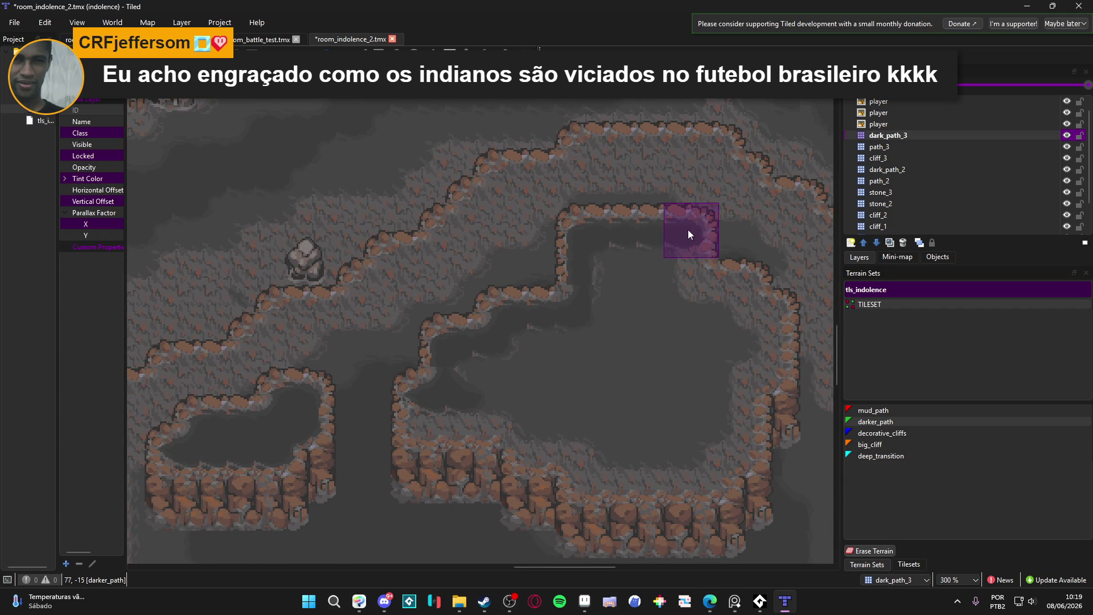
pyautogui.moveTo(695, 288)
pyautogui.mouseDown()
pyautogui.moveTo(742, 290)
pyautogui.moveTo(761, 310)
pyautogui.mouseUp()
pyautogui.moveTo(776, 374)
pyautogui.mouseDown()
pyautogui.moveTo(728, 385)
pyautogui.moveTo(730, 439)
pyautogui.moveTo(743, 411)
pyautogui.moveTo(711, 481)
pyautogui.moveTo(577, 480)
pyautogui.moveTo(576, 450)
pyautogui.moveTo(429, 419)
pyautogui.moveTo(459, 366)
pyautogui.moveTo(370, 329)
pyautogui.moveTo(520, 421)
pyautogui.moveTo(451, 414)
pyautogui.moveTo(468, 372)
pyautogui.moveTo(633, 342)
pyautogui.mouseUp()
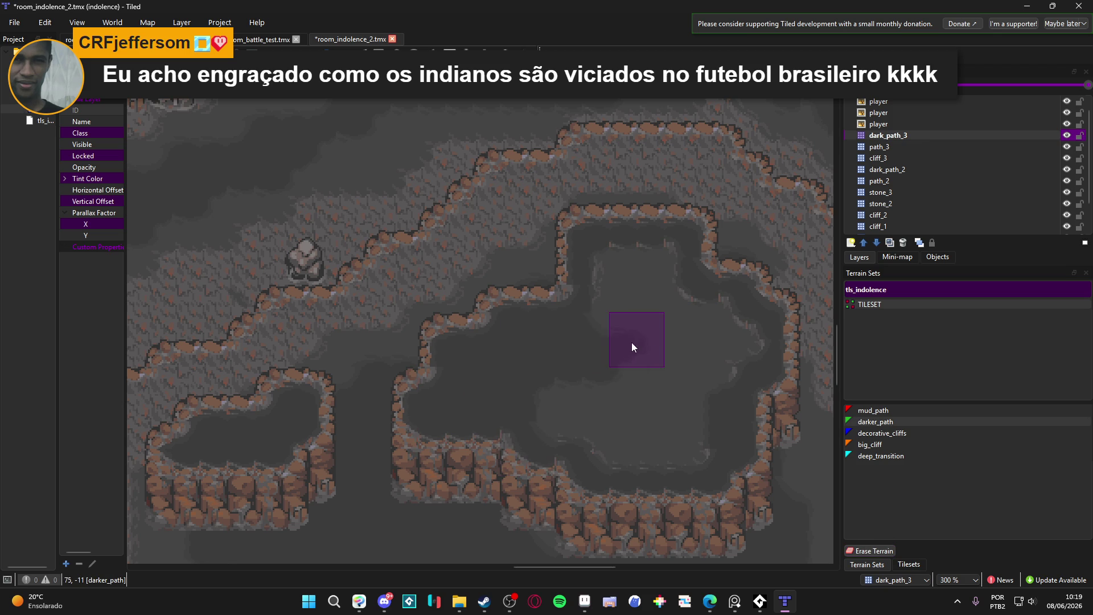
pyautogui.moveTo(611, 291)
pyautogui.mouseDown()
pyautogui.moveTo(633, 263)
pyautogui.moveTo(654, 268)
pyautogui.moveTo(671, 312)
pyautogui.moveTo(722, 331)
pyautogui.moveTo(730, 380)
pyautogui.moveTo(688, 322)
pyautogui.moveTo(696, 453)
pyautogui.moveTo(593, 450)
pyautogui.moveTo(579, 408)
pyautogui.moveTo(629, 420)
pyautogui.moveTo(625, 398)
pyautogui.moveTo(448, 363)
pyautogui.mouseUp()
pyautogui.scroll(-5, 447, 363)
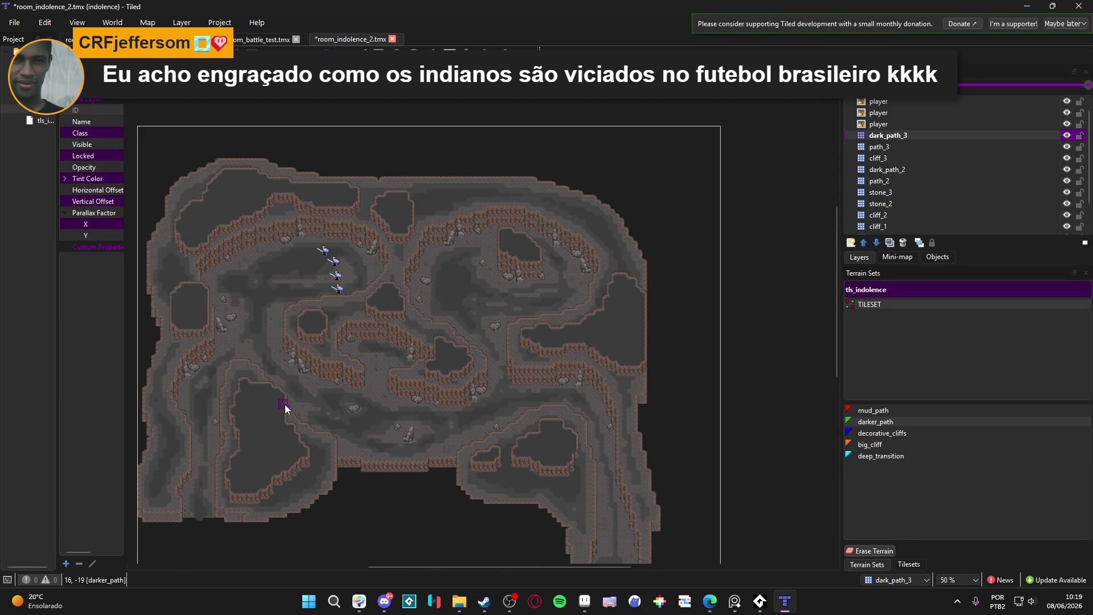
# - Recenter the whole cave map and save room_indolence_2.tmx
pyautogui.moveTo(273, 429); pyautogui.dragTo(340, 381)
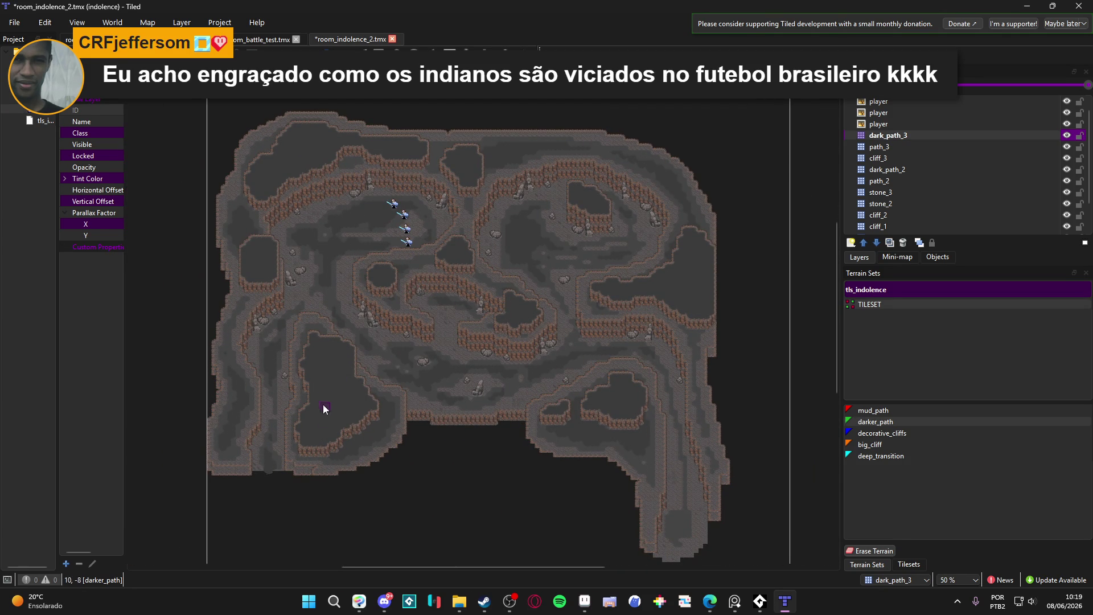
pyautogui.scroll(3, 316, 354)
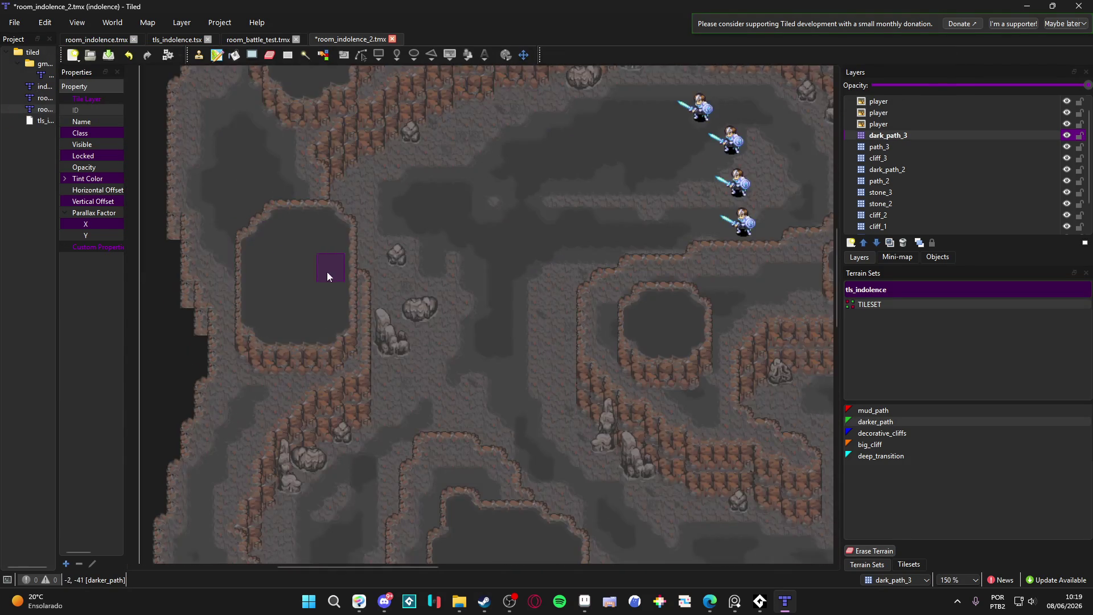
pyautogui.scroll(2, 324, 273)
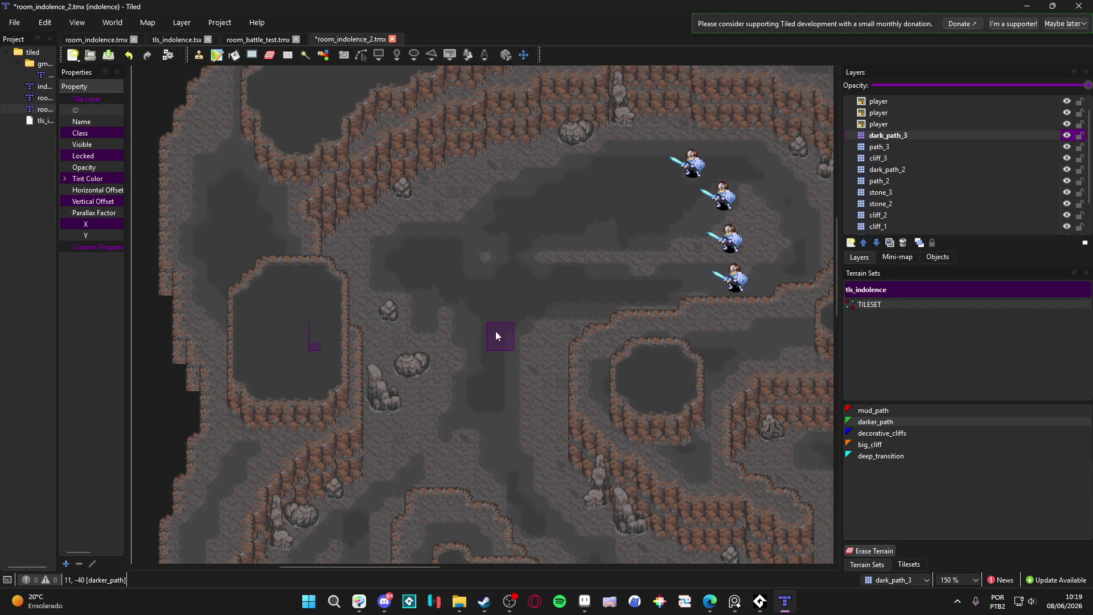
pyautogui.scroll(1, 586, 265)
pyautogui.hotkey('ctrl', 's')
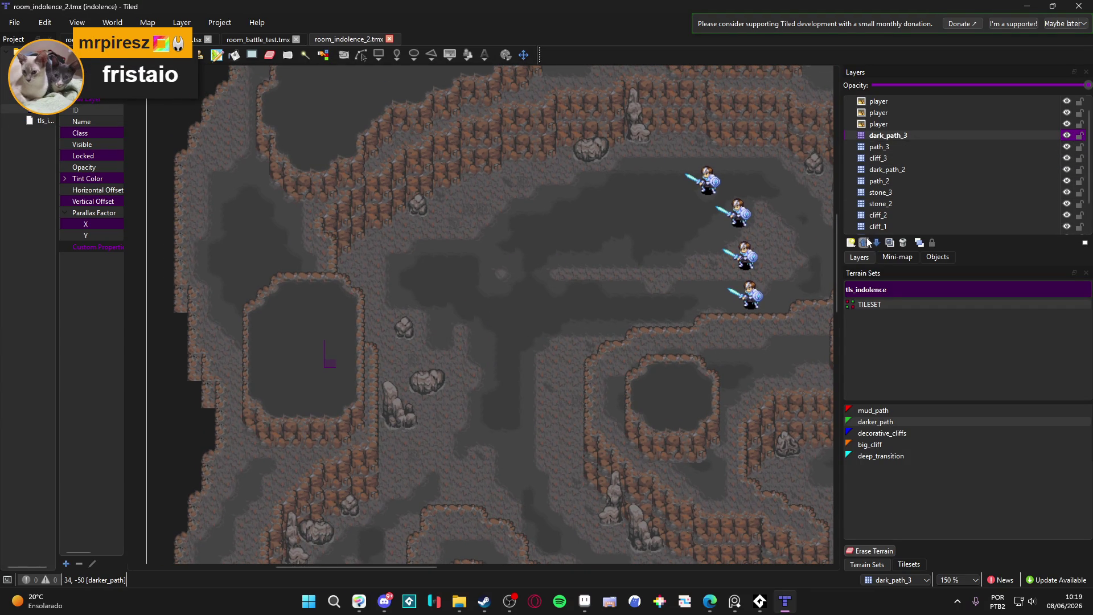
# - Add a new tile layer named darker_path_3 and select the deep_transition terrain
pyautogui.click(851, 245)
pyautogui.click(883, 254)
pyautogui.write('da')
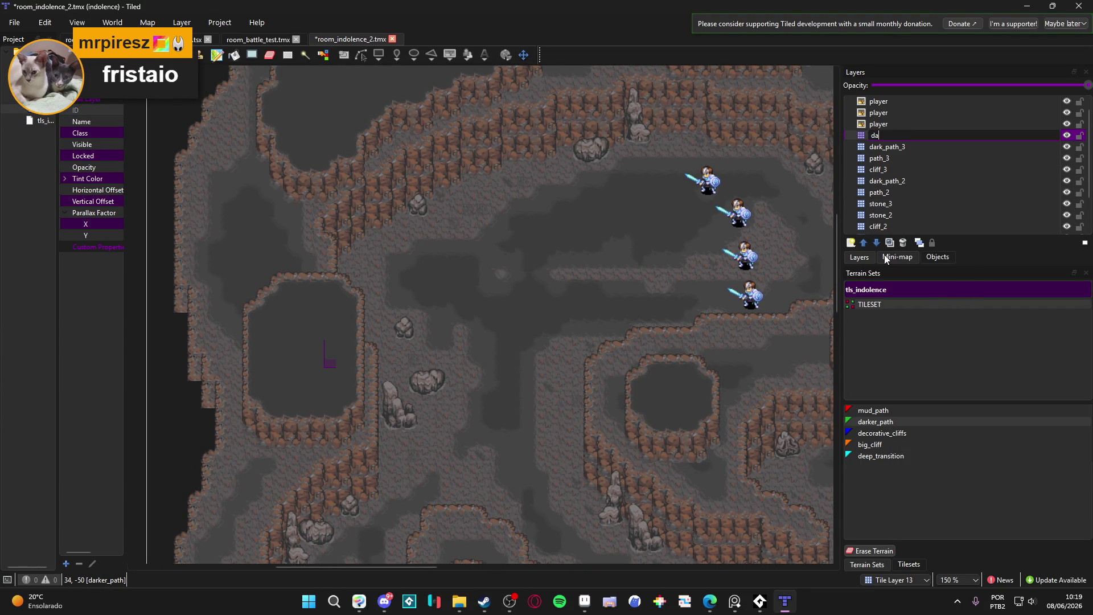
pyautogui.write('rker_path_')
pyautogui.write('3')
pyautogui.press('Return')
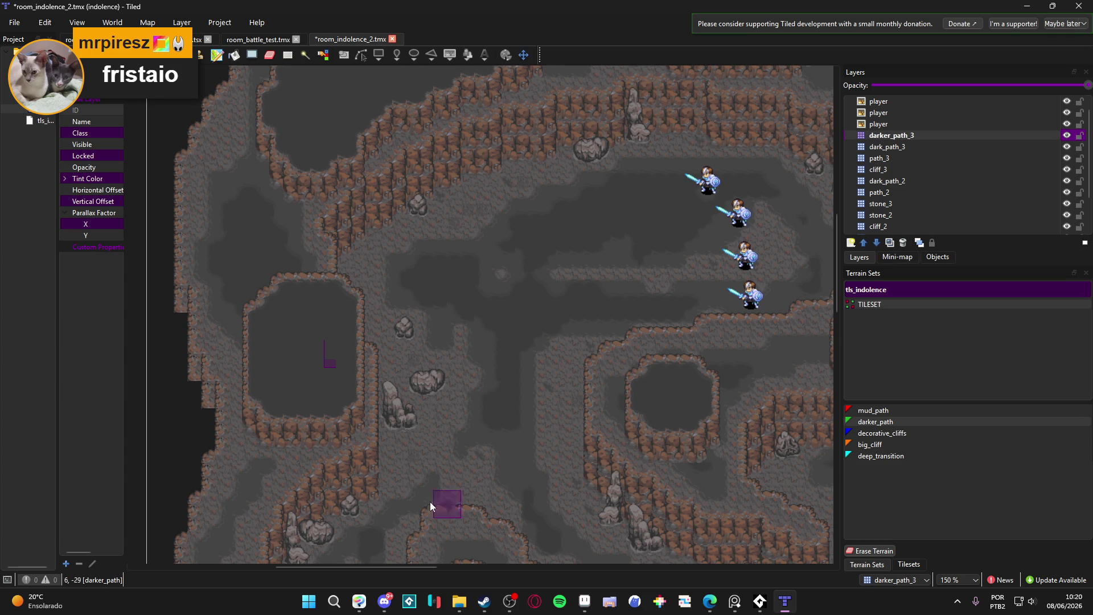
pyautogui.click(897, 455)
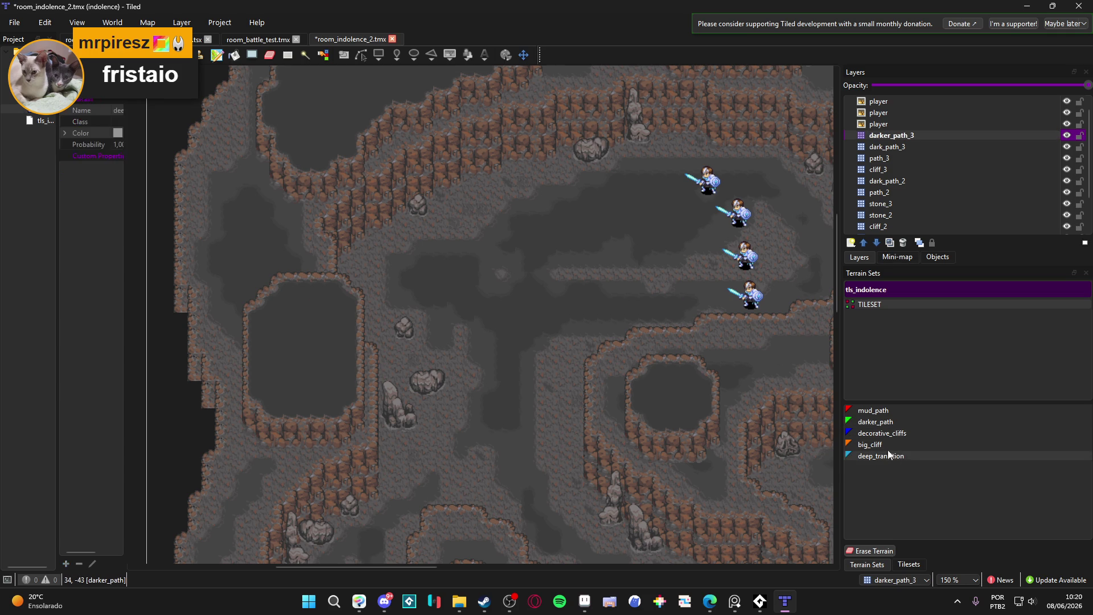
# - Fill the left walled pit's floor with black deep_transition terrain, then switch the brush to erasing
pyautogui.keyDown('ctrl'); pyautogui.scroll(1, 292, 300); pyautogui.keyUp('ctrl')
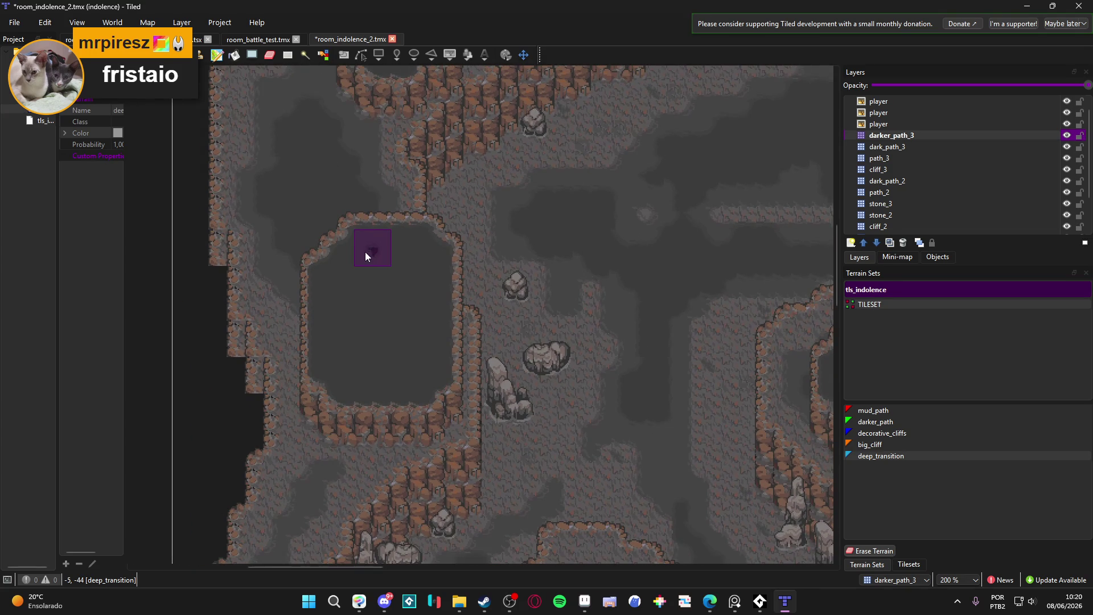
pyautogui.moveTo(411, 251)
pyautogui.mouseDown()
pyautogui.moveTo(415, 268)
pyautogui.moveTo(429, 265)
pyautogui.moveTo(421, 380)
pyautogui.mouseUp()
pyautogui.moveTo(346, 378)
pyautogui.mouseDown()
pyautogui.moveTo(317, 265)
pyautogui.moveTo(329, 276)
pyautogui.moveTo(323, 347)
pyautogui.mouseUp()
pyautogui.moveTo(324, 277)
pyautogui.mouseDown()
pyautogui.moveTo(361, 272)
pyautogui.moveTo(376, 316)
pyautogui.mouseUp()
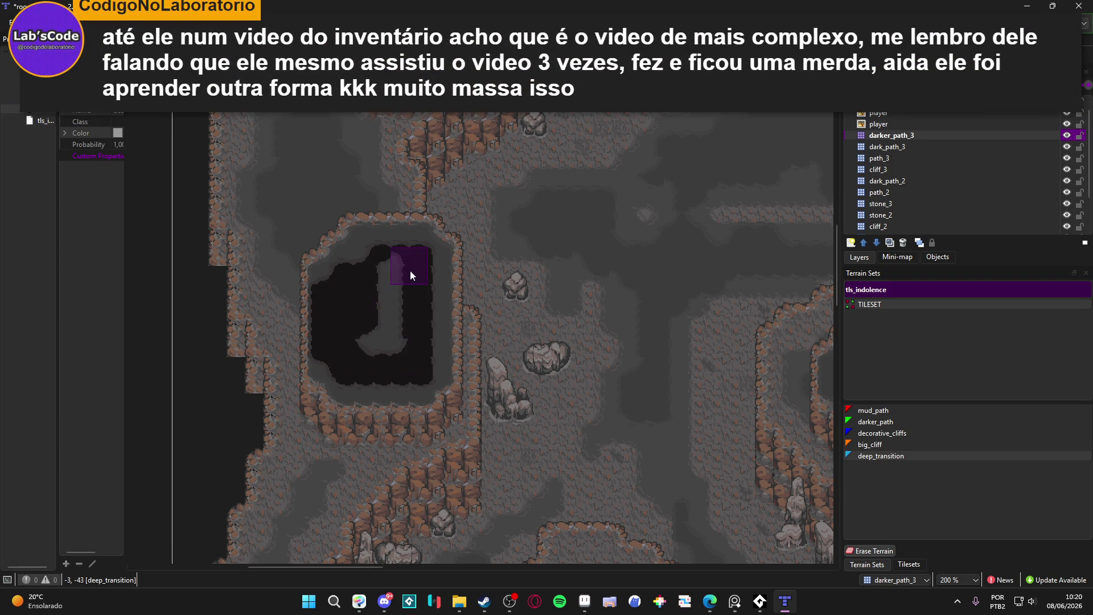
pyautogui.moveTo(389, 267); pyautogui.dragTo(388, 348)
pyautogui.press('e')
pyautogui.press('e')
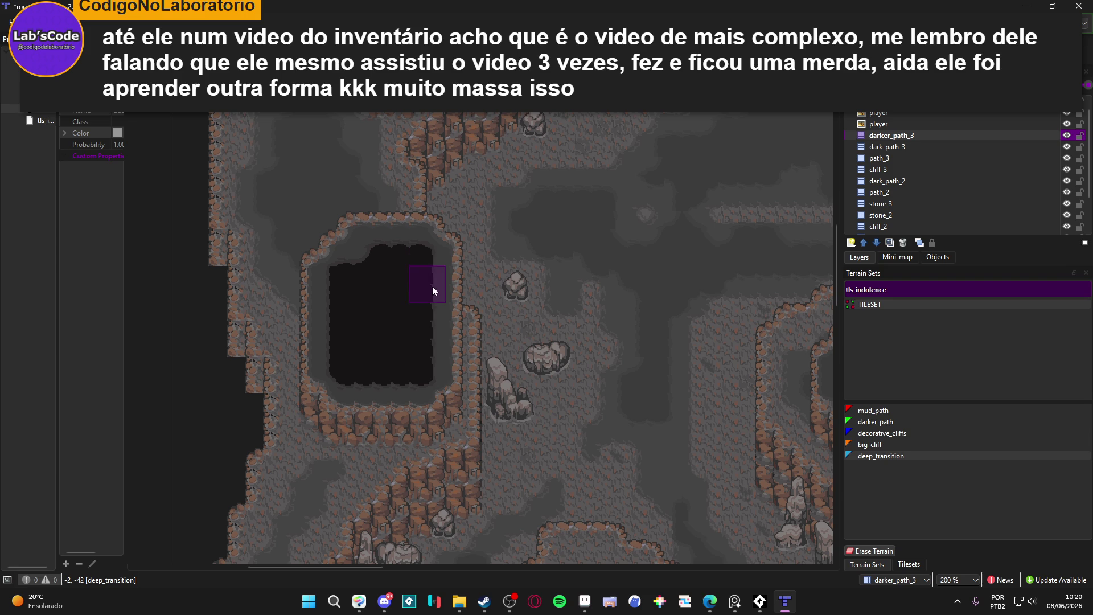
pyautogui.moveTo(390, 377); pyautogui.dragTo(377, 345)
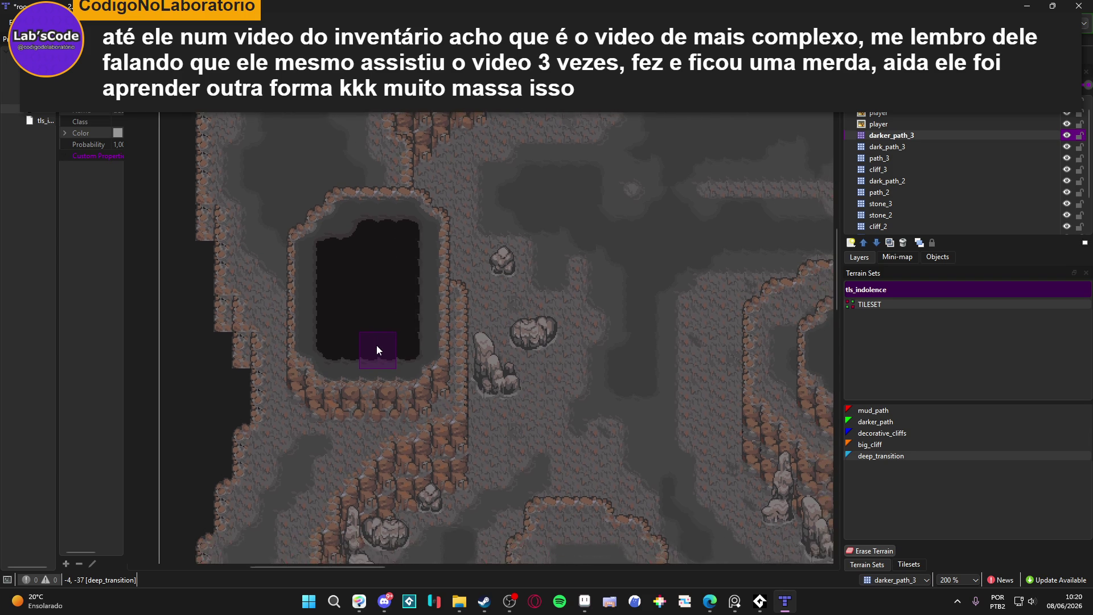
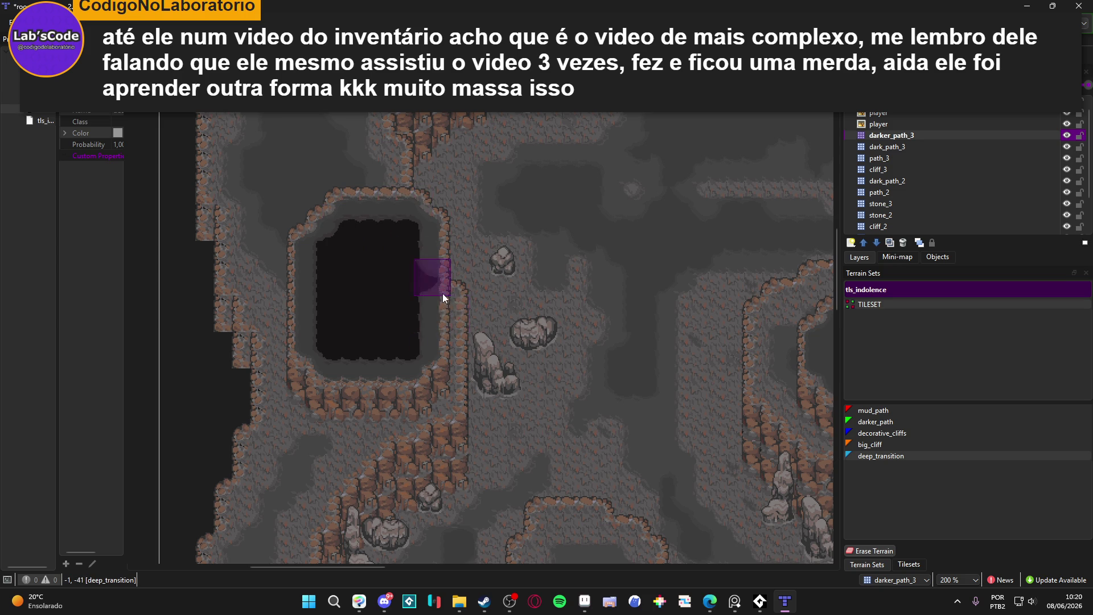
# - Paint the rectangular pit's right column down with deep_transition, then repaint it back to floor
pyautogui.keyDown('ctrl'); pyautogui.scroll(-2, 467, 316); pyautogui.keyUp('ctrl')
pyautogui.keyDown('ctrl'); pyautogui.scroll(4, 481, 325); pyautogui.keyUp('ctrl')
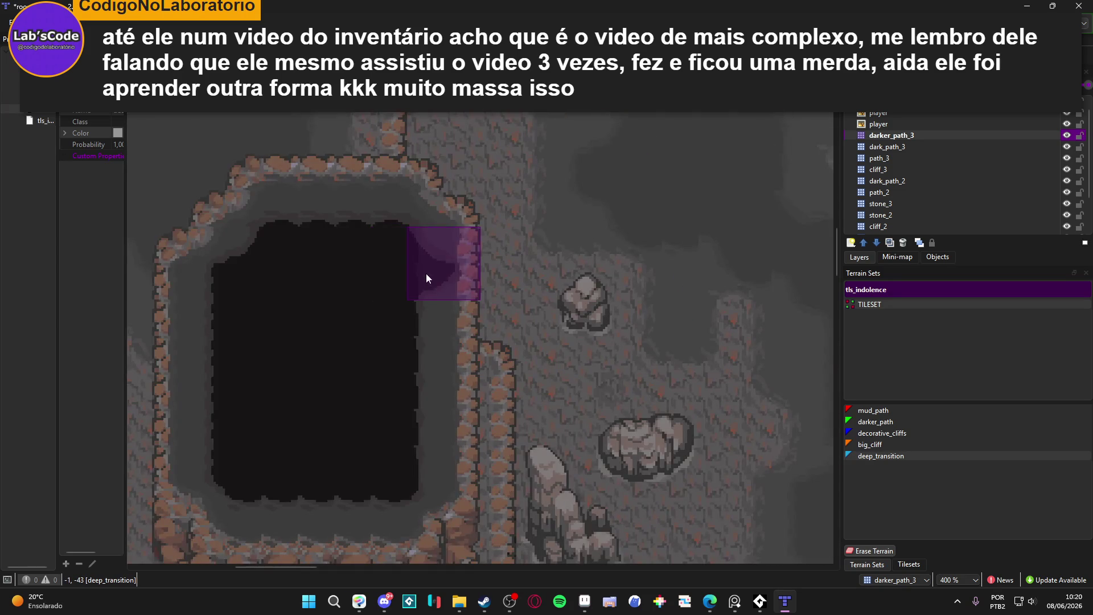
pyautogui.moveTo(428, 279)
pyautogui.mouseDown()
pyautogui.moveTo(424, 378)
pyautogui.moveTo(438, 456)
pyautogui.moveTo(413, 466)
pyautogui.mouseUp()
pyautogui.moveTo(470, 391)
pyautogui.mouseDown()
pyautogui.moveTo(444, 427)
pyautogui.moveTo(427, 390)
pyautogui.moveTo(449, 404)
pyautogui.mouseUp()
pyautogui.keyDown('ctrl'); pyautogui.scroll(-3, 475, 401); pyautogui.keyUp('ctrl')
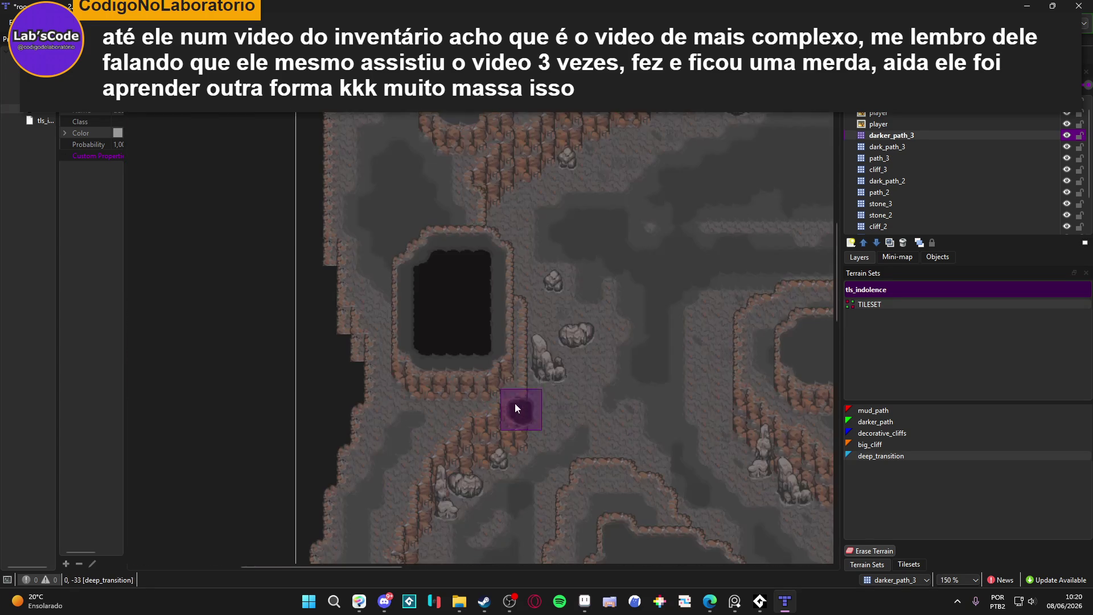
# - Extend the pit into its right-edge tiles, then undo that extension with Ctrl+Z
pyautogui.hotkey('ctrl', 'Tab')
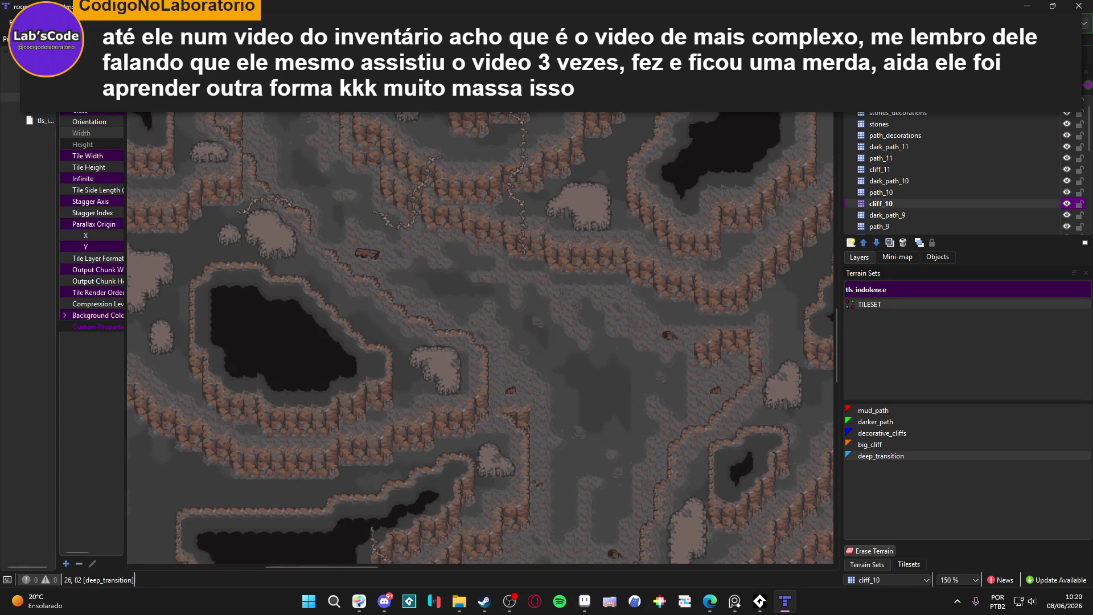
pyautogui.hotkey('ctrl', 'Tab')
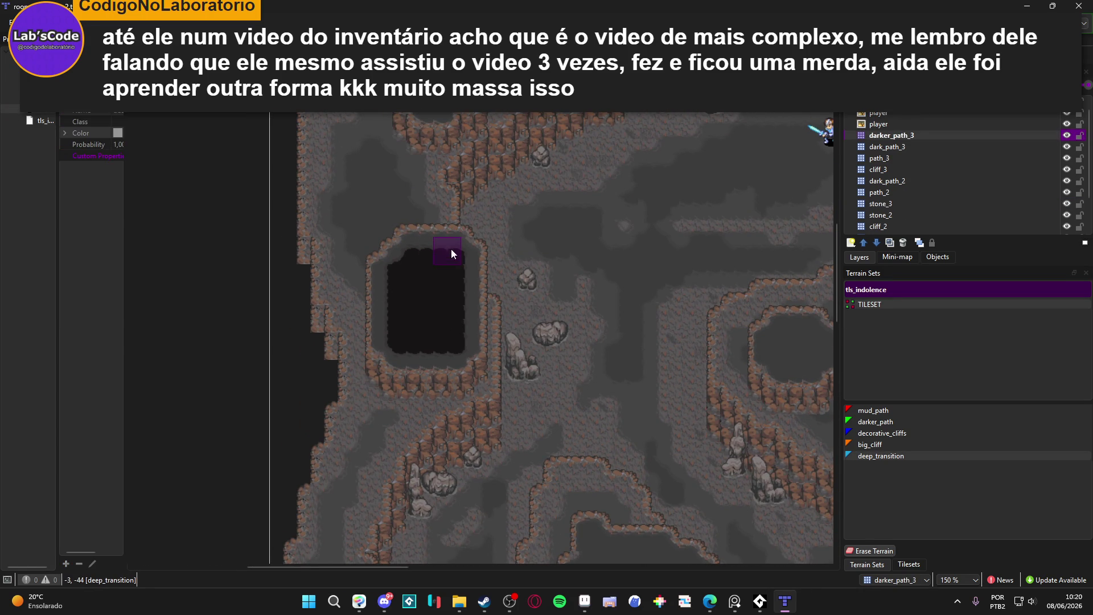
pyautogui.scroll(-1, 448, 285)
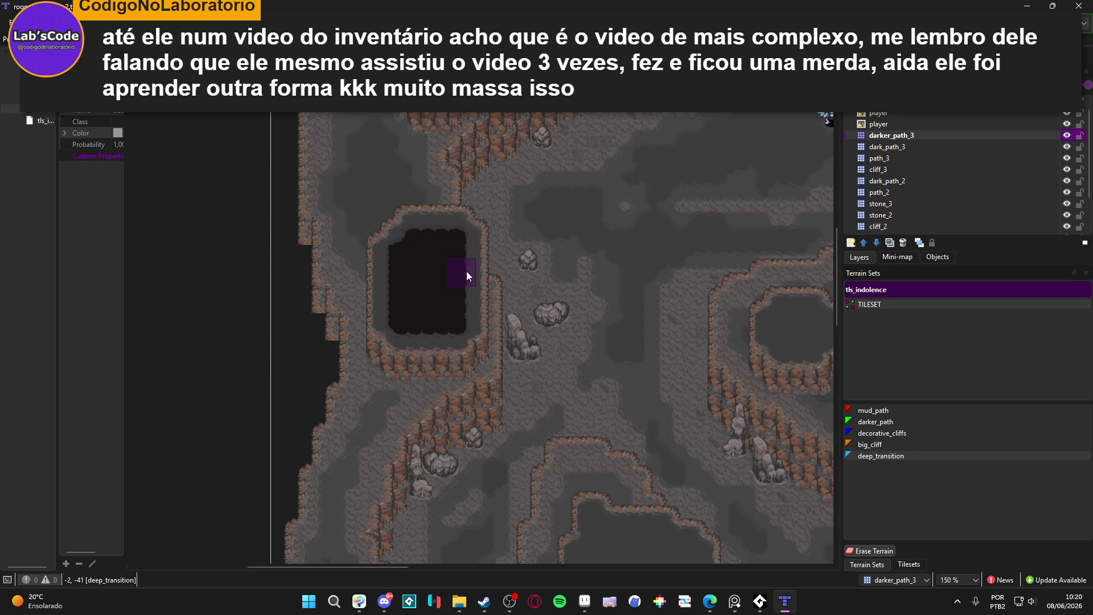
pyautogui.moveTo(473, 253)
pyautogui.mouseDown()
pyautogui.moveTo(472, 305)
pyautogui.moveTo(403, 278)
pyautogui.moveTo(364, 203)
pyautogui.mouseUp()
pyautogui.hotkey('ctrl', 'z')
pyautogui.scroll(-5, 399, 217)
pyautogui.keyDown('ctrl'); pyautogui.scroll(1, 445, 245); pyautogui.keyUp('ctrl')
# - Paint a deep_transition strip along the enclosure's top inner edge and down its right side
pyautogui.click(454, 274)
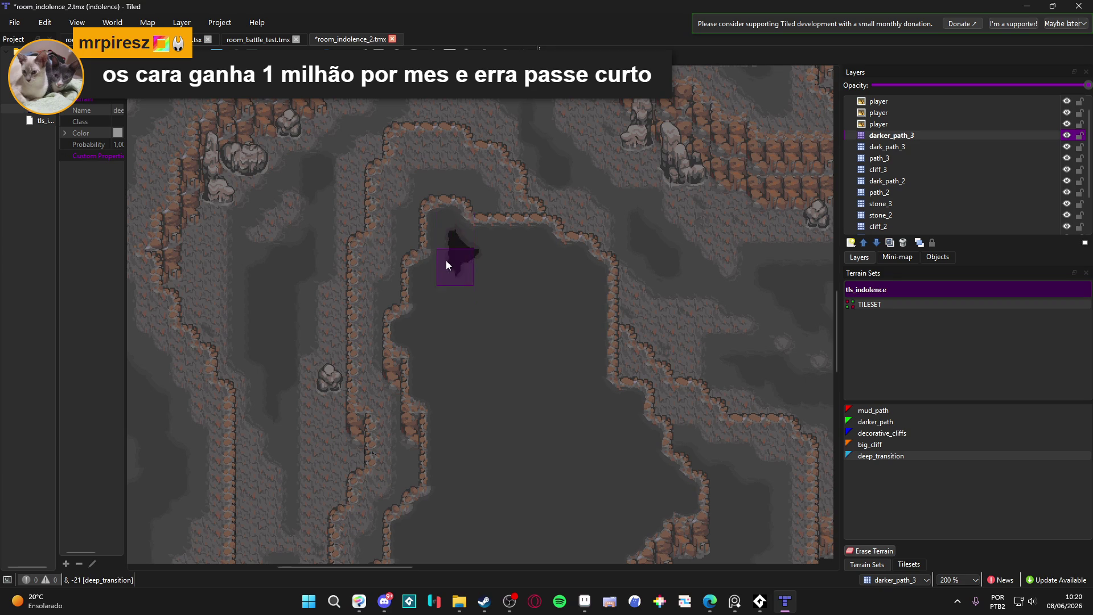
pyautogui.moveTo(461, 259); pyautogui.dragTo(531, 253)
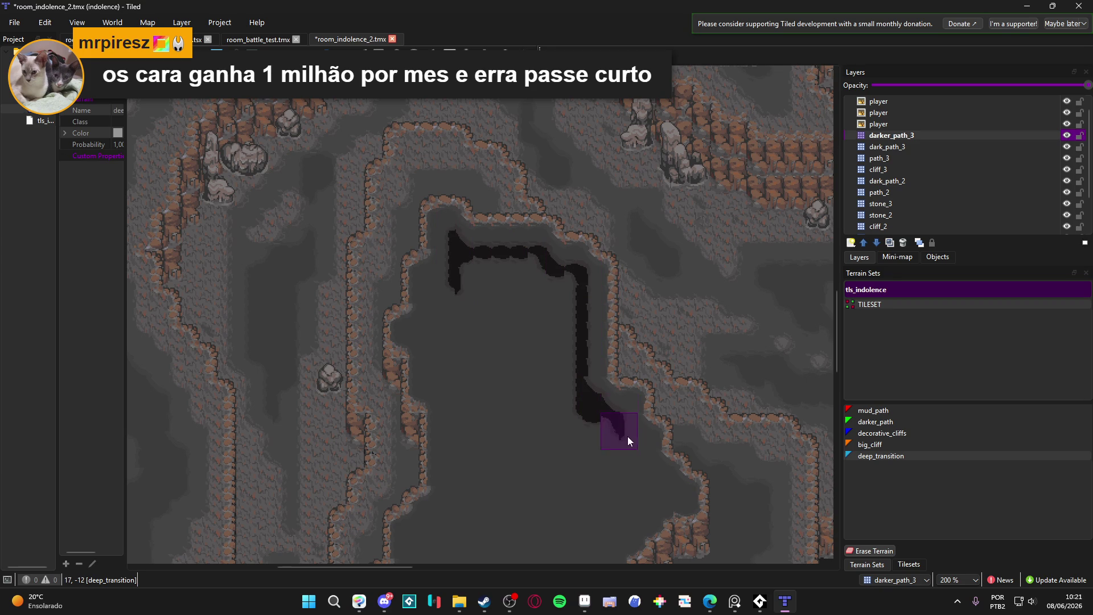
pyautogui.moveTo(628, 446); pyautogui.dragTo(565, 288)
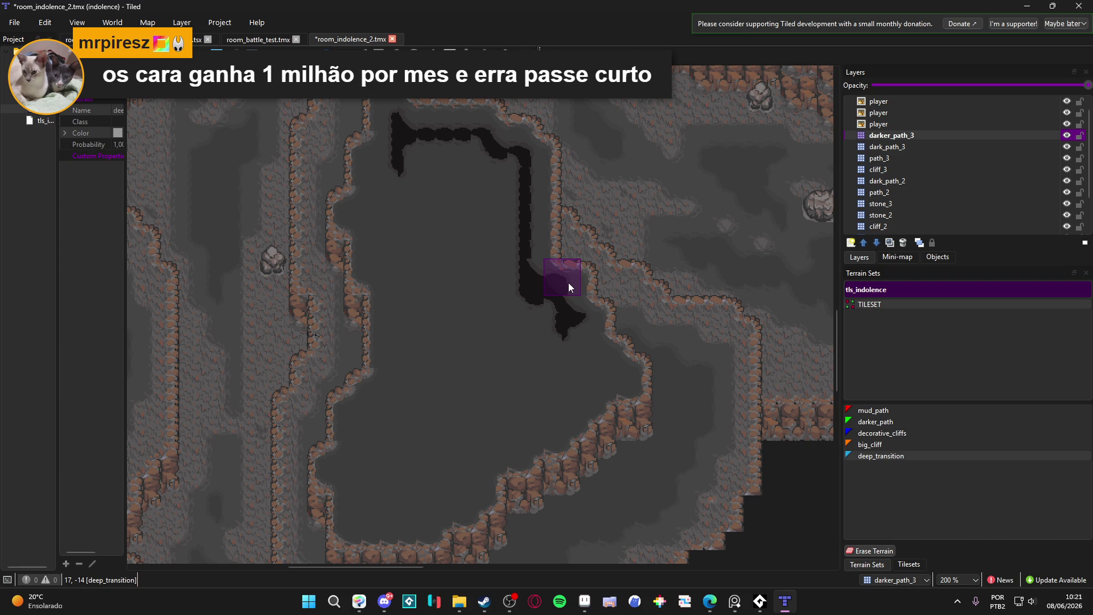
pyautogui.moveTo(586, 323)
pyautogui.mouseDown()
pyautogui.moveTo(584, 356)
pyautogui.moveTo(610, 380)
pyautogui.mouseUp()
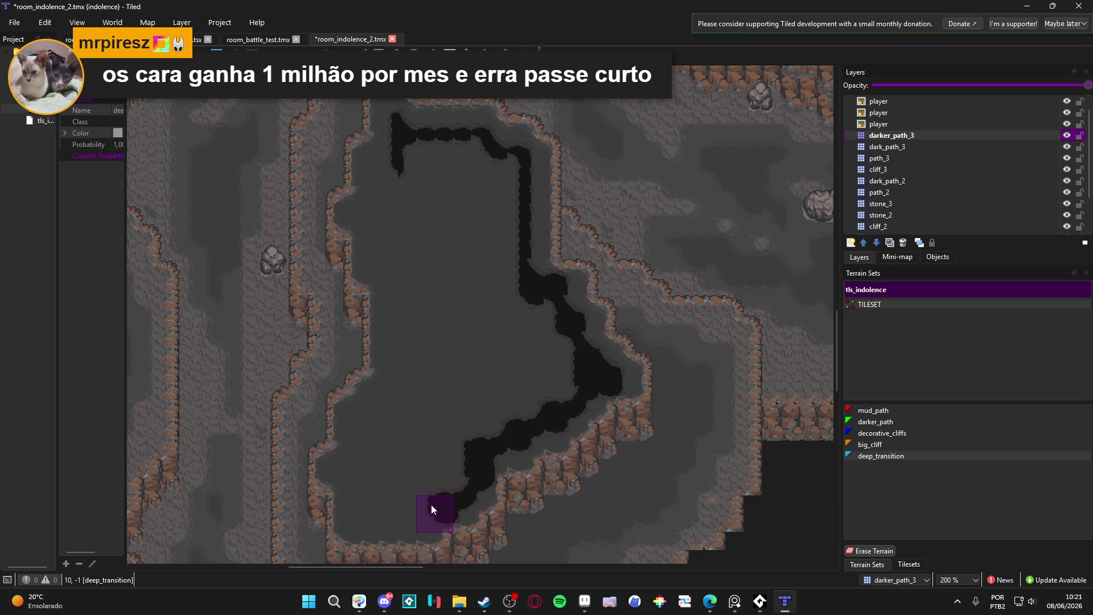
# - Widen the dark band toward the lower-left and run it up the left side with a bulge
pyautogui.moveTo(531, 531); pyautogui.dragTo(637, 429)
pyautogui.rightClick(637, 429)
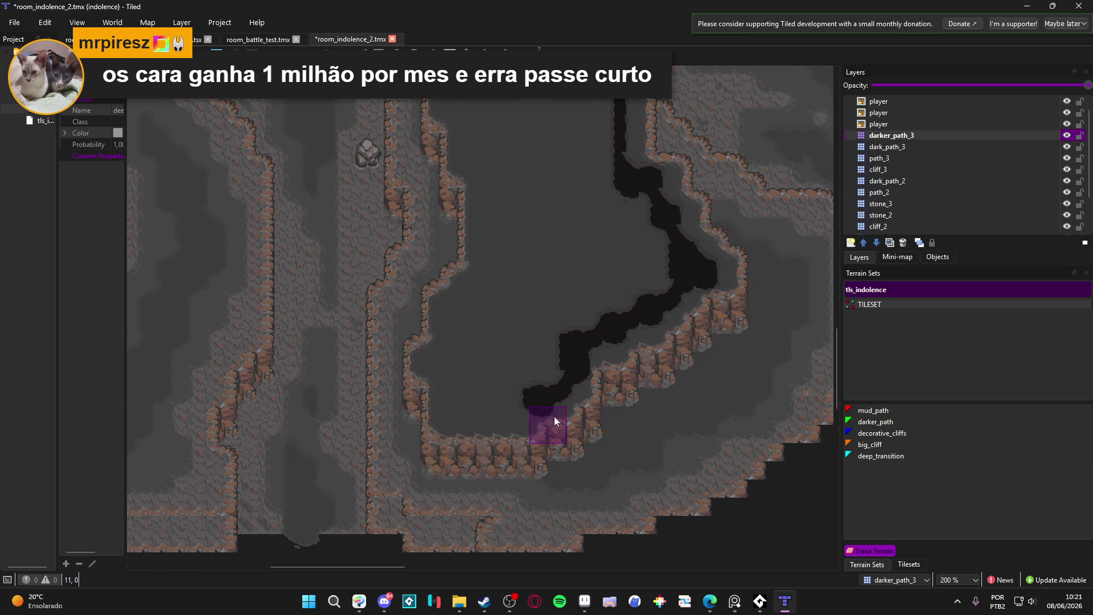
pyautogui.rightClick(571, 359)
pyautogui.moveTo(570, 359); pyautogui.dragTo(517, 409)
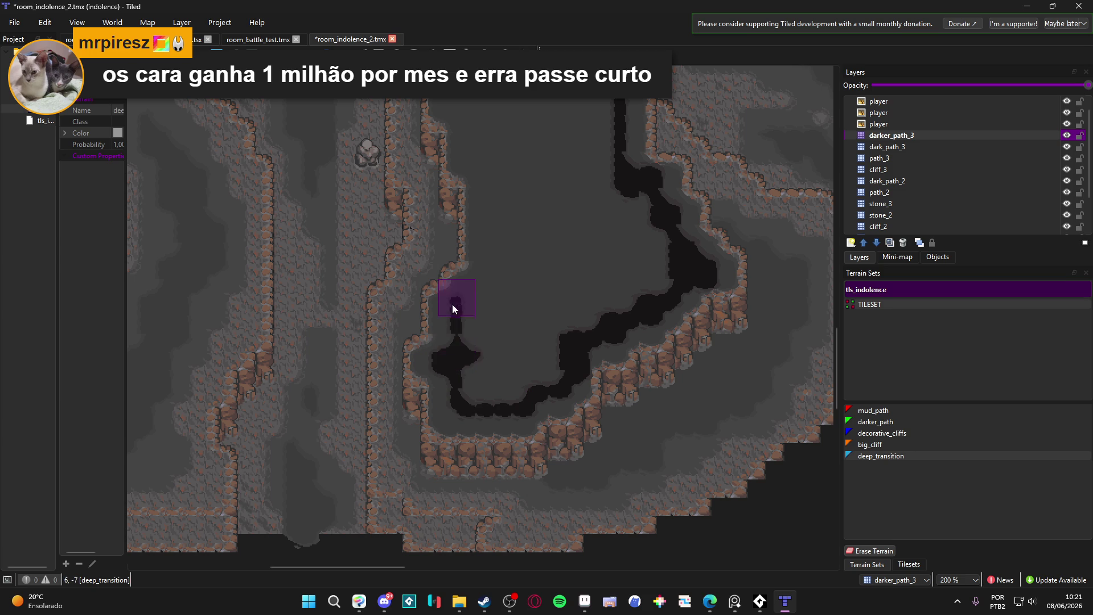
pyautogui.moveTo(480, 287)
pyautogui.mouseDown()
pyautogui.moveTo(491, 156)
pyautogui.moveTo(494, 314)
pyautogui.moveTo(490, 210)
pyautogui.mouseUp()
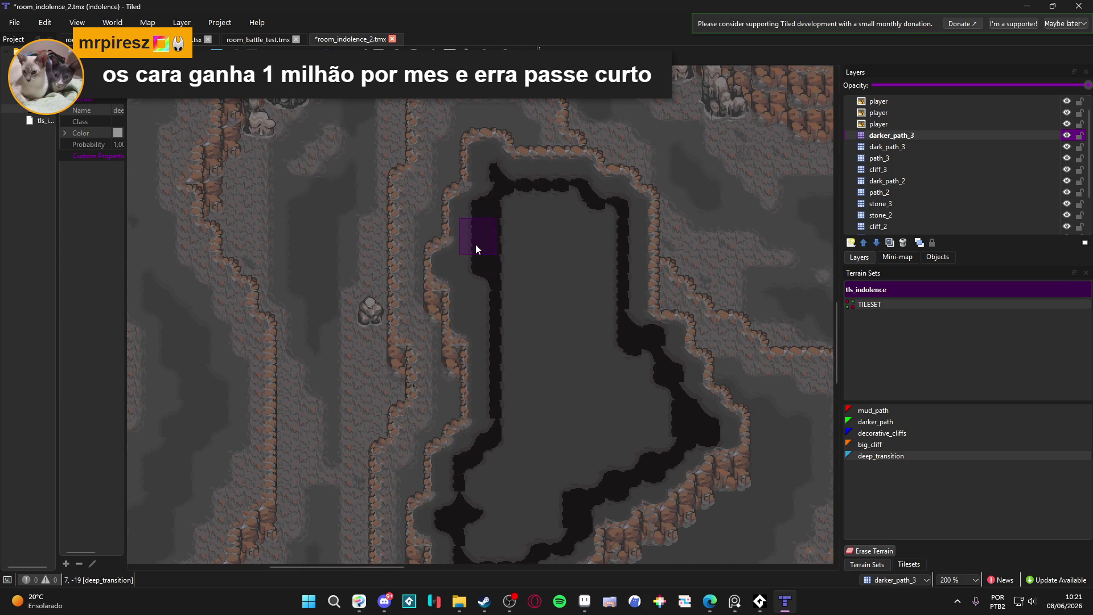
pyautogui.moveTo(473, 259)
pyautogui.mouseDown()
pyautogui.moveTo(463, 257)
pyautogui.moveTo(470, 271)
pyautogui.mouseUp()
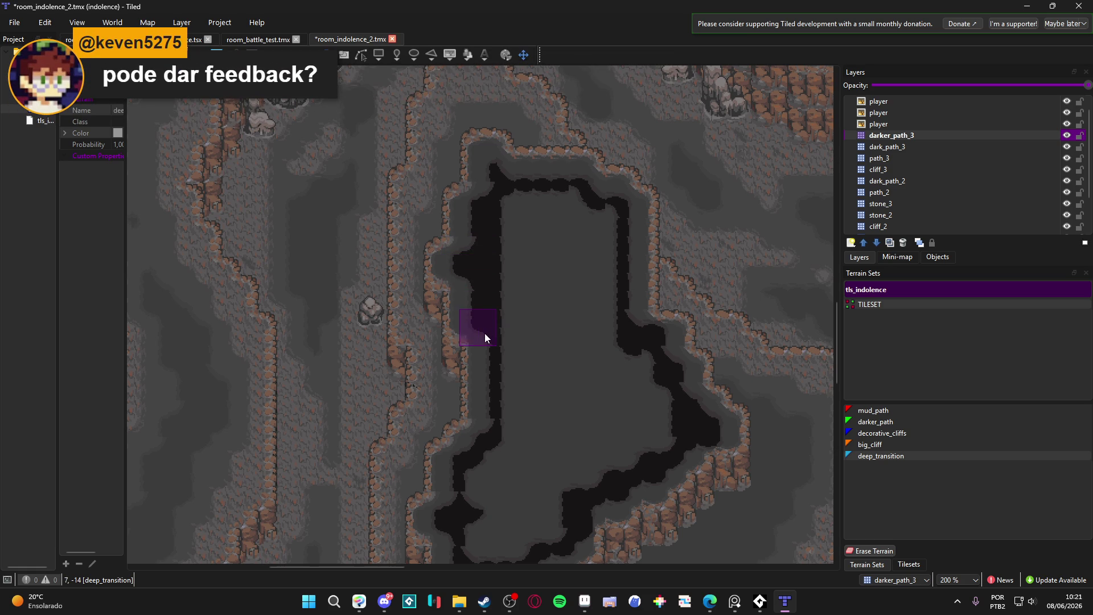
pyautogui.moveTo(472, 503); pyautogui.dragTo(470, 453)
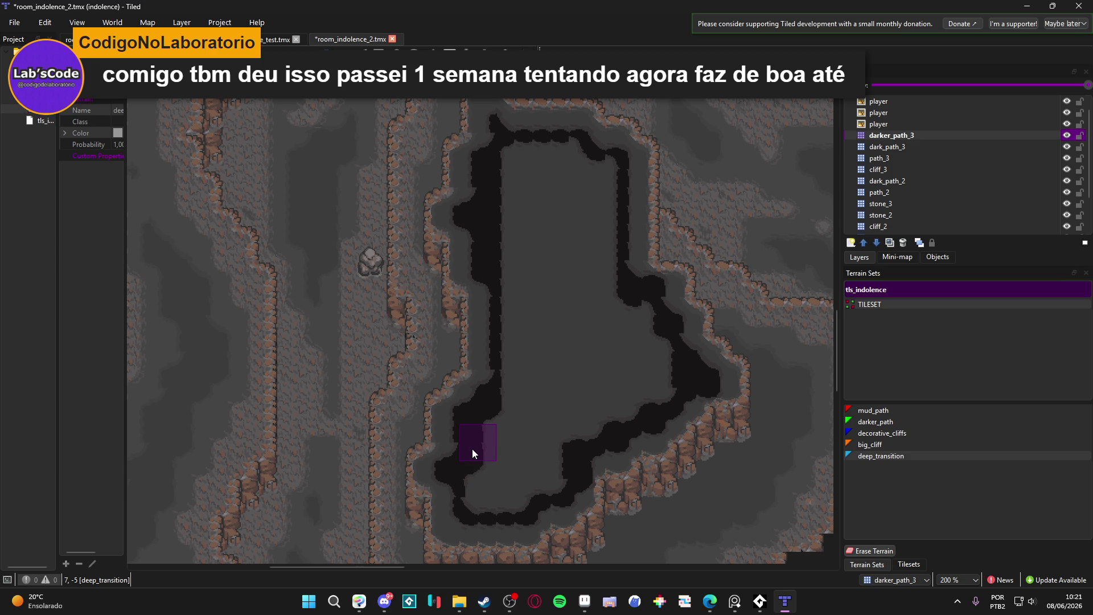
# - Paint deep_transition over the lower-left and remaining grey interior until the enclosure is solid dark
pyautogui.moveTo(472, 454)
pyautogui.mouseDown()
pyautogui.moveTo(454, 476)
pyautogui.moveTo(483, 510)
pyautogui.moveTo(483, 480)
pyautogui.mouseUp()
pyautogui.scroll(-2, 465, 504)
pyautogui.moveTo(465, 519)
pyautogui.mouseDown()
pyautogui.moveTo(513, 500)
pyautogui.moveTo(497, 500)
pyautogui.moveTo(511, 436)
pyautogui.moveTo(477, 483)
pyautogui.moveTo(541, 477)
pyautogui.mouseUp()
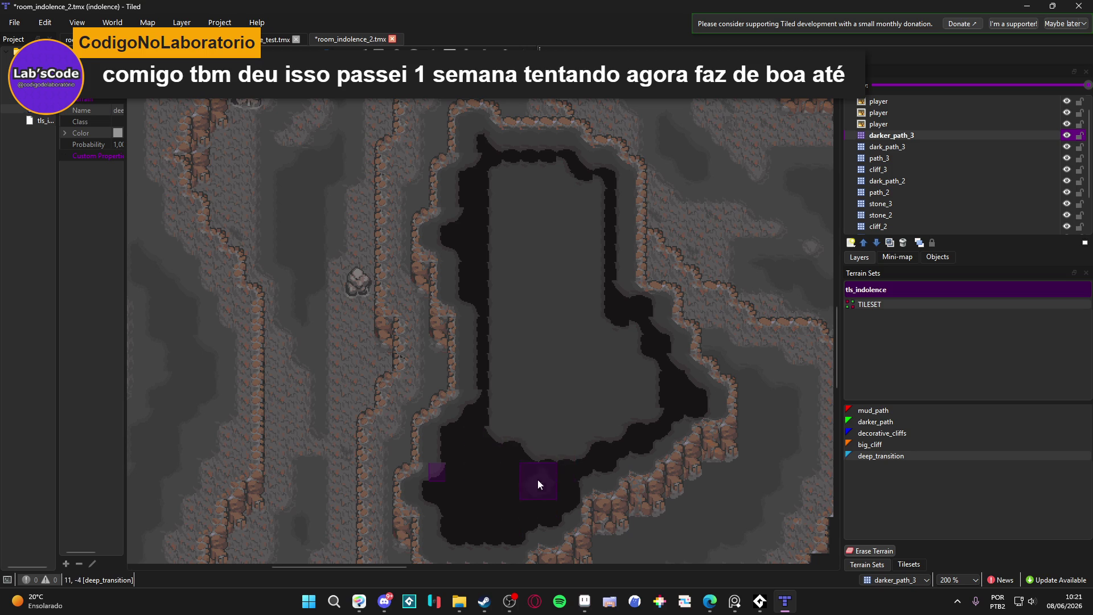
pyautogui.moveTo(650, 392)
pyautogui.mouseDown()
pyautogui.moveTo(622, 341)
pyautogui.moveTo(616, 394)
pyautogui.moveTo(524, 444)
pyautogui.moveTo(491, 426)
pyautogui.moveTo(503, 405)
pyautogui.moveTo(507, 207)
pyautogui.moveTo(556, 176)
pyautogui.moveTo(605, 349)
pyautogui.moveTo(607, 406)
pyautogui.moveTo(511, 441)
pyautogui.moveTo(520, 343)
pyautogui.moveTo(508, 213)
pyautogui.moveTo(548, 189)
pyautogui.moveTo(542, 207)
pyautogui.moveTo(565, 229)
pyautogui.moveTo(558, 299)
pyautogui.moveTo(548, 231)
pyautogui.moveTo(527, 324)
pyautogui.moveTo(542, 302)
pyautogui.mouseUp()
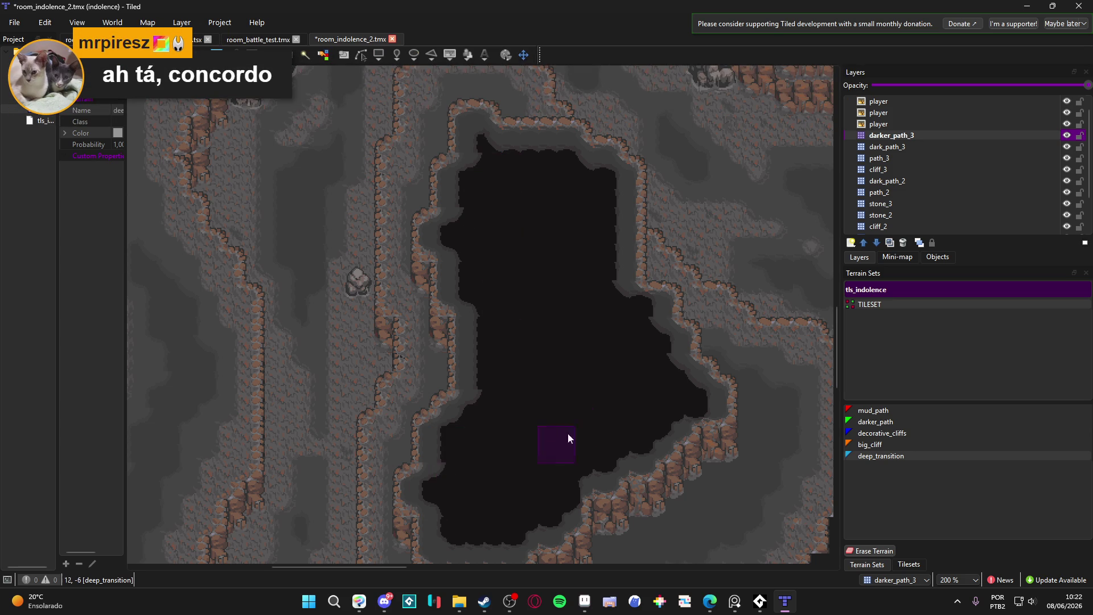
# - Widen the small pit beside the characters outward, downward and at its top-left
pyautogui.scroll(-3, 582, 436)
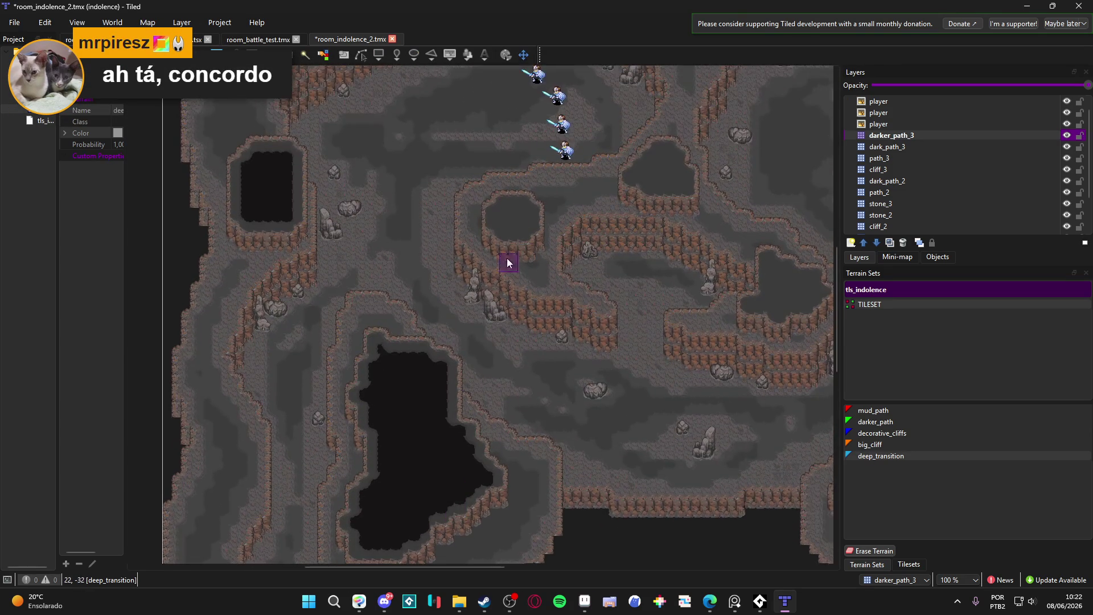
pyautogui.scroll(4, 507, 258)
pyautogui.moveTo(461, 191)
pyautogui.mouseDown()
pyautogui.moveTo(562, 205)
pyautogui.moveTo(548, 293)
pyautogui.moveTo(480, 288)
pyautogui.moveTo(456, 219)
pyautogui.moveTo(462, 269)
pyautogui.moveTo(537, 254)
pyautogui.moveTo(534, 230)
pyautogui.moveTo(489, 193)
pyautogui.moveTo(518, 183)
pyautogui.moveTo(487, 175)
pyautogui.mouseUp()
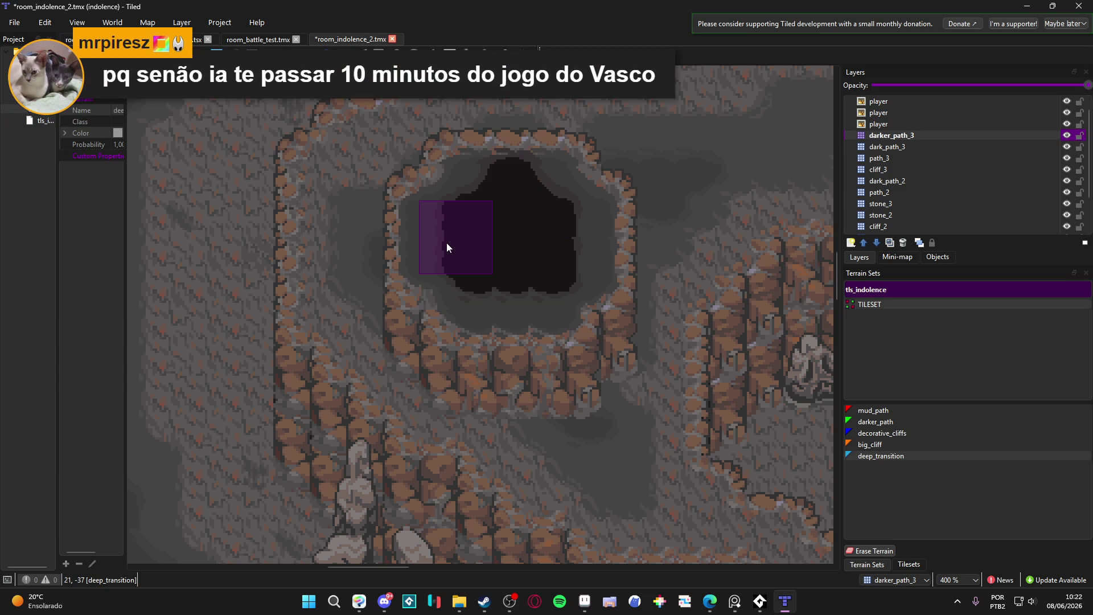
pyautogui.moveTo(564, 247)
pyautogui.mouseDown()
pyautogui.moveTo(581, 239)
pyautogui.moveTo(441, 268)
pyautogui.moveTo(434, 237)
pyautogui.moveTo(493, 297)
pyautogui.mouseUp()
pyautogui.scroll(-4, 522, 302)
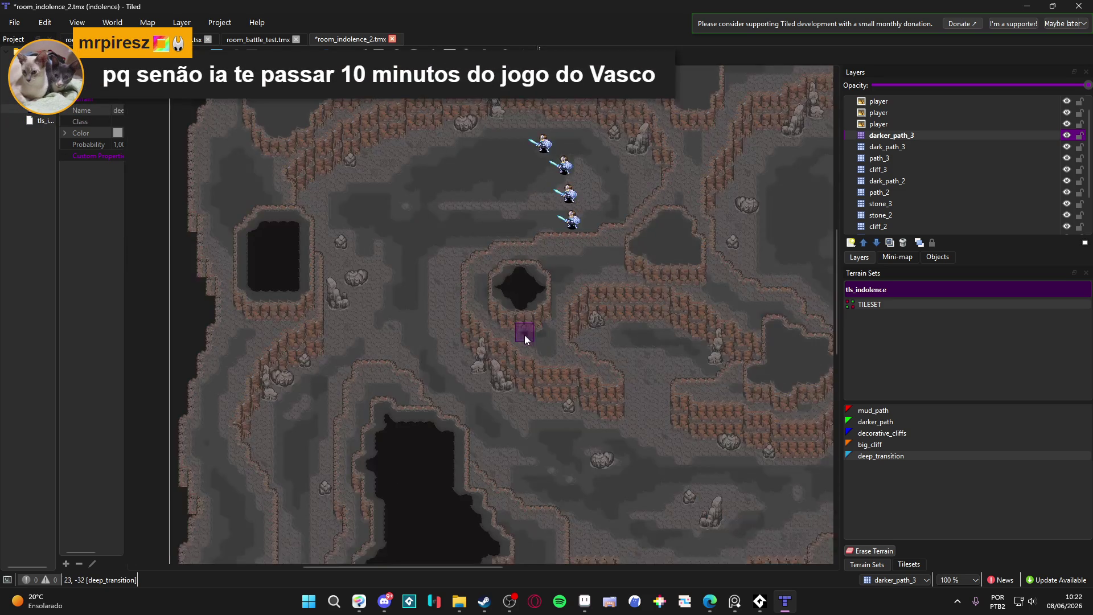
pyautogui.scroll(5, 520, 336)
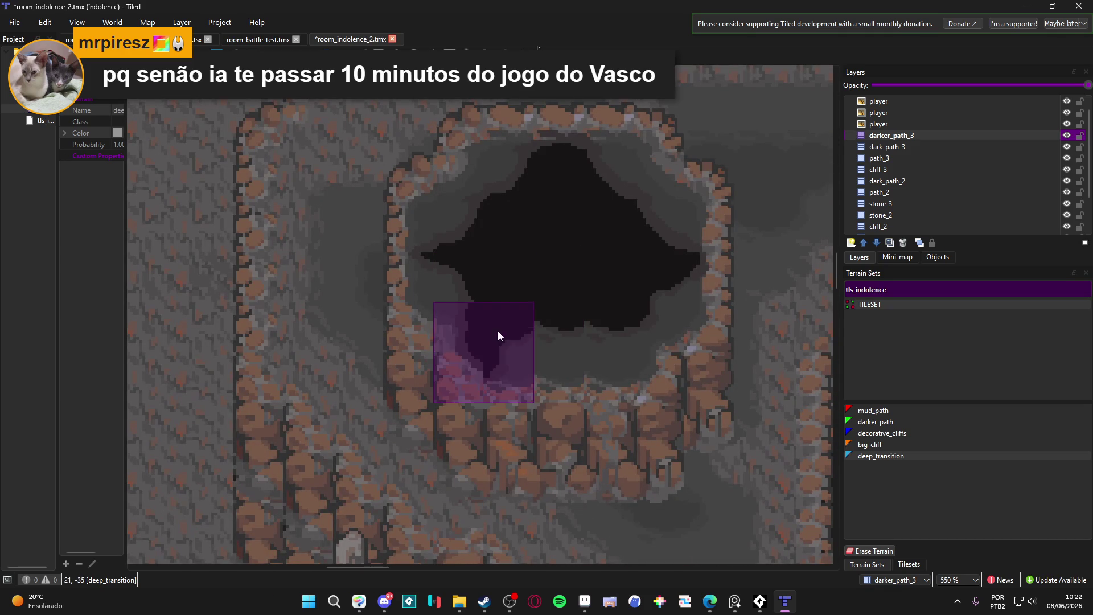
pyautogui.moveTo(497, 330)
pyautogui.mouseDown()
pyautogui.moveTo(575, 334)
pyautogui.moveTo(496, 169)
pyautogui.moveTo(525, 223)
pyautogui.moveTo(463, 235)
pyautogui.moveTo(438, 224)
pyautogui.moveTo(543, 280)
pyautogui.mouseUp()
# - Reshape the pit's upper and upper-right cliff edges with Erase Terrain
pyautogui.scroll(-3, 542, 280)
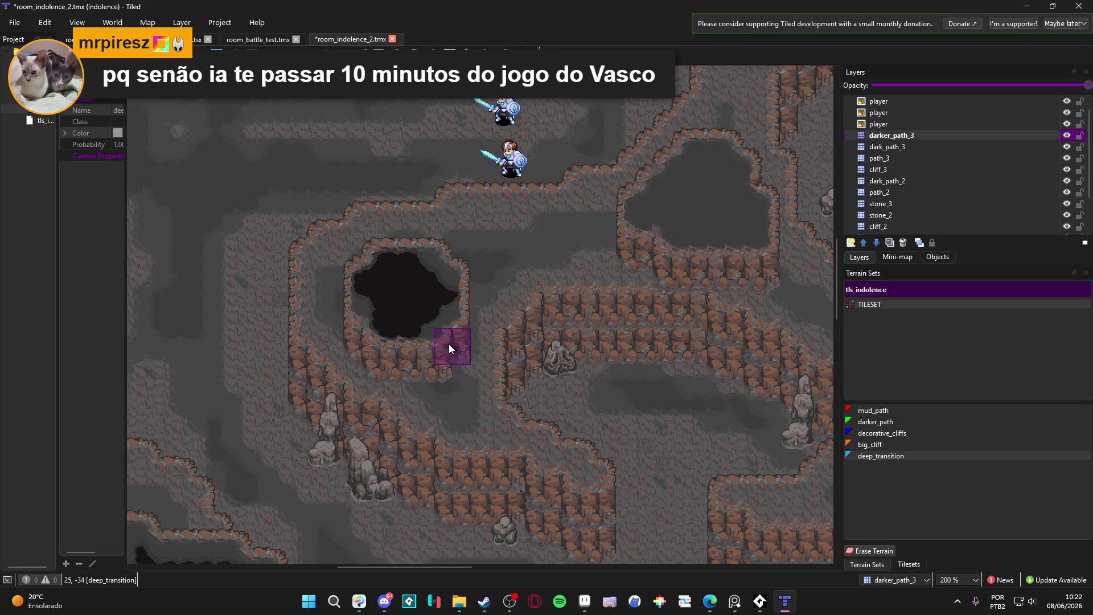
pyautogui.scroll(2, 432, 281)
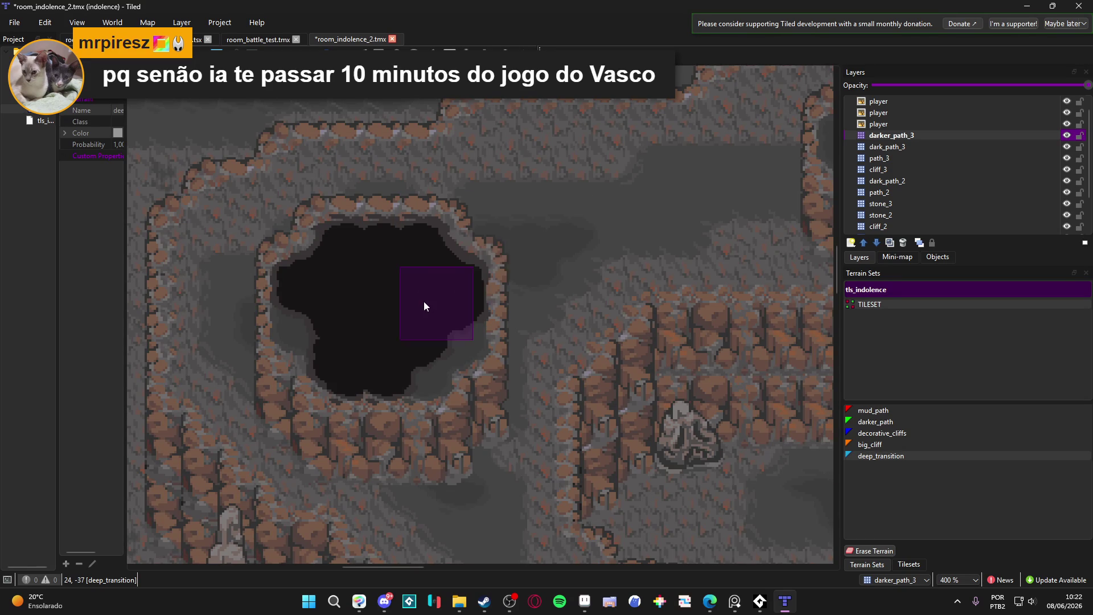
pyautogui.scroll(-3, 423, 302)
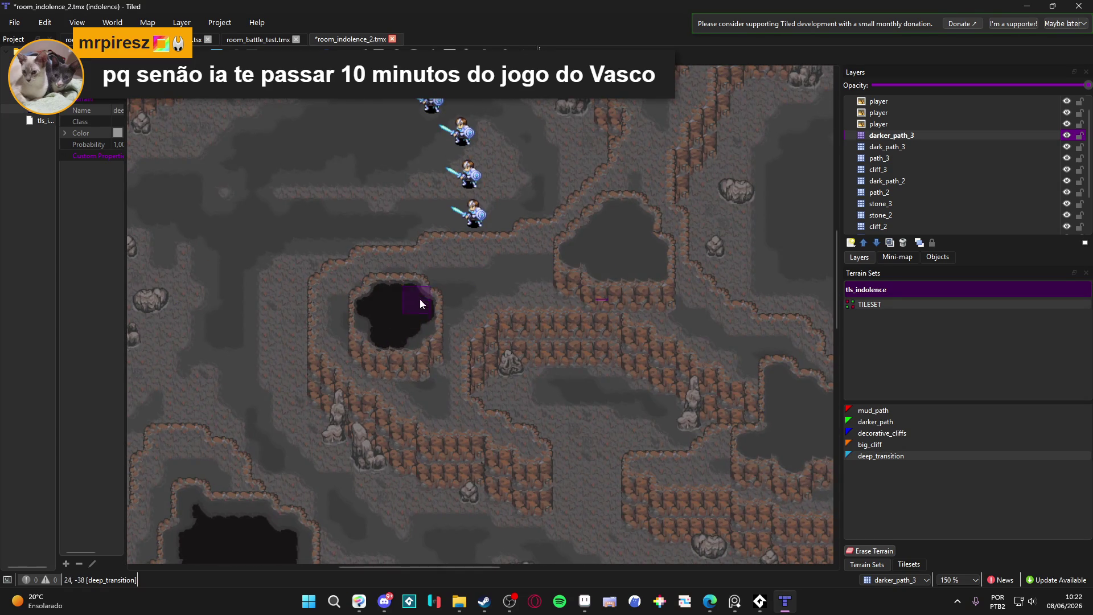
pyautogui.scroll(2, 429, 294)
pyautogui.rightClick(441, 289)
pyautogui.moveTo(442, 289)
pyautogui.mouseDown()
pyautogui.moveTo(402, 305)
pyautogui.moveTo(411, 350)
pyautogui.mouseUp()
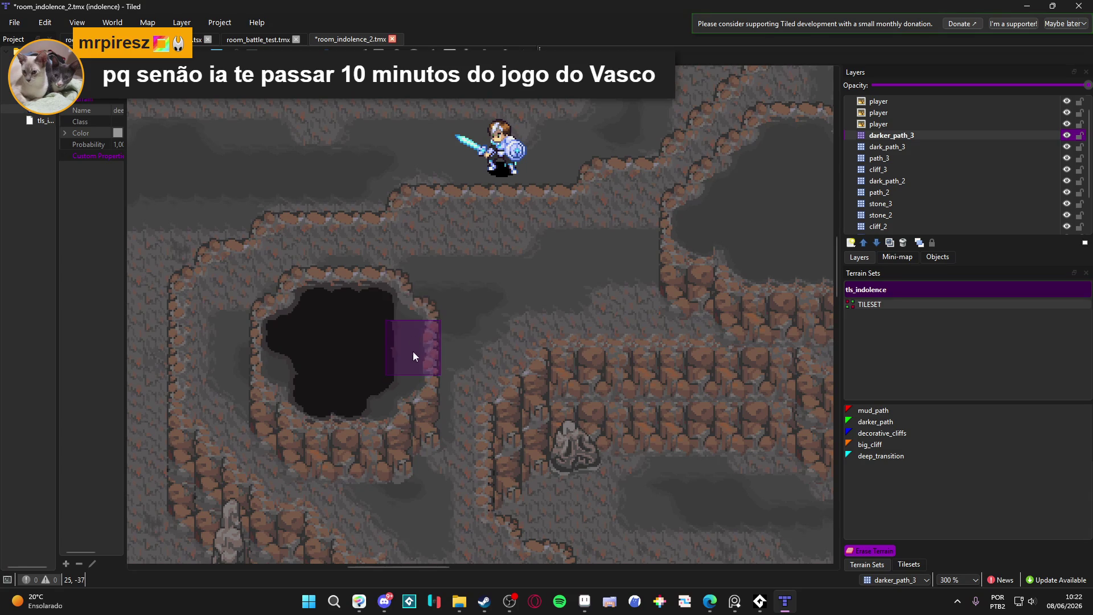
pyautogui.moveTo(402, 293)
pyautogui.mouseDown()
pyautogui.moveTo(266, 298)
pyautogui.moveTo(279, 331)
pyautogui.moveTo(354, 301)
pyautogui.moveTo(405, 334)
pyautogui.mouseUp()
# - Paint a new deep_transition pit through the neighbouring enclosed area
pyautogui.rightClick(327, 316)
pyautogui.scroll(-2, 513, 324)
pyautogui.scroll(3, 534, 273)
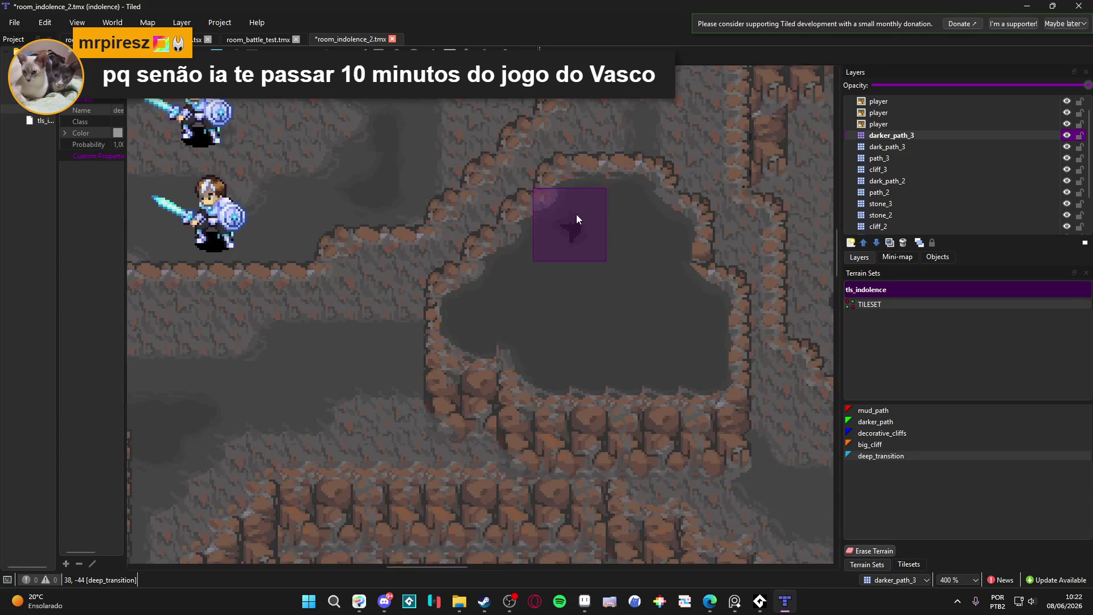
pyautogui.moveTo(585, 207)
pyautogui.mouseDown()
pyautogui.moveTo(593, 227)
pyautogui.moveTo(647, 230)
pyautogui.moveTo(646, 298)
pyautogui.moveTo(682, 299)
pyautogui.moveTo(678, 340)
pyautogui.moveTo(542, 339)
pyautogui.moveTo(532, 309)
pyautogui.moveTo(511, 313)
pyautogui.moveTo(599, 254)
pyautogui.moveTo(590, 227)
pyautogui.moveTo(586, 319)
pyautogui.moveTo(626, 271)
pyautogui.moveTo(572, 360)
pyautogui.mouseUp()
# - Paint a deep_transition stroke along the corridor floor, undoing a stray extension through the centre
pyautogui.scroll(-3, 572, 356)
pyautogui.scroll(5, 498, 306)
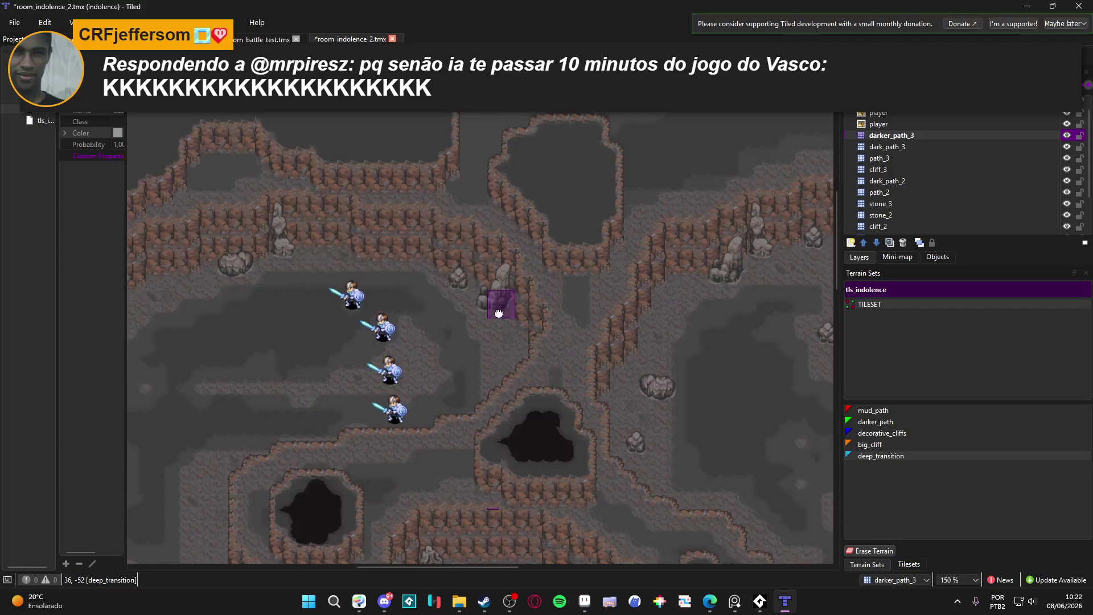
pyautogui.scroll(4, 550, 334)
pyautogui.scroll(-1, 650, 281)
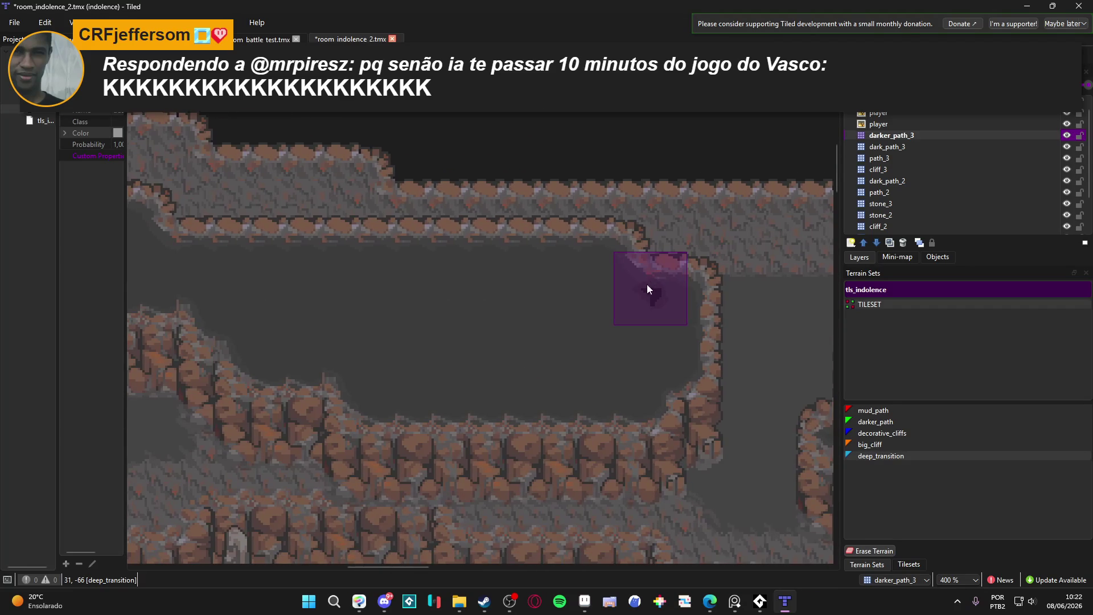
pyautogui.moveTo(648, 316)
pyautogui.mouseDown()
pyautogui.moveTo(595, 303)
pyautogui.moveTo(629, 389)
pyautogui.moveTo(617, 377)
pyautogui.moveTo(381, 375)
pyautogui.moveTo(364, 345)
pyautogui.moveTo(275, 338)
pyautogui.moveTo(285, 288)
pyautogui.moveTo(566, 312)
pyautogui.moveTo(316, 323)
pyautogui.mouseUp()
pyautogui.hscroll(-5, 317, 322)
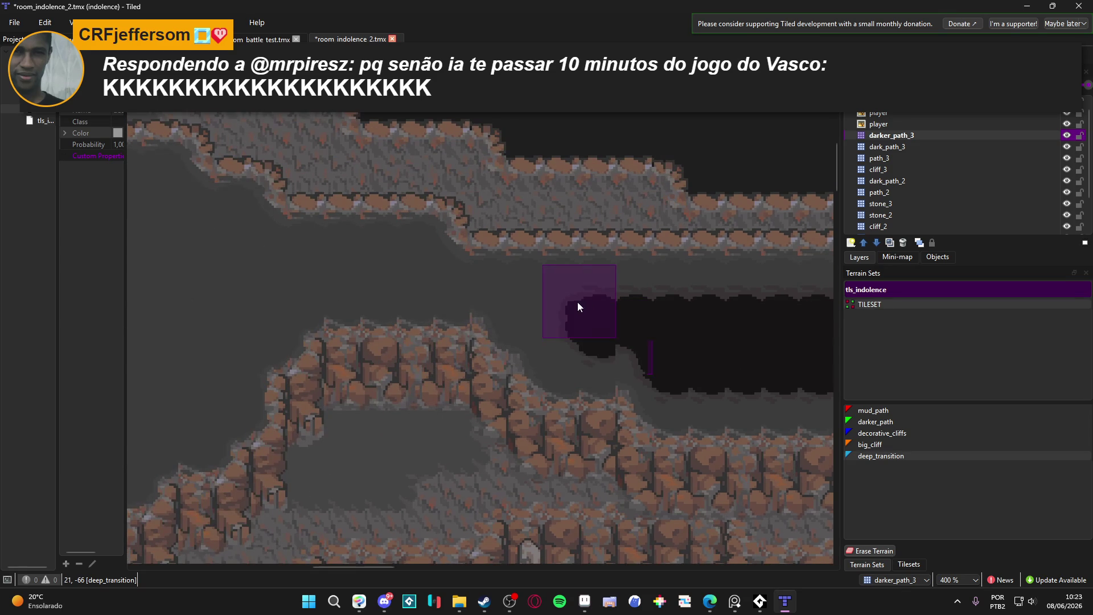
pyautogui.moveTo(507, 303); pyautogui.dragTo(336, 301)
pyautogui.hotkey('ctrl', 'z')
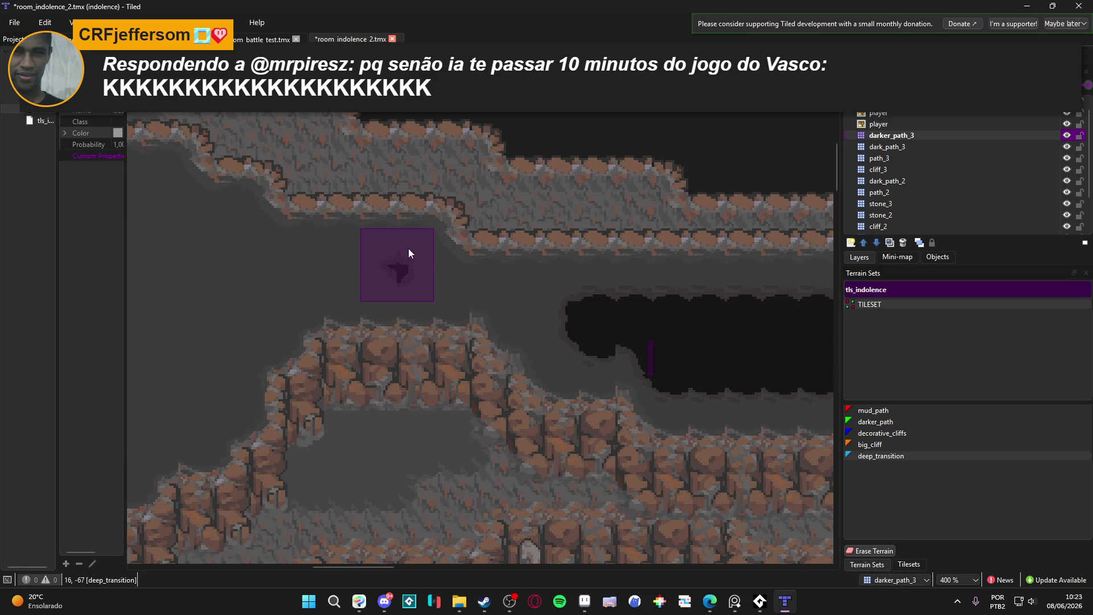
# - Extend the dark pit left and up the corridor, filling the upper corridor floor
pyautogui.moveTo(434, 276); pyautogui.dragTo(282, 249)
pyautogui.hscroll(-4, 582, 265)
pyautogui.moveTo(582, 265)
pyautogui.mouseDown()
pyautogui.moveTo(492, 224)
pyautogui.moveTo(514, 239)
pyautogui.moveTo(392, 216)
pyautogui.moveTo(441, 217)
pyautogui.mouseUp()
pyautogui.hscroll(-1, 436, 212)
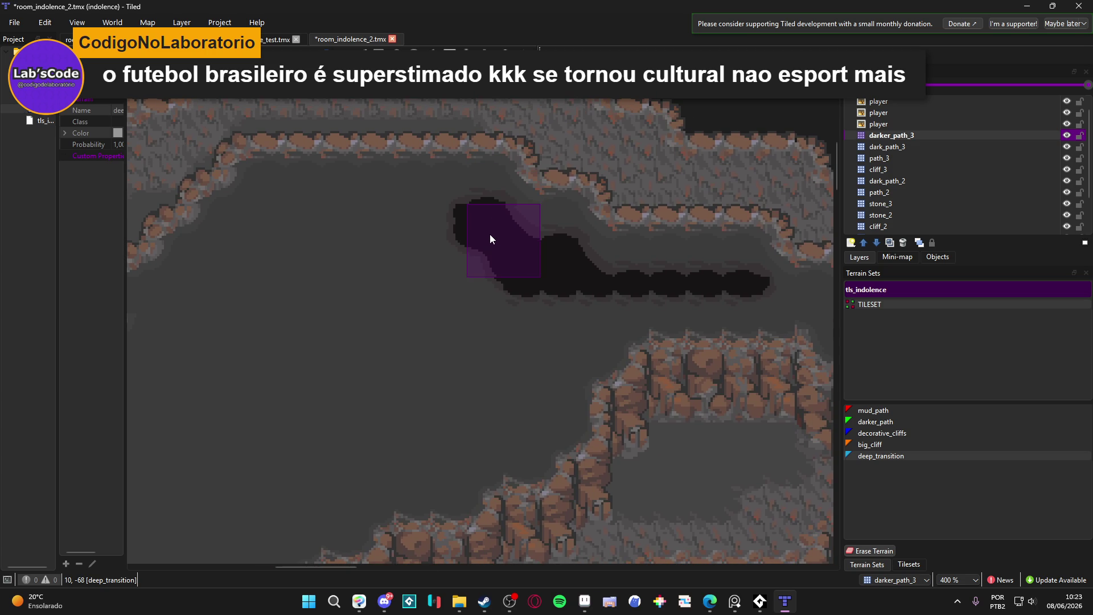
pyautogui.moveTo(486, 240)
pyautogui.mouseDown()
pyautogui.moveTo(554, 227)
pyautogui.moveTo(528, 204)
pyautogui.moveTo(313, 211)
pyautogui.moveTo(237, 285)
pyautogui.moveTo(225, 331)
pyautogui.moveTo(307, 306)
pyautogui.moveTo(470, 221)
pyautogui.moveTo(428, 308)
pyautogui.moveTo(449, 228)
pyautogui.moveTo(412, 274)
pyautogui.moveTo(463, 242)
pyautogui.moveTo(442, 319)
pyautogui.moveTo(354, 325)
pyautogui.moveTo(394, 314)
pyautogui.moveTo(304, 370)
pyautogui.moveTo(274, 418)
pyautogui.moveTo(310, 313)
pyautogui.moveTo(270, 357)
pyautogui.moveTo(265, 415)
pyautogui.moveTo(294, 452)
pyautogui.moveTo(336, 469)
pyautogui.moveTo(395, 472)
pyautogui.moveTo(424, 450)
pyautogui.moveTo(534, 484)
pyautogui.moveTo(412, 486)
pyautogui.moveTo(308, 462)
pyautogui.moveTo(362, 483)
pyautogui.moveTo(391, 432)
pyautogui.moveTo(429, 493)
pyautogui.moveTo(349, 479)
pyautogui.moveTo(434, 428)
pyautogui.moveTo(431, 371)
pyautogui.moveTo(473, 381)
pyautogui.moveTo(456, 444)
pyautogui.moveTo(392, 444)
pyautogui.moveTo(444, 354)
pyautogui.moveTo(507, 344)
pyautogui.moveTo(600, 272)
pyautogui.moveTo(415, 370)
pyautogui.moveTo(439, 381)
pyautogui.moveTo(492, 342)
pyautogui.moveTo(633, 314)
pyautogui.moveTo(712, 274)
pyautogui.moveTo(602, 325)
pyautogui.mouseUp()
pyautogui.moveTo(517, 233)
pyautogui.mouseDown()
pyautogui.moveTo(521, 159)
pyautogui.moveTo(354, 152)
pyautogui.moveTo(511, 176)
pyautogui.moveTo(316, 194)
pyautogui.moveTo(284, 256)
pyautogui.moveTo(545, 223)
pyautogui.moveTo(570, 298)
pyautogui.moveTo(544, 229)
pyautogui.moveTo(500, 345)
pyautogui.moveTo(476, 292)
pyautogui.moveTo(430, 313)
pyautogui.moveTo(391, 247)
pyautogui.moveTo(403, 359)
pyautogui.moveTo(396, 228)
pyautogui.moveTo(361, 340)
pyautogui.mouseUp()
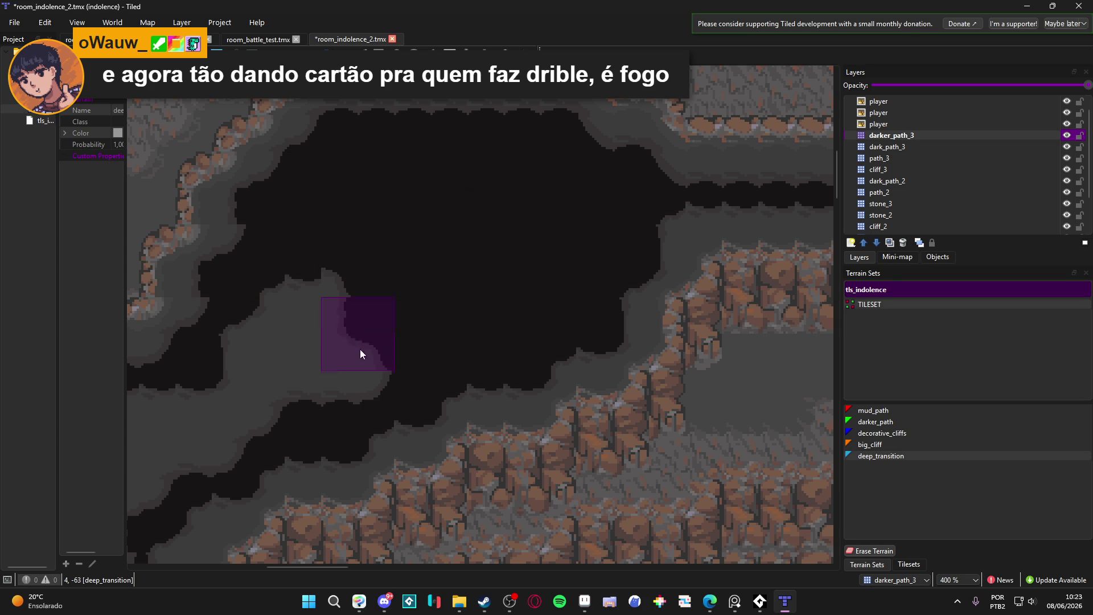
# - Darken the grey cave floor edge into deep_transition pit
pyautogui.scroll(-3, 360, 334)
pyautogui.hscroll(-5, 408, 353)
pyautogui.moveTo(535, 282)
pyautogui.mouseDown()
pyautogui.moveTo(500, 356)
pyautogui.moveTo(542, 247)
pyautogui.moveTo(470, 332)
pyautogui.moveTo(477, 364)
pyautogui.moveTo(324, 376)
pyautogui.moveTo(480, 374)
pyautogui.moveTo(299, 462)
pyautogui.mouseUp()
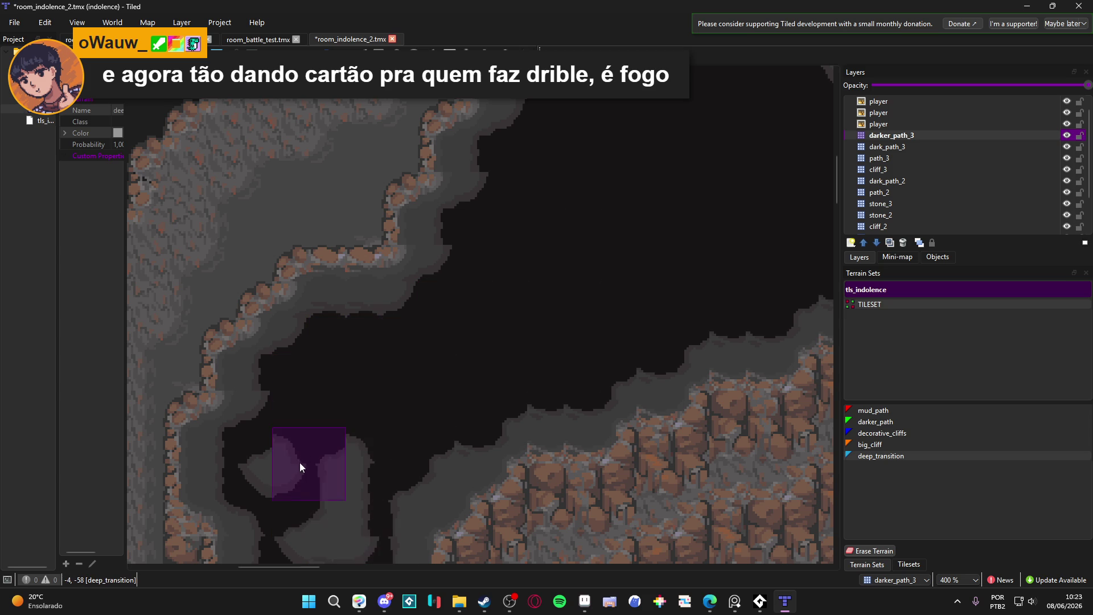
# - Add a short deep_transition stroke leftward into the floor of another cliff-ringed hollow
pyautogui.scroll(-3, 410, 342)
pyautogui.hscroll(-1, 415, 380)
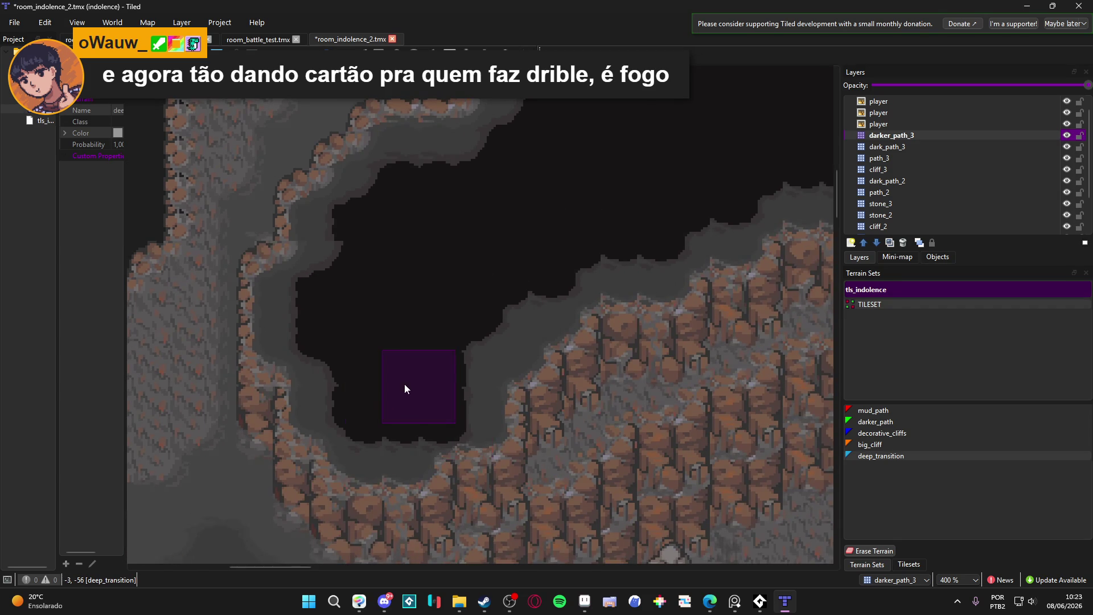
pyautogui.scroll(-5, 408, 385)
pyautogui.scroll(5, 384, 386)
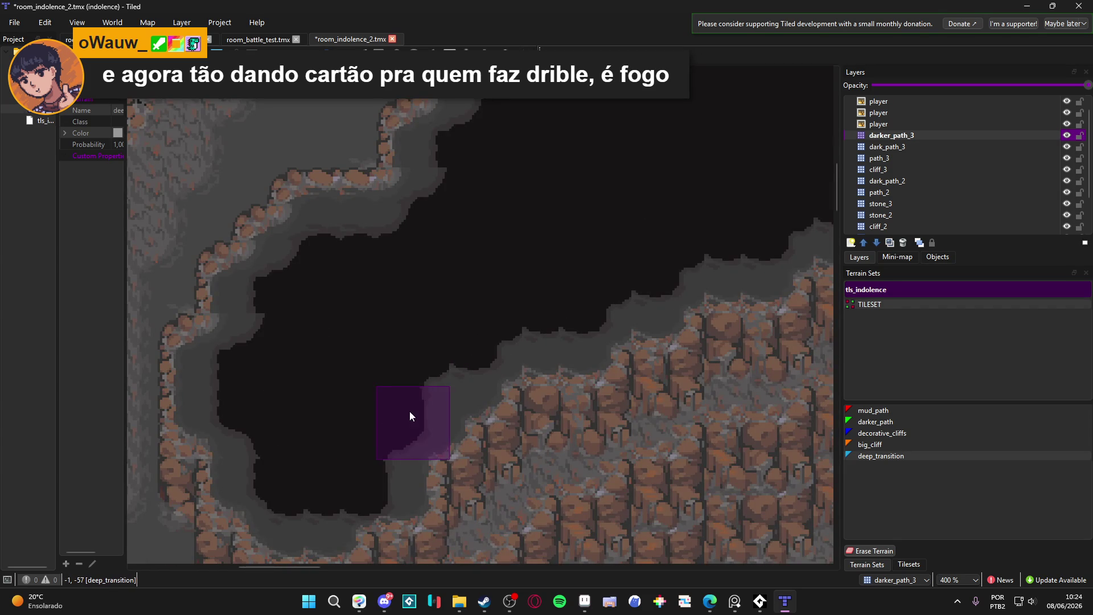
pyautogui.scroll(-3, 473, 387)
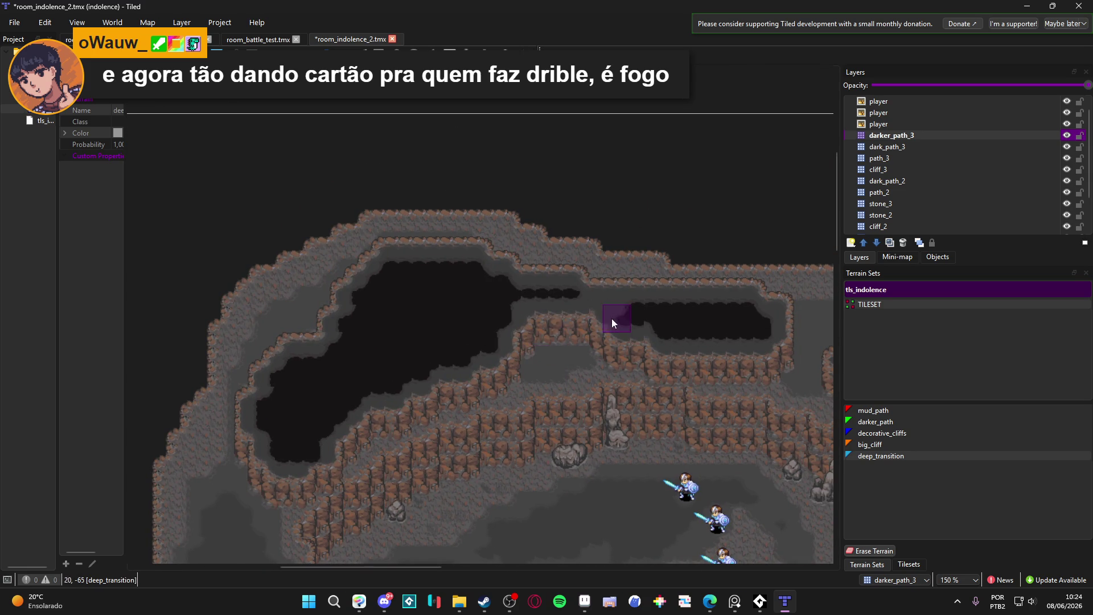
pyautogui.scroll(2, 633, 312)
pyautogui.moveTo(627, 301); pyautogui.dragTo(594, 300)
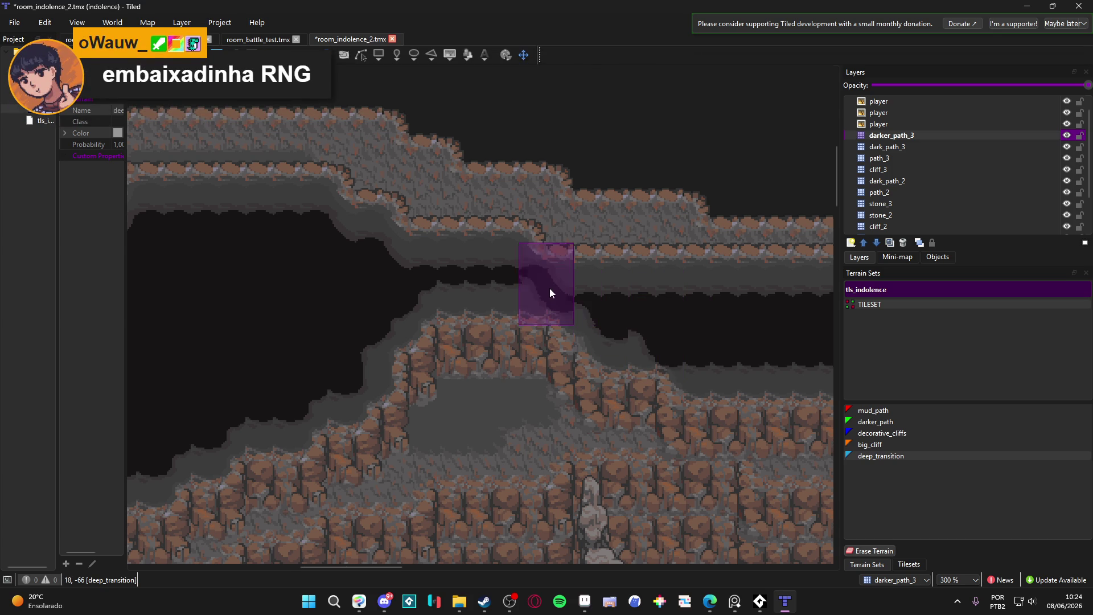
pyautogui.scroll(-3, 615, 311)
pyautogui.moveTo(622, 345)
pyautogui.mouseDown()
pyautogui.moveTo(511, 336)
pyautogui.moveTo(395, 345)
pyautogui.mouseUp()
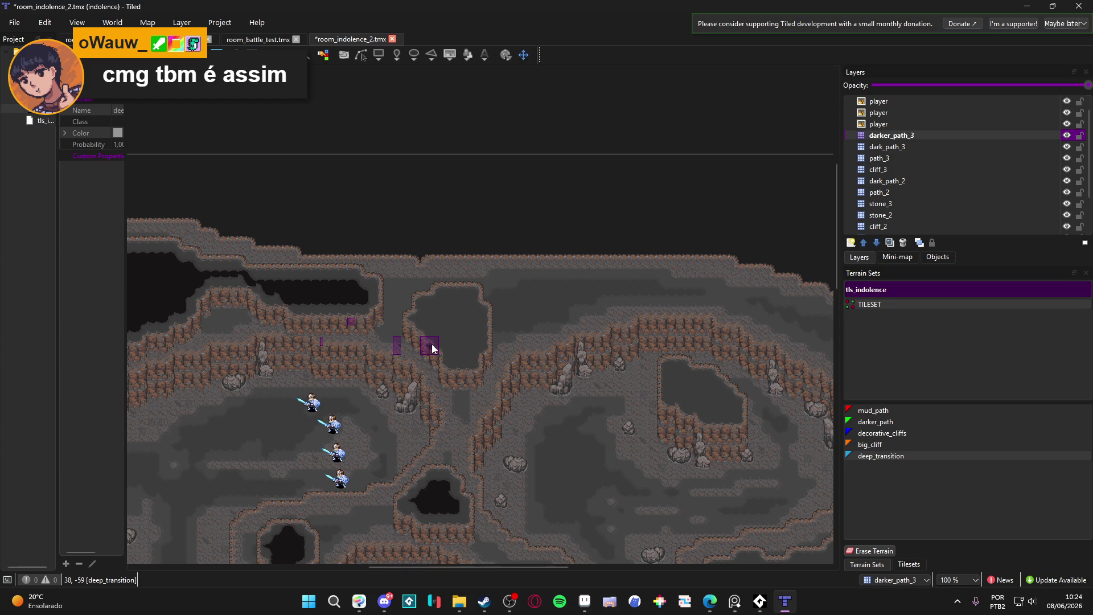
pyautogui.scroll(2, 431, 345)
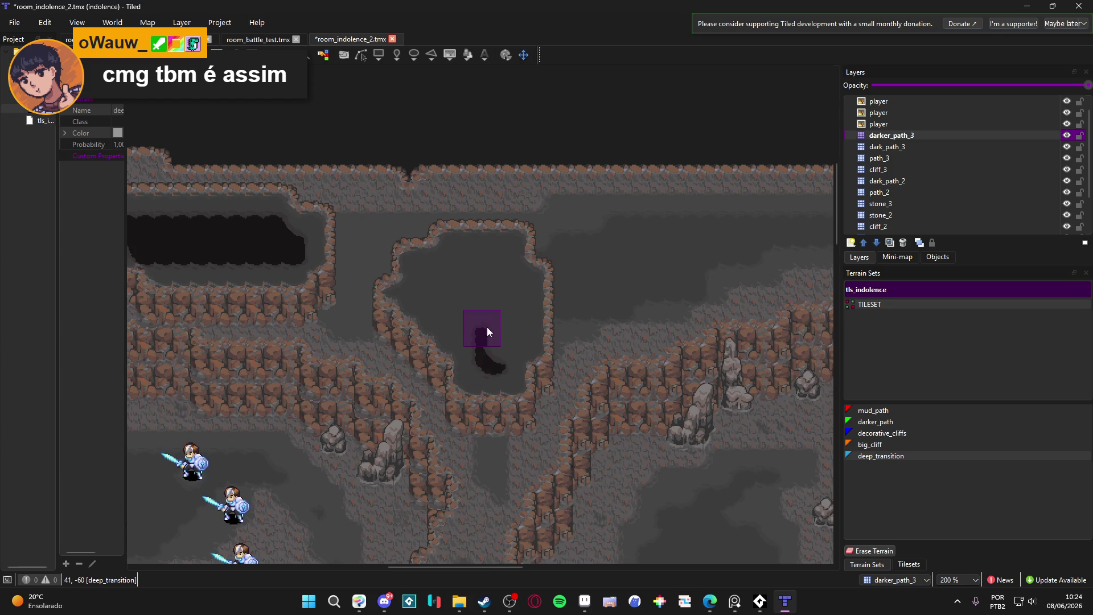
# - Paint deep_transition upward and over the grey island so the hollow's pit fills its interior
pyautogui.moveTo(436, 293); pyautogui.dragTo(425, 267)
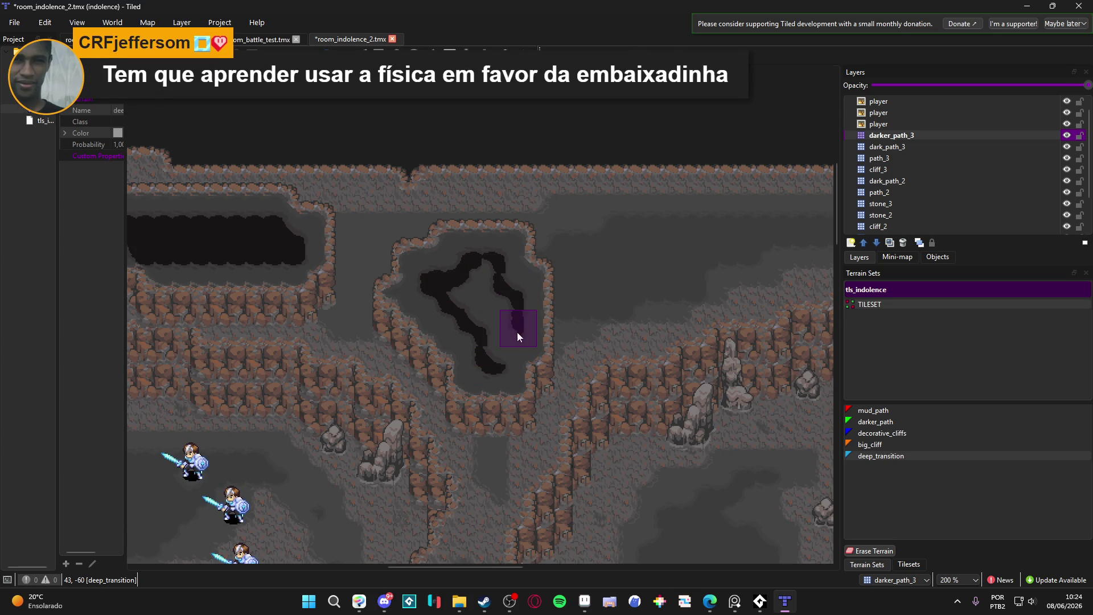
pyautogui.moveTo(502, 293); pyautogui.dragTo(487, 321)
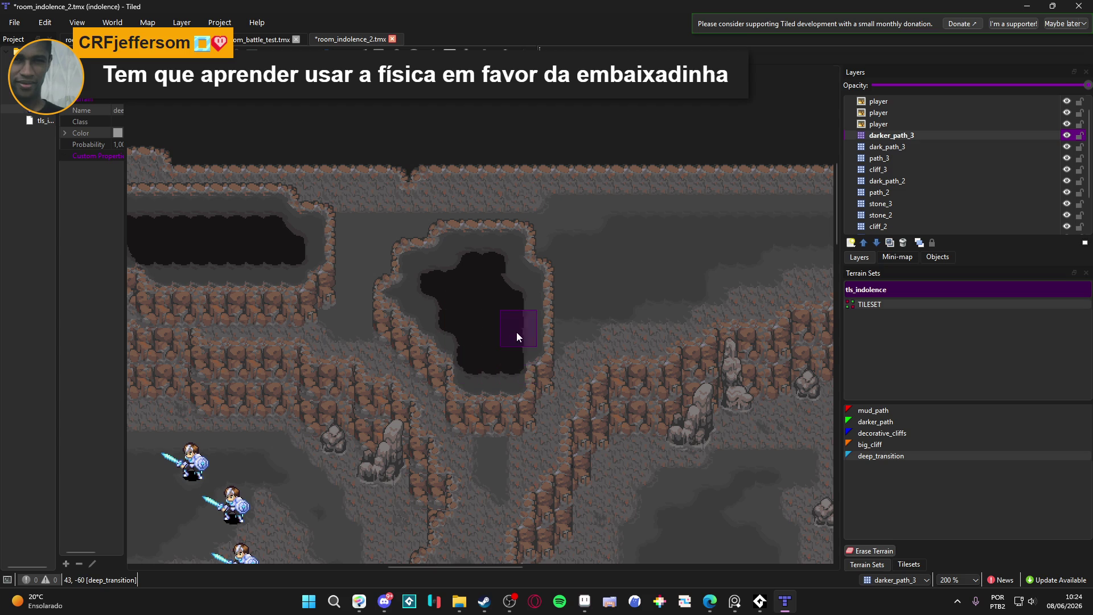
pyautogui.rightClick(463, 362)
pyautogui.rightClick(509, 307)
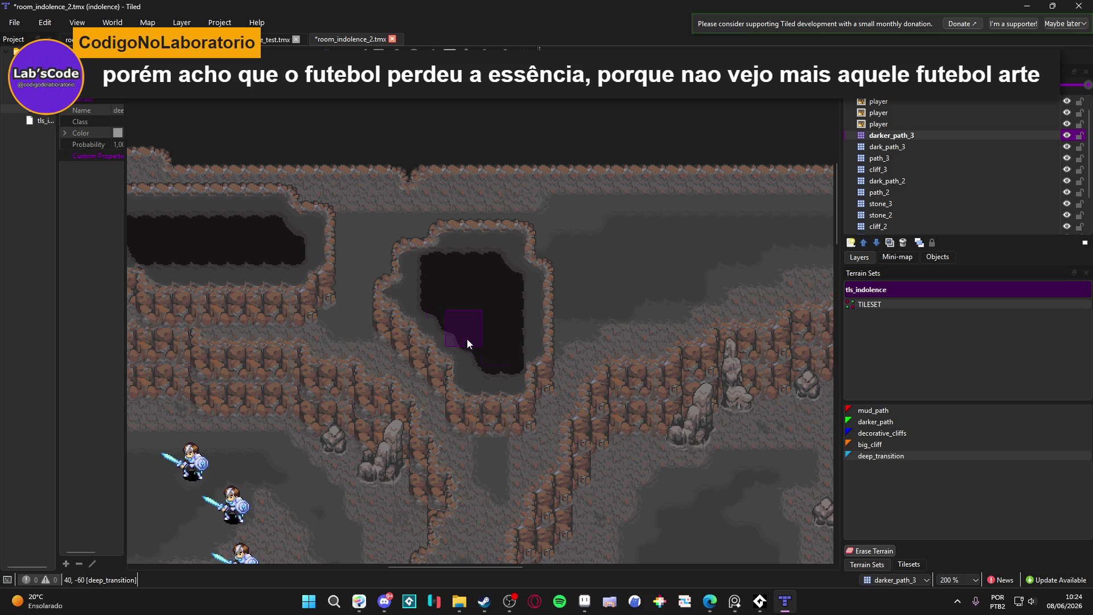
pyautogui.rightClick(510, 374)
pyautogui.rightClick(501, 377)
pyautogui.rightClick(524, 378)
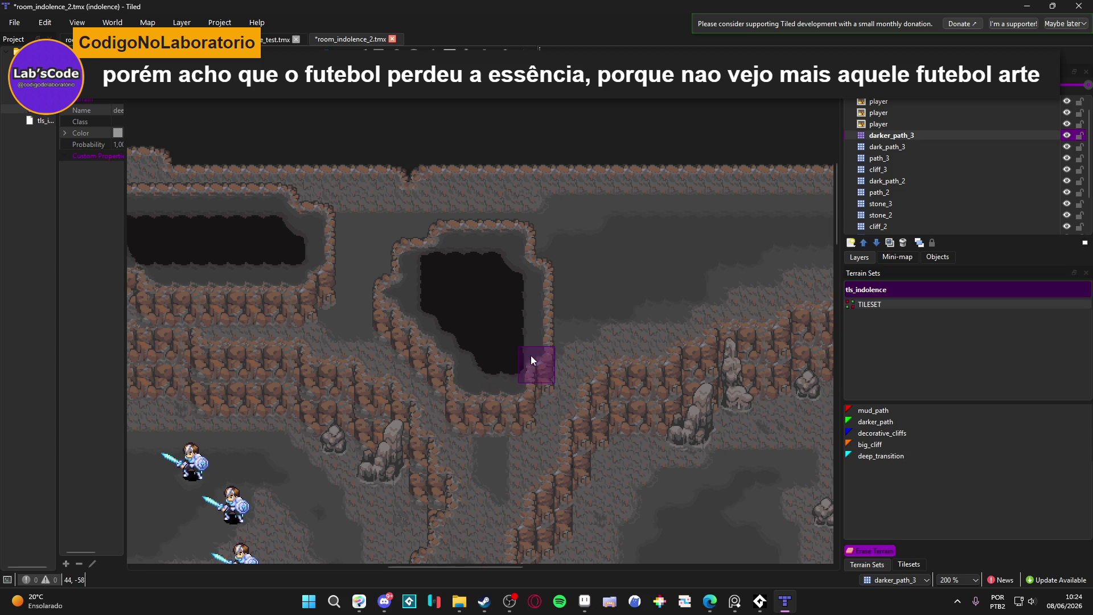
pyautogui.rightClick(501, 328)
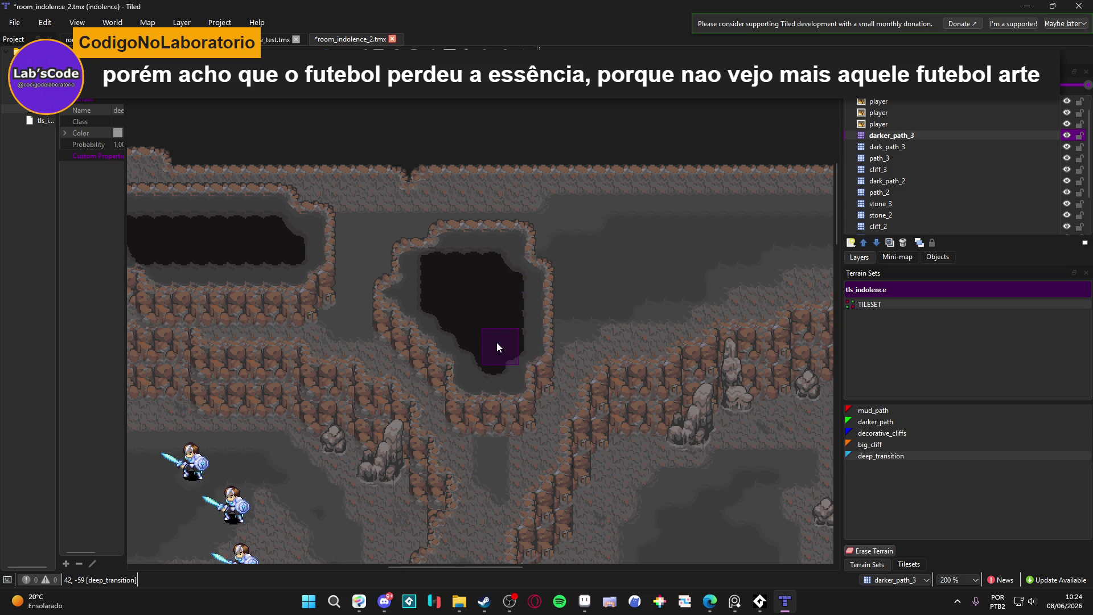
pyautogui.scroll(-3, 504, 364)
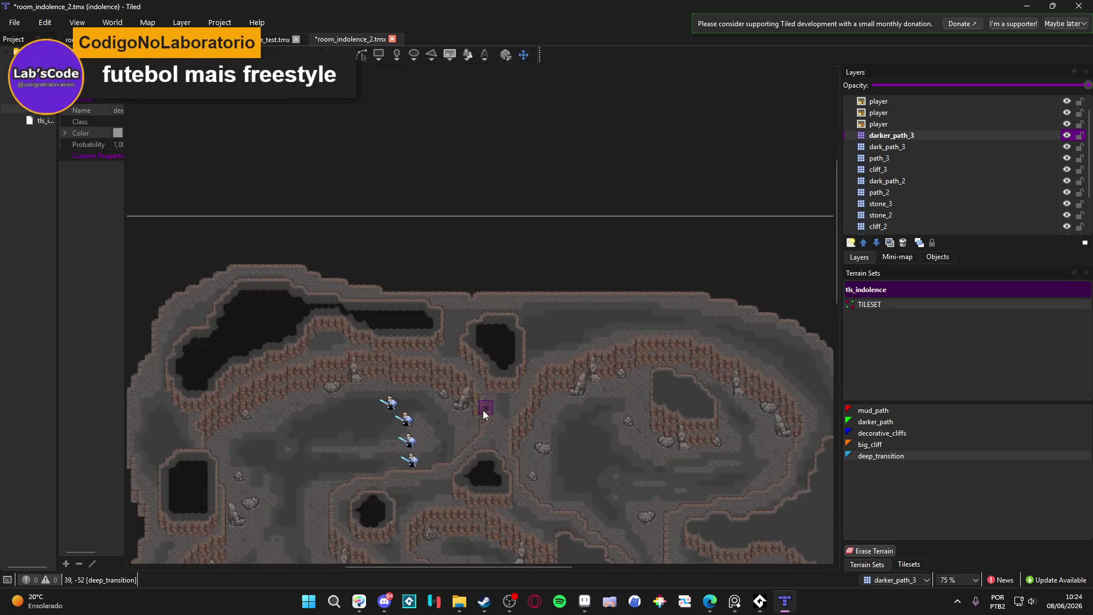
# - Paint deep_transition pits across two more enclosed floor pockets
pyautogui.scroll(-1, 489, 288)
pyautogui.scroll(5, 501, 343)
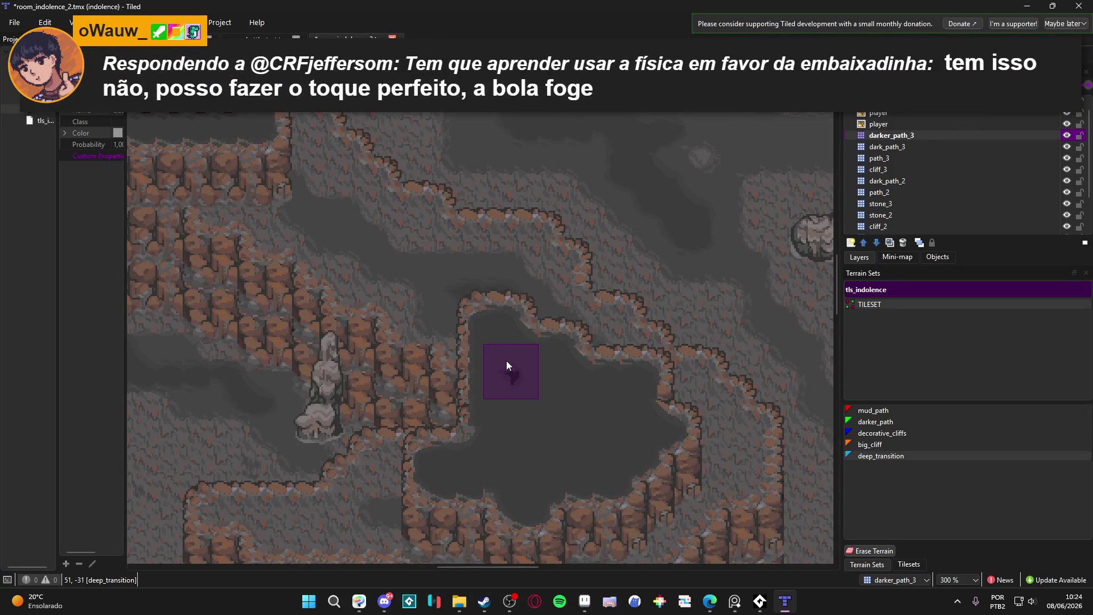
pyautogui.click(503, 366)
pyautogui.moveTo(550, 376)
pyautogui.mouseDown()
pyautogui.moveTo(564, 406)
pyautogui.moveTo(647, 427)
pyautogui.moveTo(565, 456)
pyautogui.moveTo(475, 459)
pyautogui.moveTo(548, 412)
pyautogui.moveTo(668, 375)
pyautogui.moveTo(621, 367)
pyautogui.moveTo(573, 420)
pyautogui.moveTo(492, 363)
pyautogui.mouseUp()
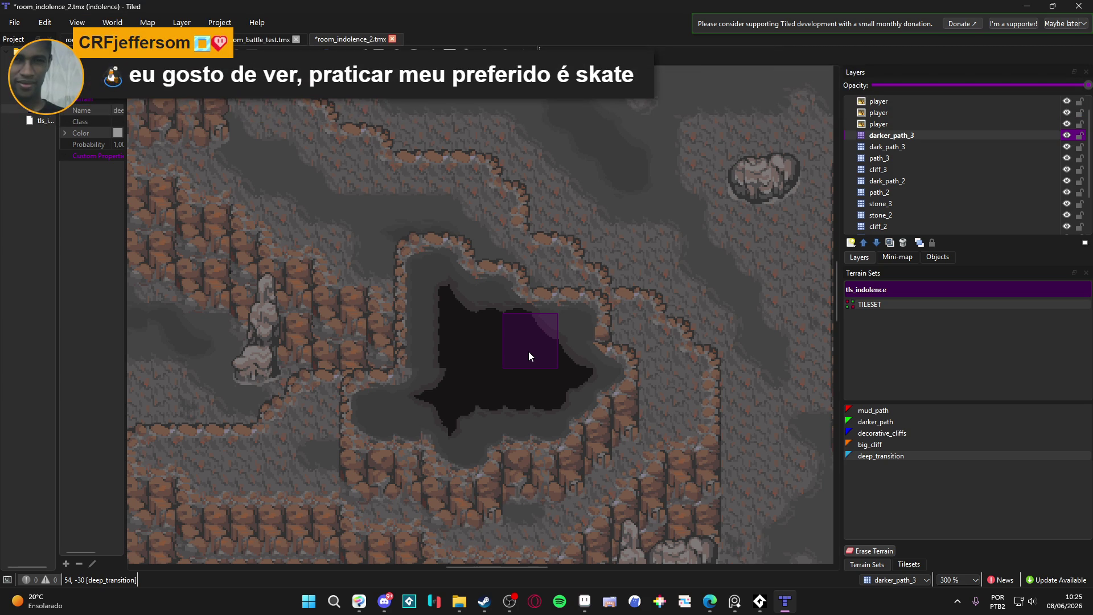
pyautogui.scroll(-2, 531, 349)
pyautogui.hscroll(5, 531, 366)
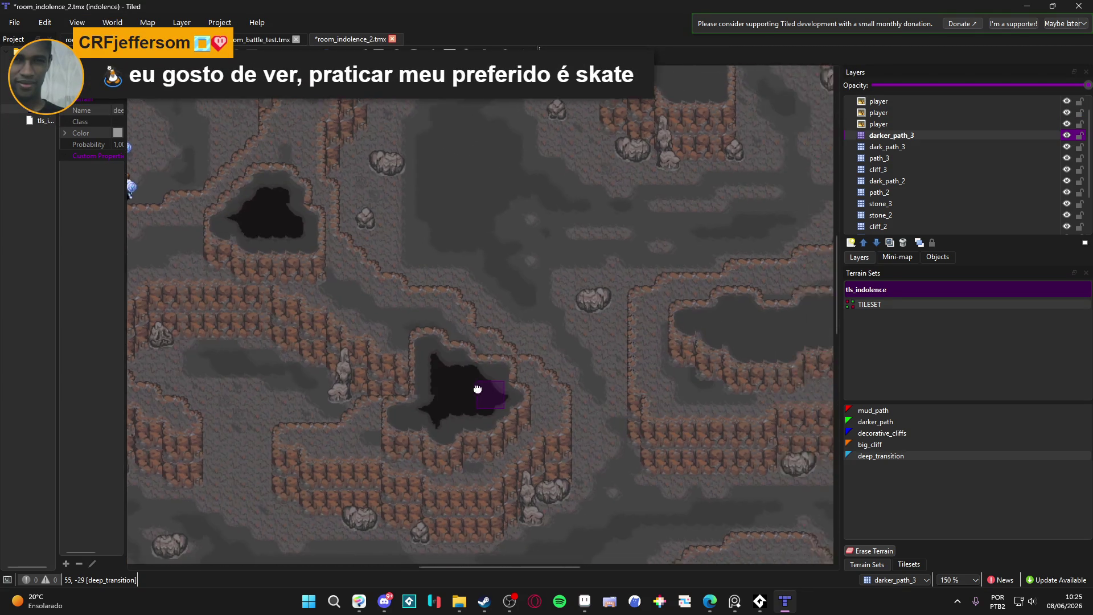
pyautogui.scroll(3, 479, 364)
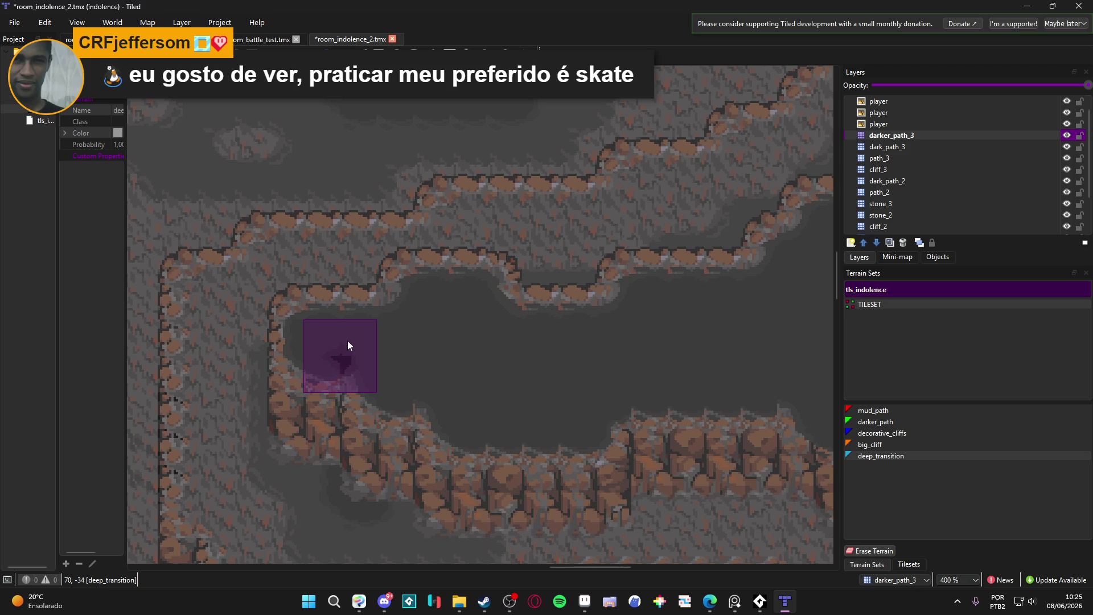
pyautogui.moveTo(350, 332)
pyautogui.mouseDown()
pyautogui.moveTo(470, 313)
pyautogui.moveTo(392, 359)
pyautogui.moveTo(561, 371)
pyautogui.moveTo(537, 358)
pyautogui.moveTo(459, 383)
pyautogui.moveTo(596, 397)
pyautogui.moveTo(402, 405)
pyautogui.moveTo(512, 371)
pyautogui.moveTo(446, 373)
pyautogui.moveTo(681, 360)
pyautogui.moveTo(592, 342)
pyautogui.moveTo(621, 336)
pyautogui.moveTo(592, 344)
pyautogui.moveTo(639, 298)
pyautogui.moveTo(659, 322)
pyautogui.moveTo(388, 372)
pyautogui.moveTo(446, 349)
pyautogui.moveTo(588, 344)
pyautogui.moveTo(486, 309)
pyautogui.moveTo(493, 234)
pyautogui.moveTo(555, 315)
pyautogui.moveTo(500, 305)
pyautogui.moveTo(522, 285)
pyautogui.moveTo(537, 215)
pyautogui.moveTo(532, 266)
pyautogui.moveTo(569, 222)
pyautogui.moveTo(600, 256)
pyautogui.moveTo(617, 383)
pyautogui.moveTo(638, 292)
pyautogui.mouseUp()
# - Extend the large right-side pit along the floor band and cover its grey blob
pyautogui.hscroll(2, 631, 308)
pyautogui.scroll(-2, 629, 319)
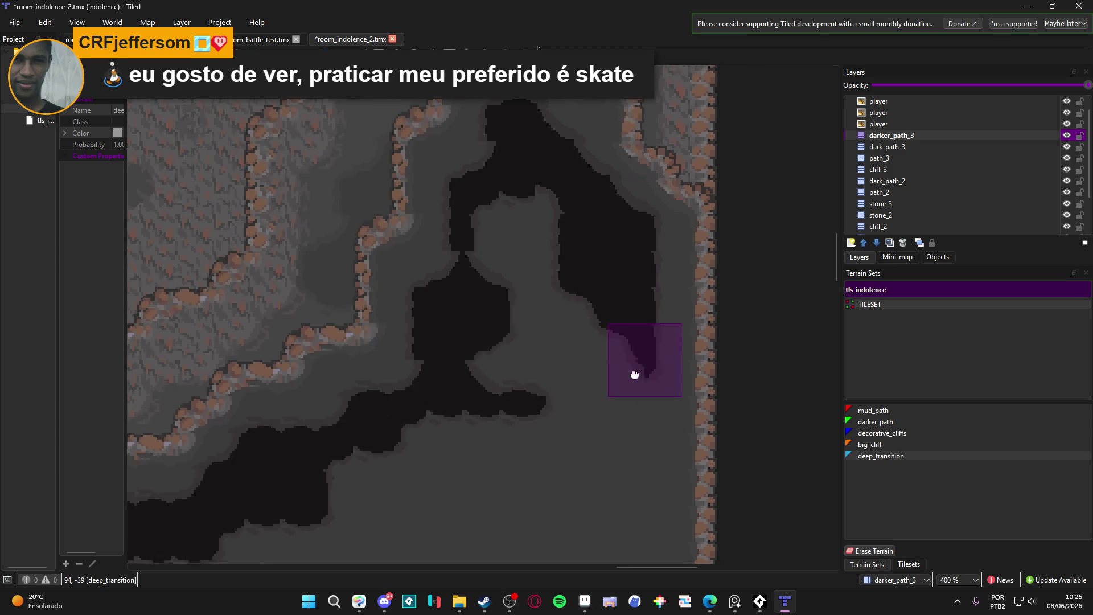
pyautogui.scroll(-3, 627, 313)
pyautogui.moveTo(617, 249)
pyautogui.mouseDown()
pyautogui.moveTo(616, 426)
pyautogui.moveTo(223, 381)
pyautogui.moveTo(610, 370)
pyautogui.moveTo(571, 273)
pyautogui.moveTo(324, 353)
pyautogui.moveTo(519, 244)
pyautogui.moveTo(547, 325)
pyautogui.moveTo(542, 214)
pyautogui.mouseUp()
pyautogui.scroll(3, 493, 313)
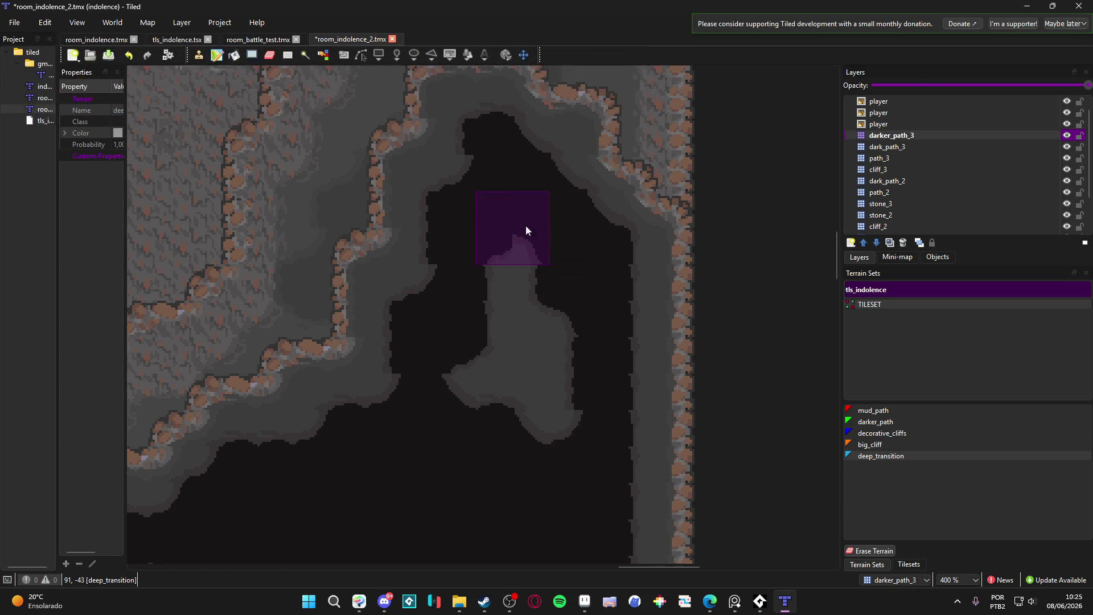
pyautogui.moveTo(518, 270); pyautogui.dragTo(466, 367)
pyautogui.scroll(-8, 475, 305)
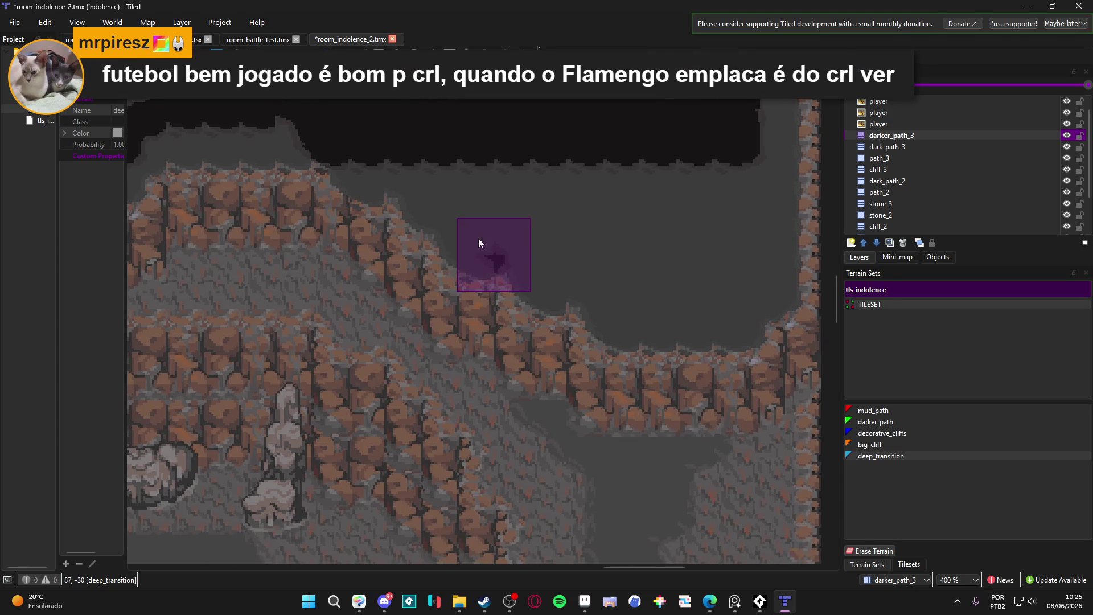
pyautogui.moveTo(478, 242)
pyautogui.mouseDown()
pyautogui.moveTo(456, 306)
pyautogui.moveTo(415, 337)
pyautogui.moveTo(406, 295)
pyautogui.moveTo(341, 282)
pyautogui.moveTo(612, 272)
pyautogui.moveTo(667, 285)
pyautogui.moveTo(458, 319)
pyautogui.moveTo(469, 347)
pyautogui.moveTo(655, 348)
pyautogui.moveTo(653, 379)
pyautogui.mouseUp()
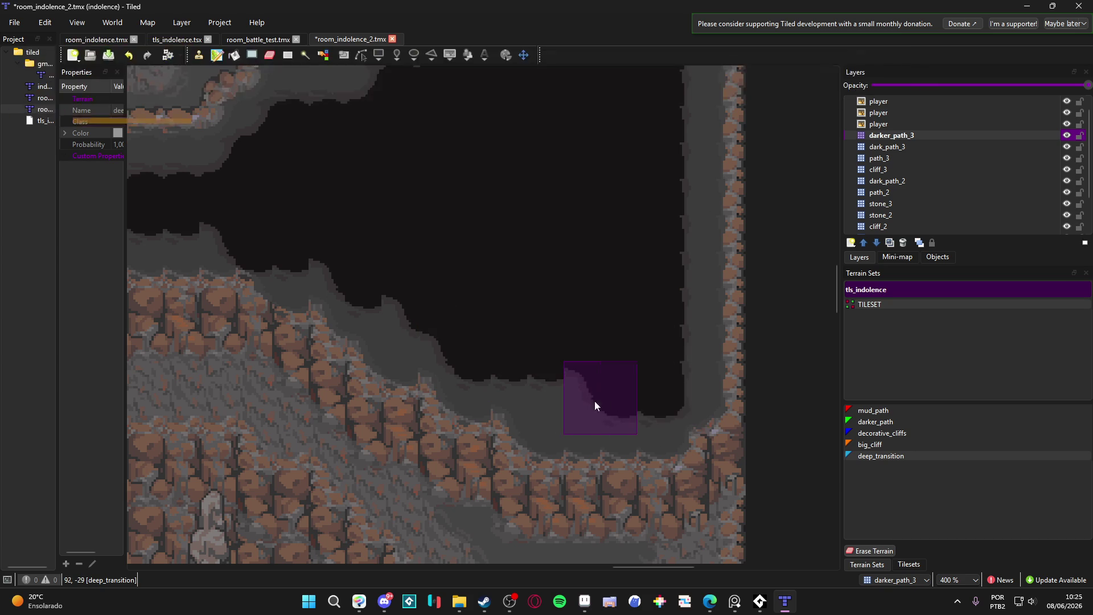
pyautogui.scroll(-4, 485, 393)
pyautogui.scroll(3, 485, 393)
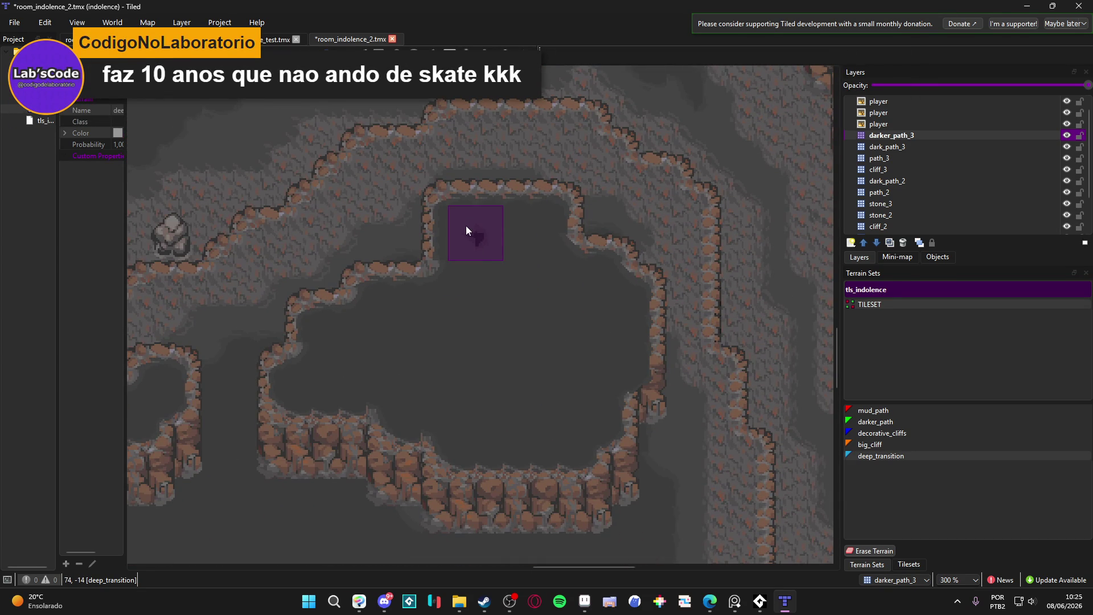
# - Paint a deep_transition pit across the cave floor's centre and into the upper floor strip
pyautogui.moveTo(466, 228)
pyautogui.mouseDown()
pyautogui.moveTo(537, 240)
pyautogui.moveTo(590, 286)
pyautogui.moveTo(608, 364)
pyautogui.moveTo(575, 415)
pyautogui.moveTo(492, 436)
pyautogui.moveTo(463, 407)
pyautogui.moveTo(406, 398)
pyautogui.moveTo(395, 373)
pyautogui.moveTo(317, 379)
pyautogui.moveTo(349, 373)
pyautogui.moveTo(341, 348)
pyautogui.moveTo(381, 350)
pyautogui.mouseUp()
pyautogui.moveTo(422, 312)
pyautogui.mouseDown()
pyautogui.moveTo(472, 305)
pyautogui.moveTo(497, 252)
pyautogui.moveTo(452, 341)
pyautogui.moveTo(470, 345)
pyautogui.moveTo(459, 385)
pyautogui.moveTo(456, 371)
pyautogui.moveTo(561, 385)
pyautogui.moveTo(563, 321)
pyautogui.moveTo(517, 356)
pyautogui.moveTo(377, 381)
pyautogui.moveTo(320, 376)
pyautogui.moveTo(331, 343)
pyautogui.mouseUp()
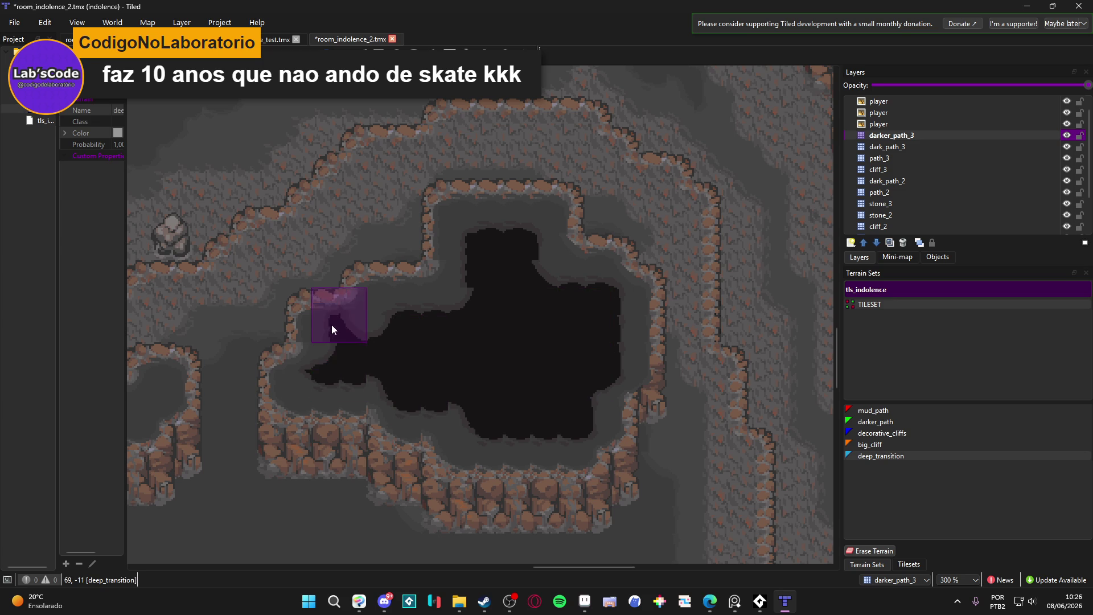
pyautogui.moveTo(374, 314); pyautogui.dragTo(473, 295)
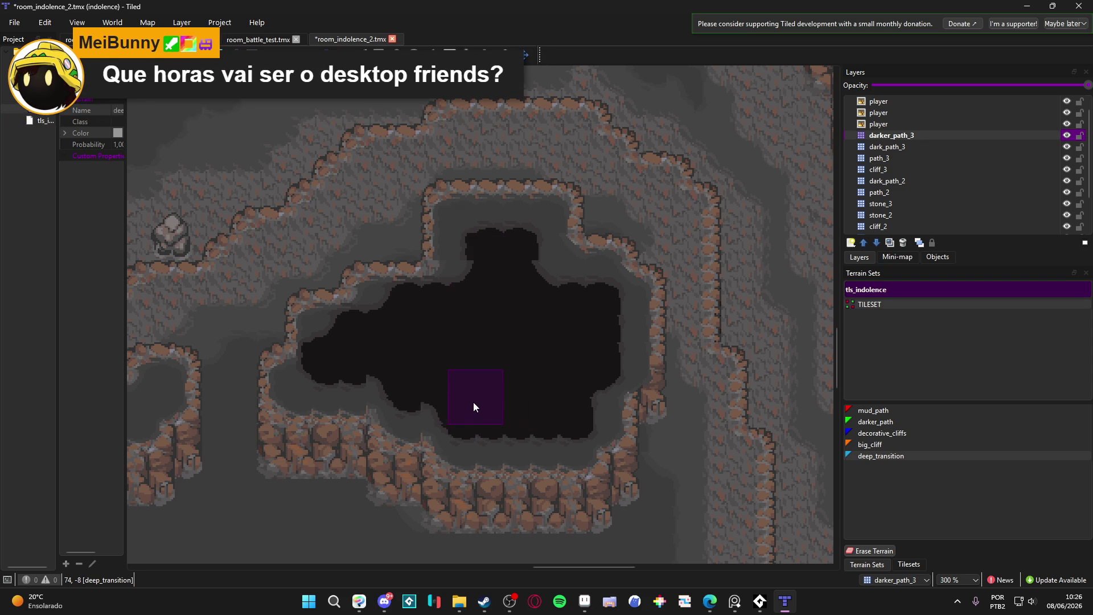
# - Place dark deep_transition patches inside the small cave below the cliff
pyautogui.scroll(-1, 477, 404)
pyautogui.moveTo(488, 417); pyautogui.dragTo(538, 447)
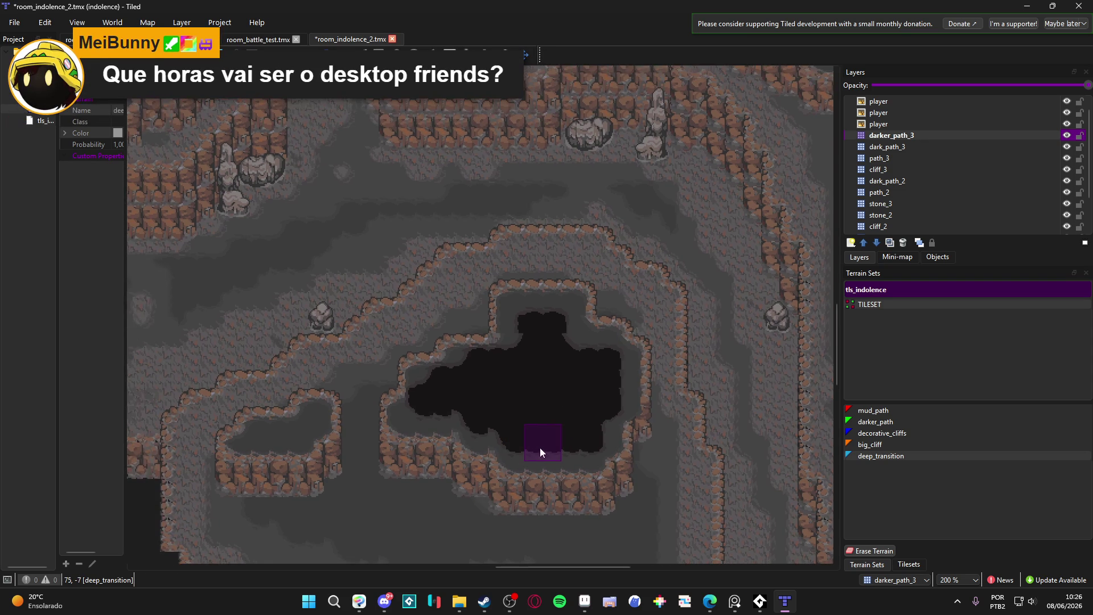
pyautogui.scroll(2, 383, 447)
pyautogui.click(398, 402)
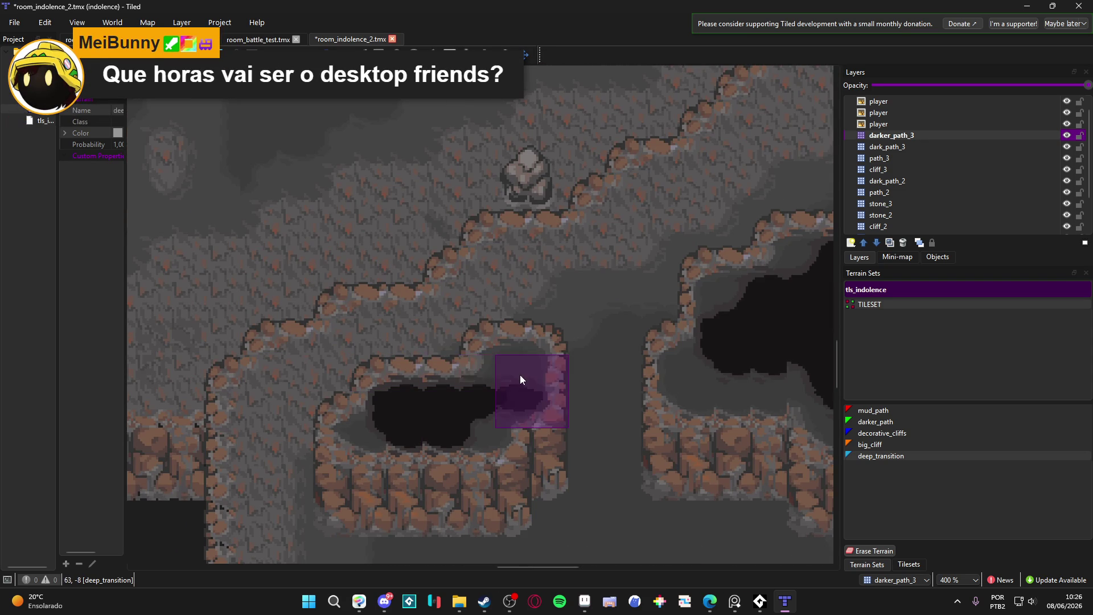
pyautogui.scroll(-4, 514, 456)
pyautogui.scroll(-1, 514, 455)
pyautogui.scroll(5, 510, 407)
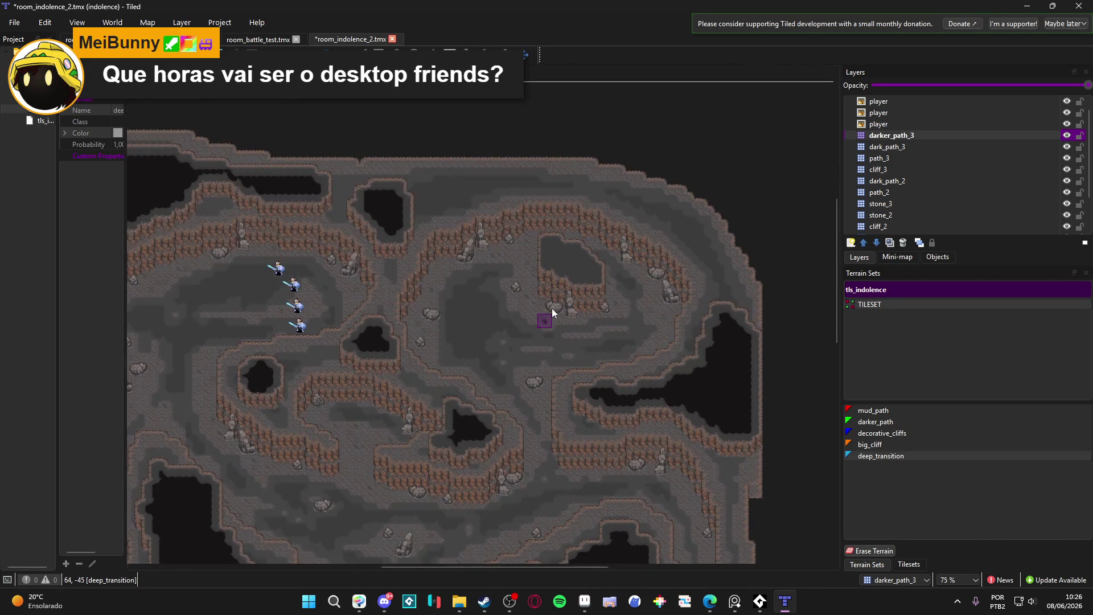
pyautogui.scroll(4, 552, 308)
pyautogui.moveTo(460, 216)
pyautogui.mouseDown()
pyautogui.moveTo(463, 268)
pyautogui.moveTo(518, 275)
pyautogui.moveTo(558, 298)
pyautogui.moveTo(572, 326)
pyautogui.moveTo(641, 321)
pyautogui.moveTo(639, 295)
pyautogui.moveTo(606, 268)
pyautogui.moveTo(492, 218)
pyautogui.mouseUp()
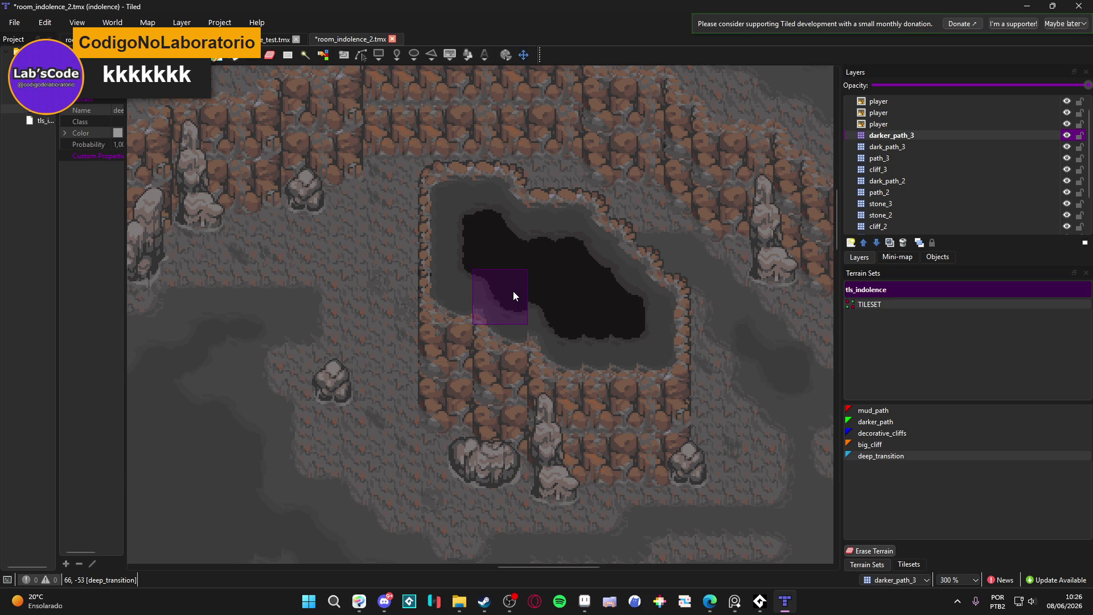
# - Widen that cave's pit toward the left, then switch to the room_indolence.tmx map
pyautogui.scroll(1, 484, 228)
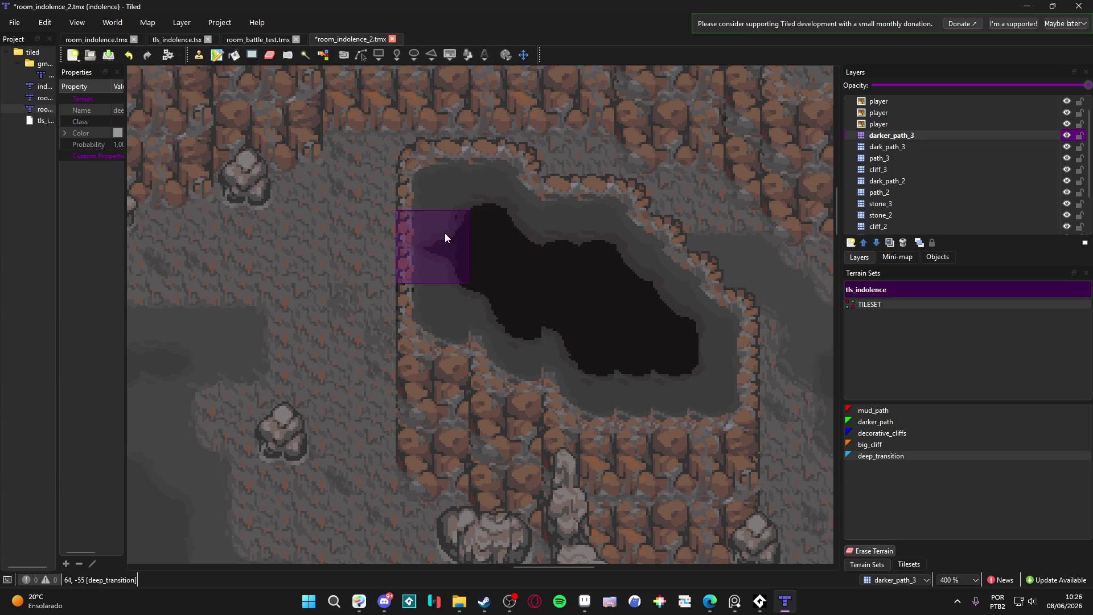
pyautogui.moveTo(445, 233)
pyautogui.mouseDown()
pyautogui.moveTo(446, 211)
pyautogui.moveTo(480, 344)
pyautogui.moveTo(464, 289)
pyautogui.moveTo(467, 302)
pyautogui.moveTo(442, 277)
pyautogui.moveTo(446, 205)
pyautogui.moveTo(486, 309)
pyautogui.moveTo(469, 304)
pyautogui.moveTo(488, 292)
pyautogui.mouseUp()
pyautogui.scroll(-4, 512, 308)
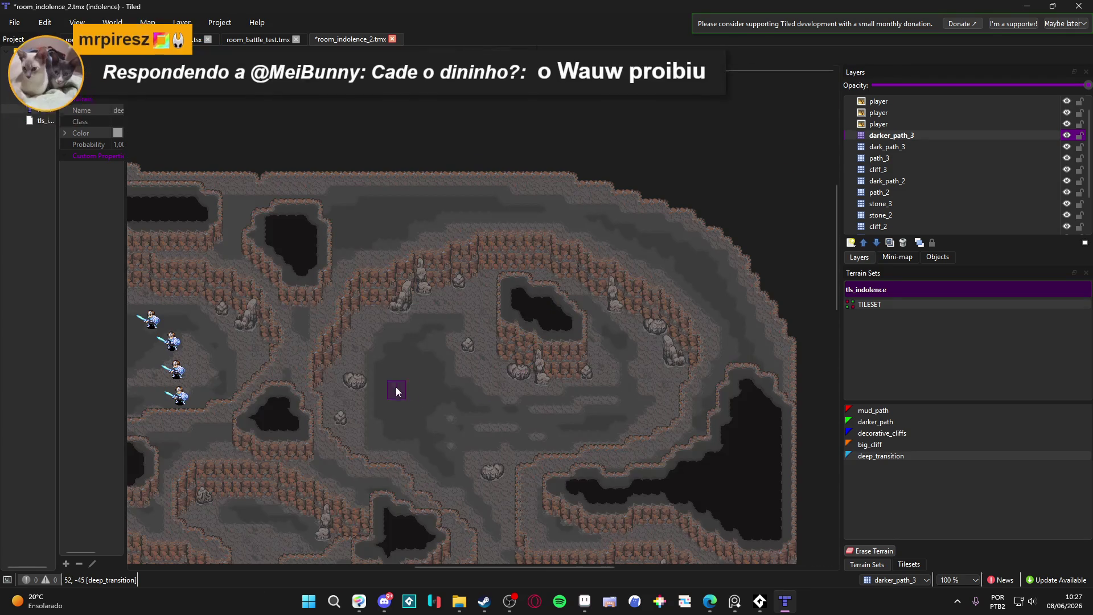
pyautogui.scroll(-2, 434, 357)
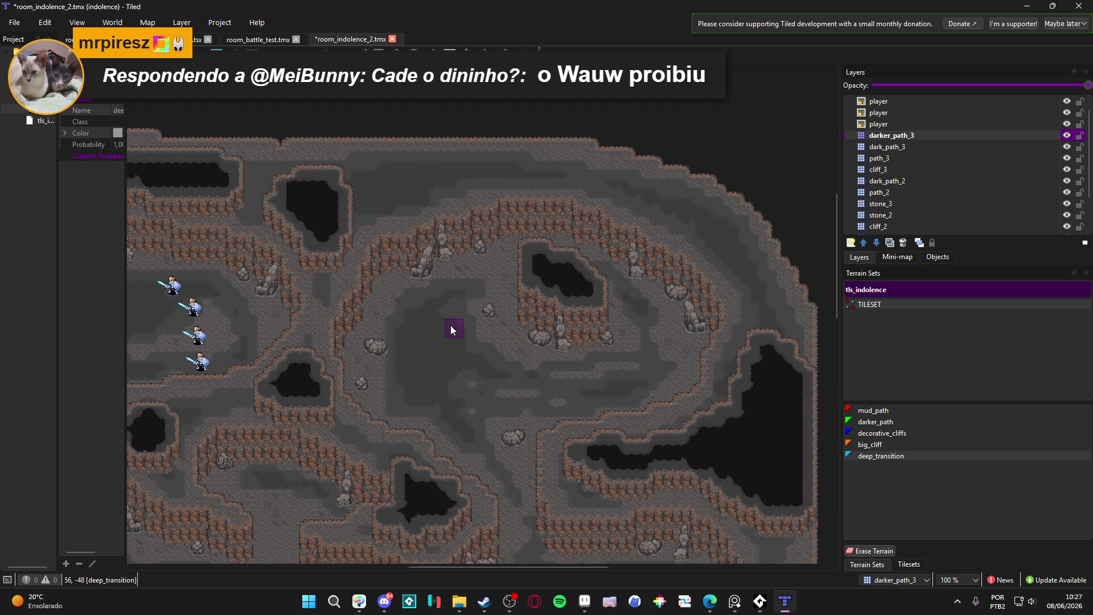
pyautogui.hotkey('ctrl', 'Tab')
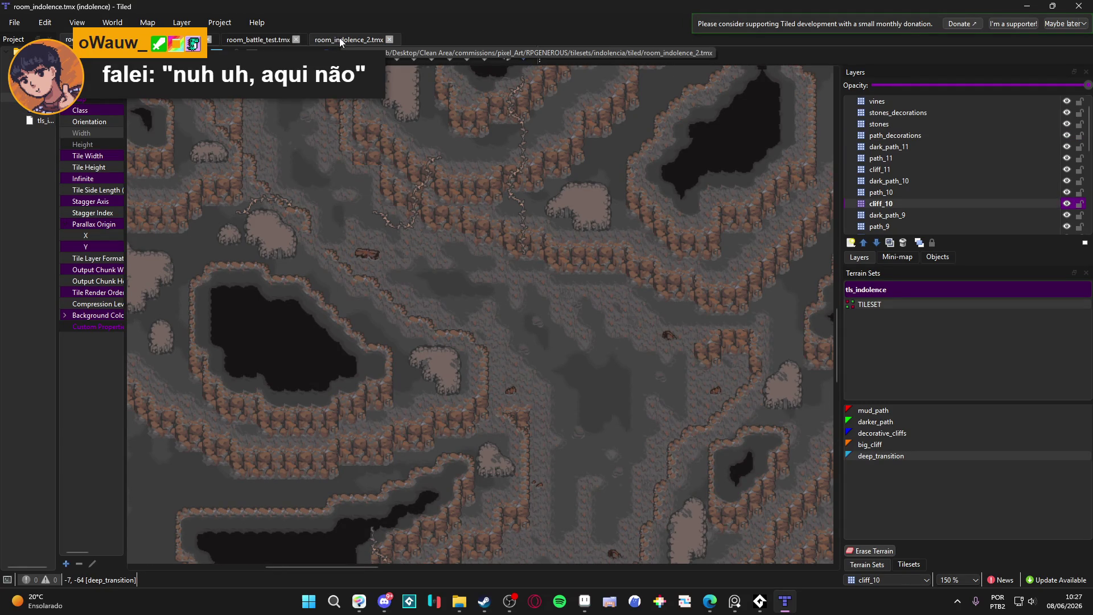
# - Return to room_indolence_2.tmx, select and show the path_2 layer, and pick mud_path terrain
pyautogui.click(340, 38)
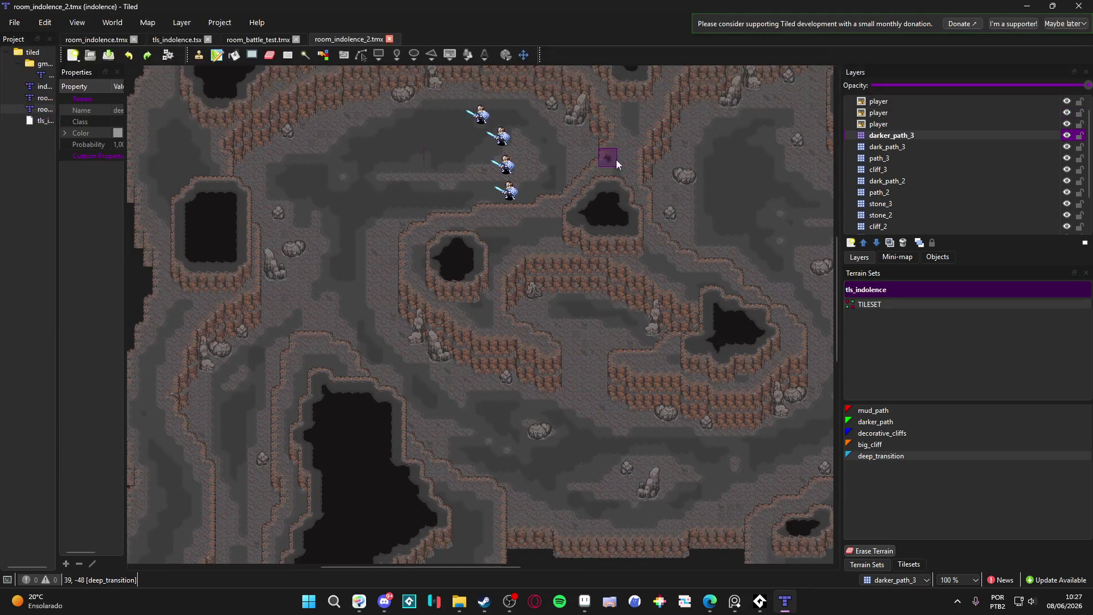
pyautogui.click(979, 181)
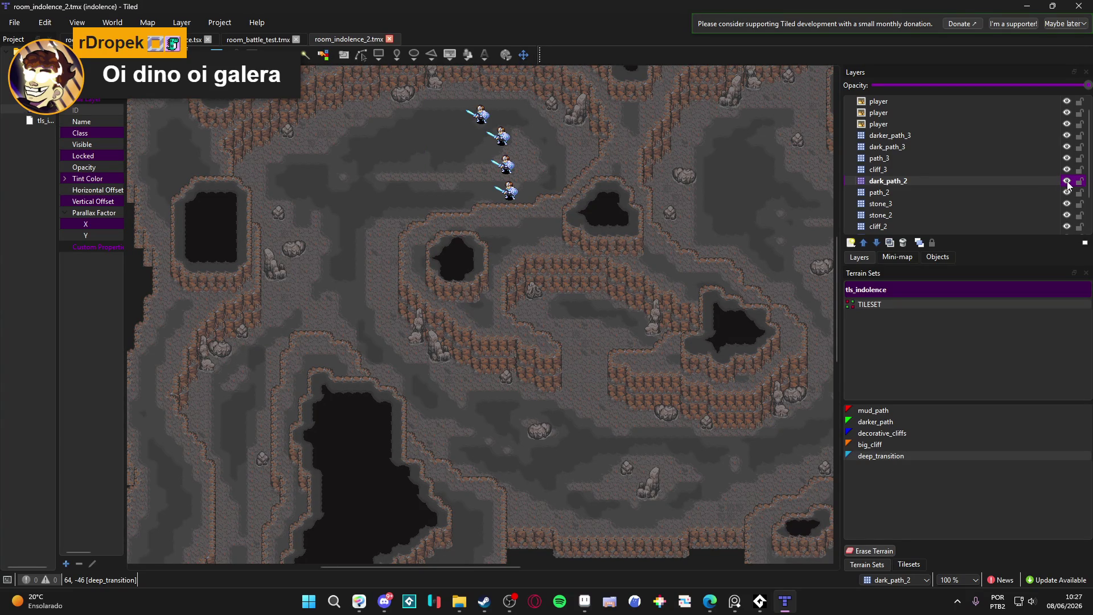
pyautogui.click(1046, 194)
pyautogui.click(1066, 193)
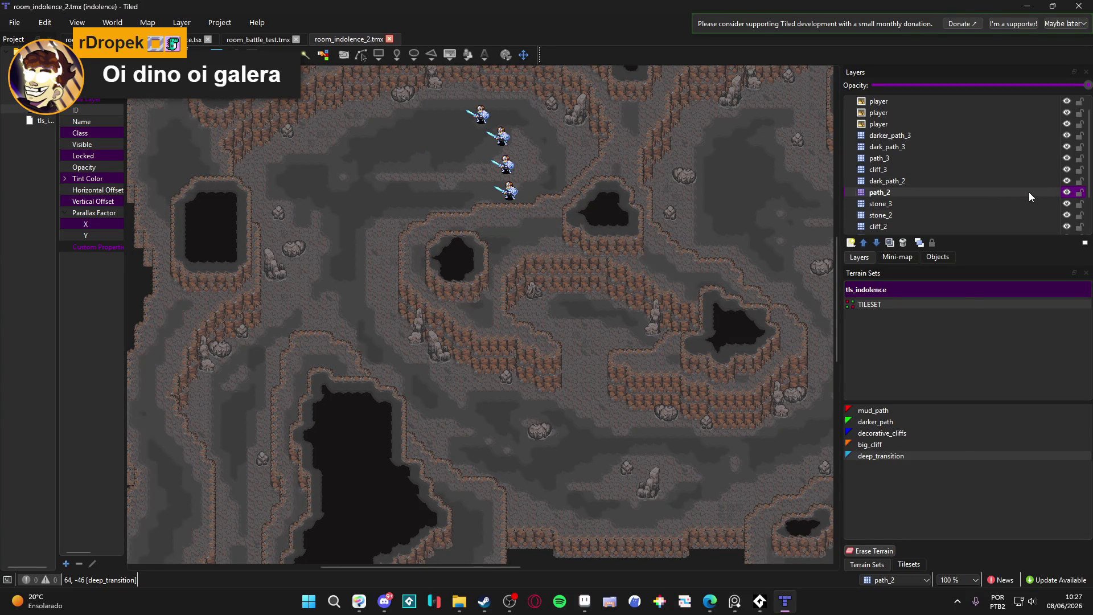
pyautogui.click(902, 411)
pyautogui.keyDown('ctrl'); pyautogui.scroll(2, 231, 350); pyautogui.keyUp('ctrl')
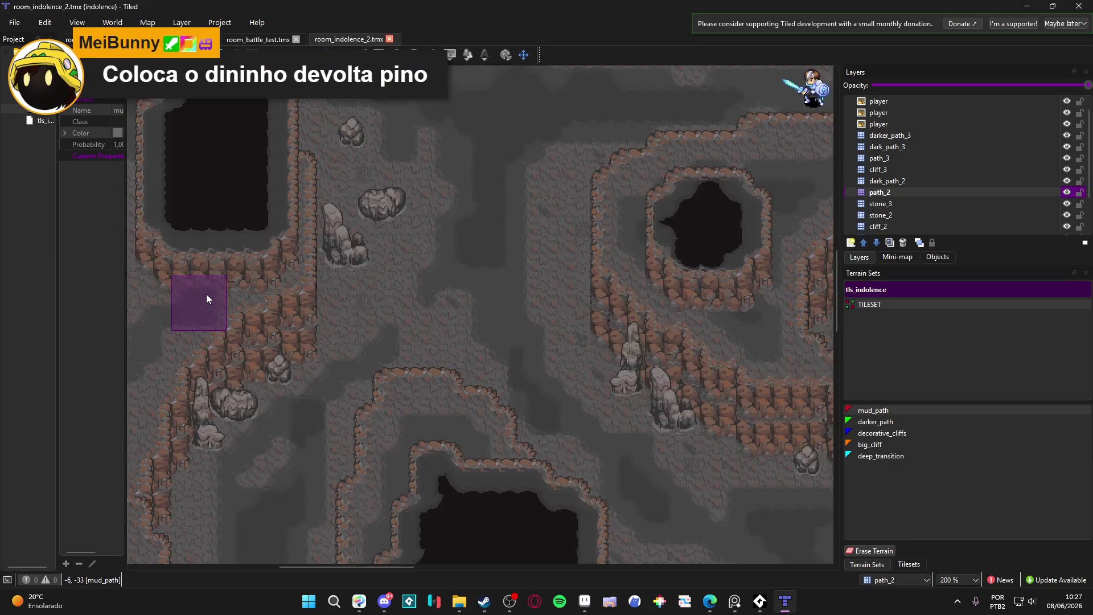
# - Paint mud_path tiles beside the cliff and along the lower cliff edges on path_2
pyautogui.click(347, 385)
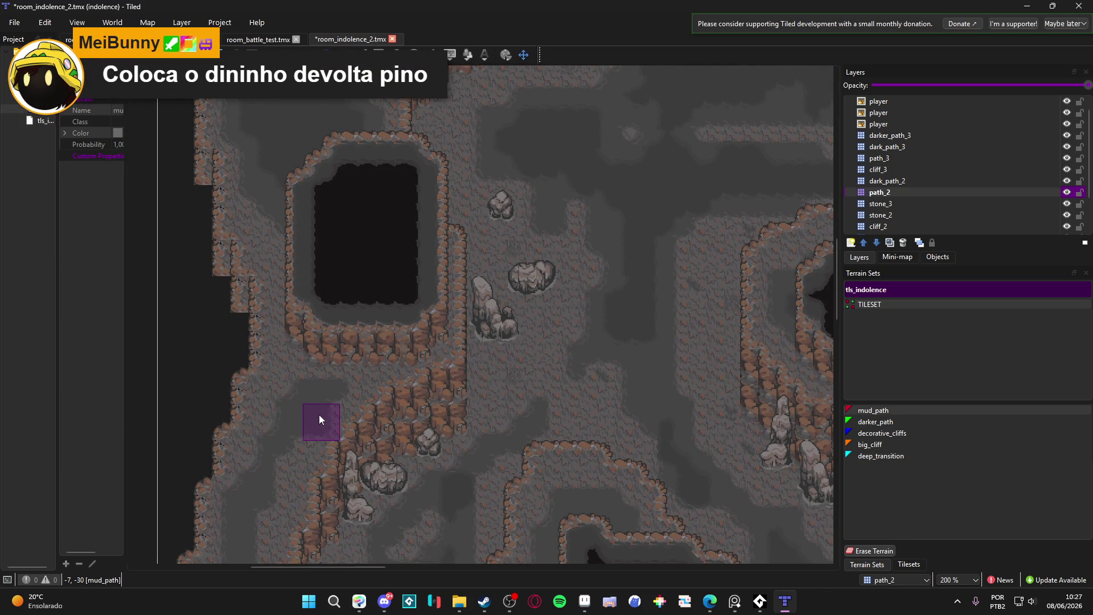
pyautogui.moveTo(302, 449); pyautogui.dragTo(345, 344)
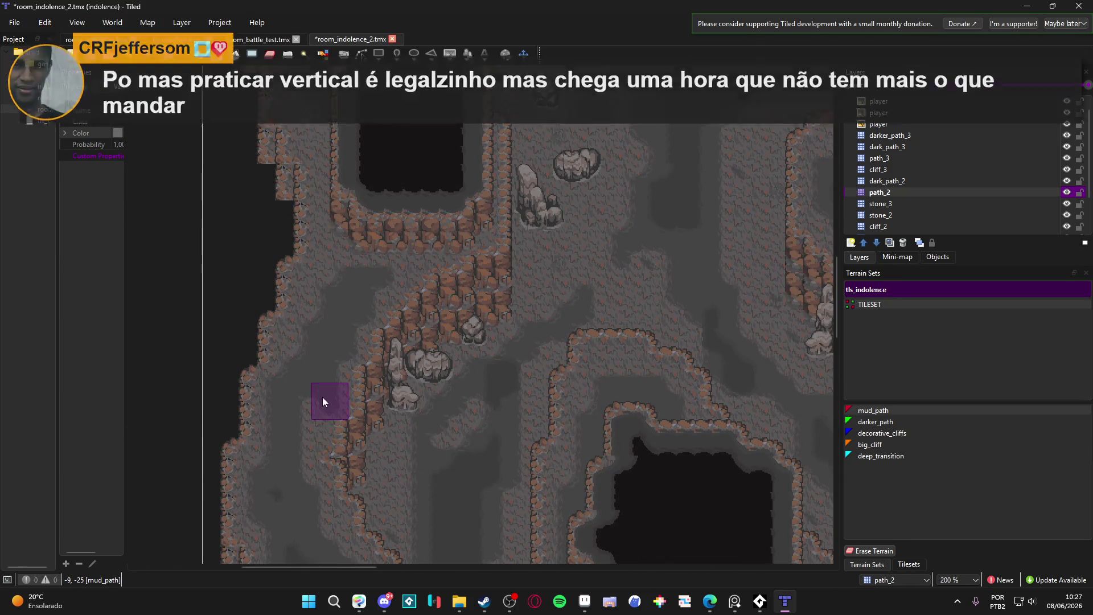
pyautogui.scroll(-3, 286, 398)
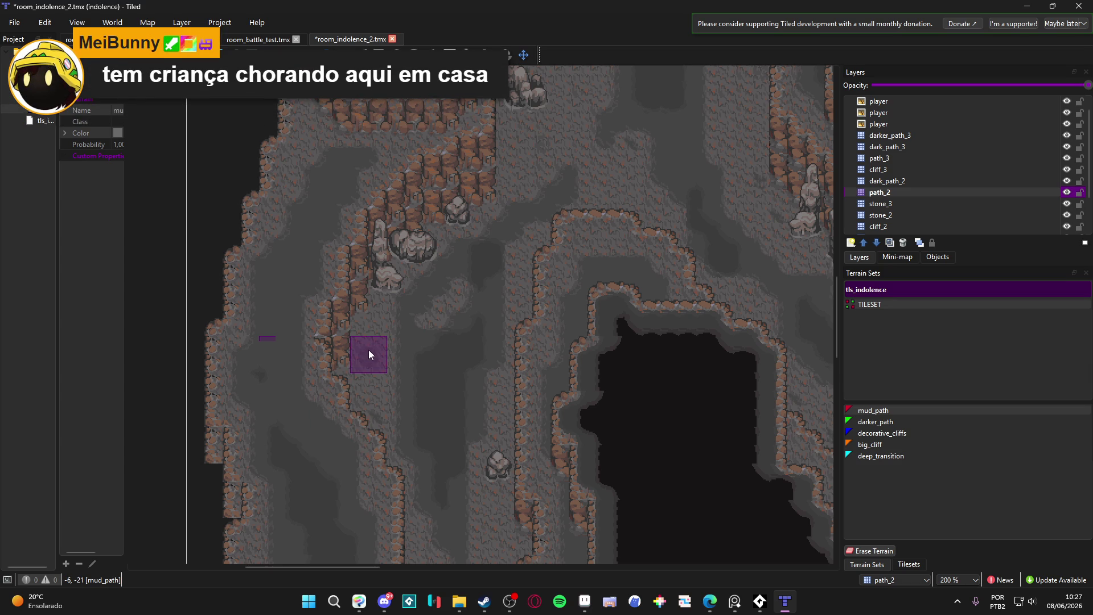
pyautogui.scroll(5, 367, 349)
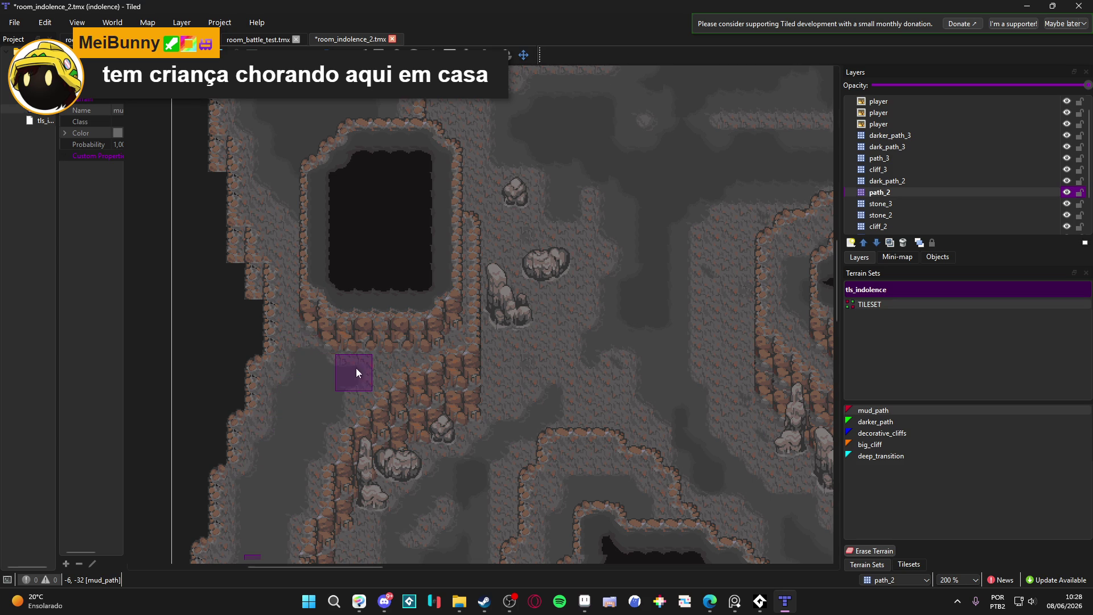
pyautogui.moveTo(332, 385); pyautogui.dragTo(269, 451)
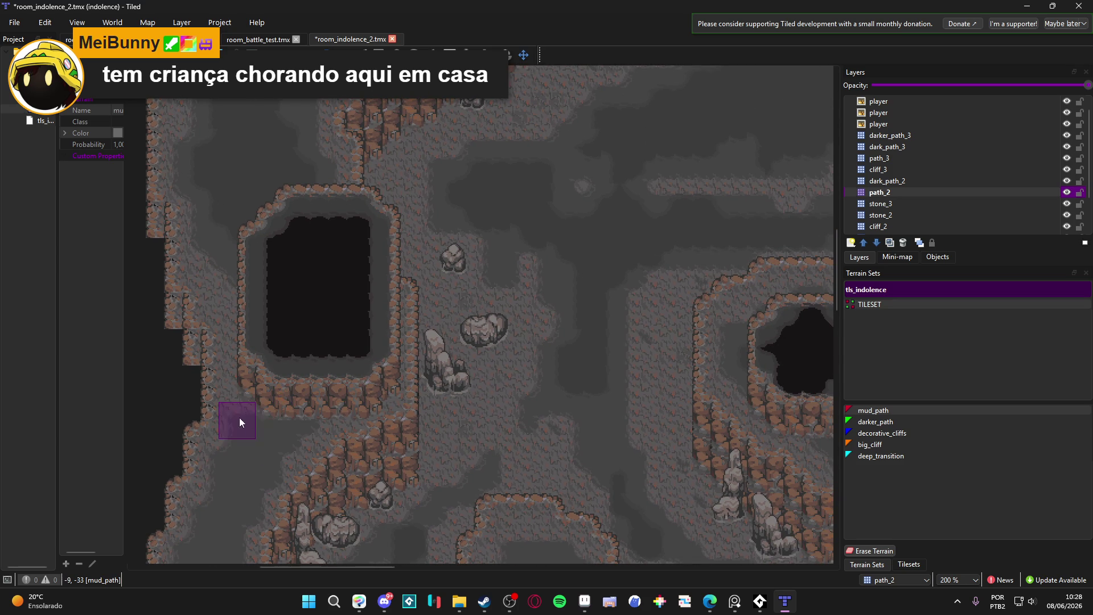
pyautogui.moveTo(328, 331); pyautogui.dragTo(374, 427)
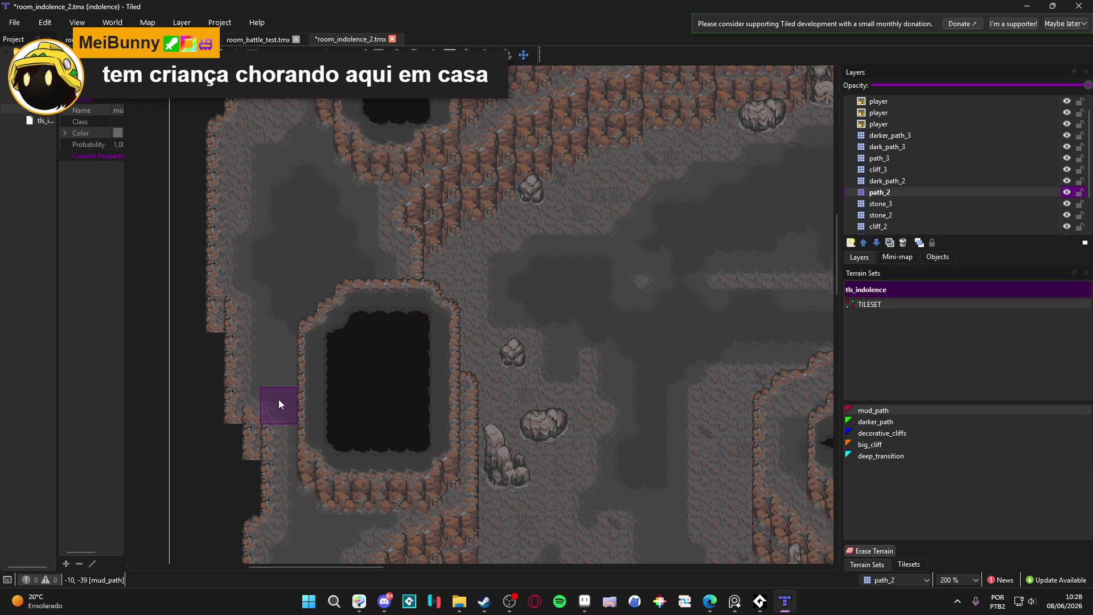
pyautogui.scroll(3, 296, 404)
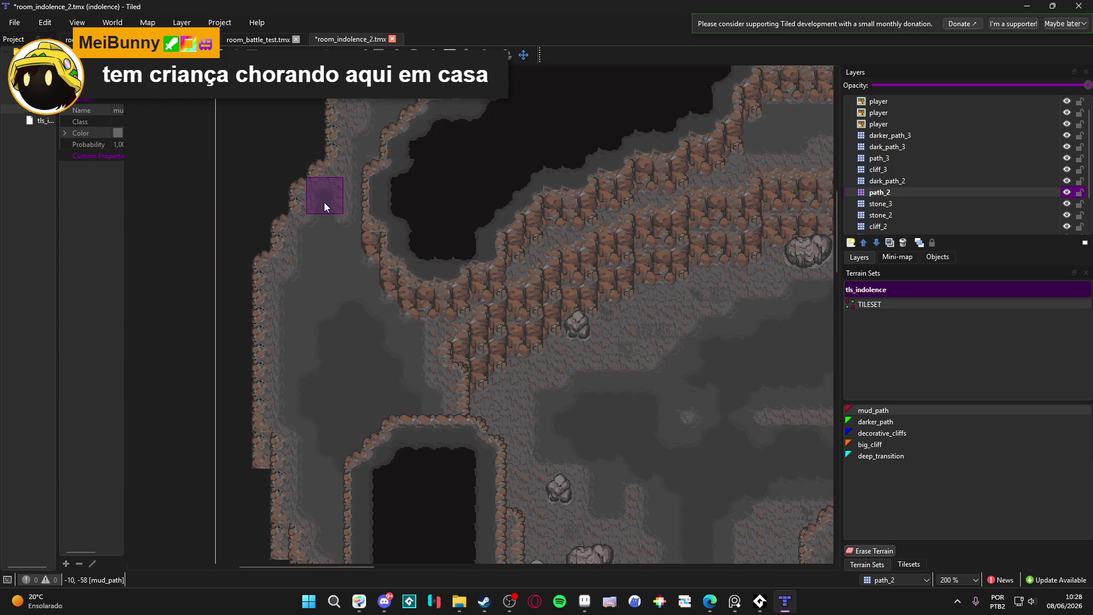
pyautogui.scroll(5, 342, 273)
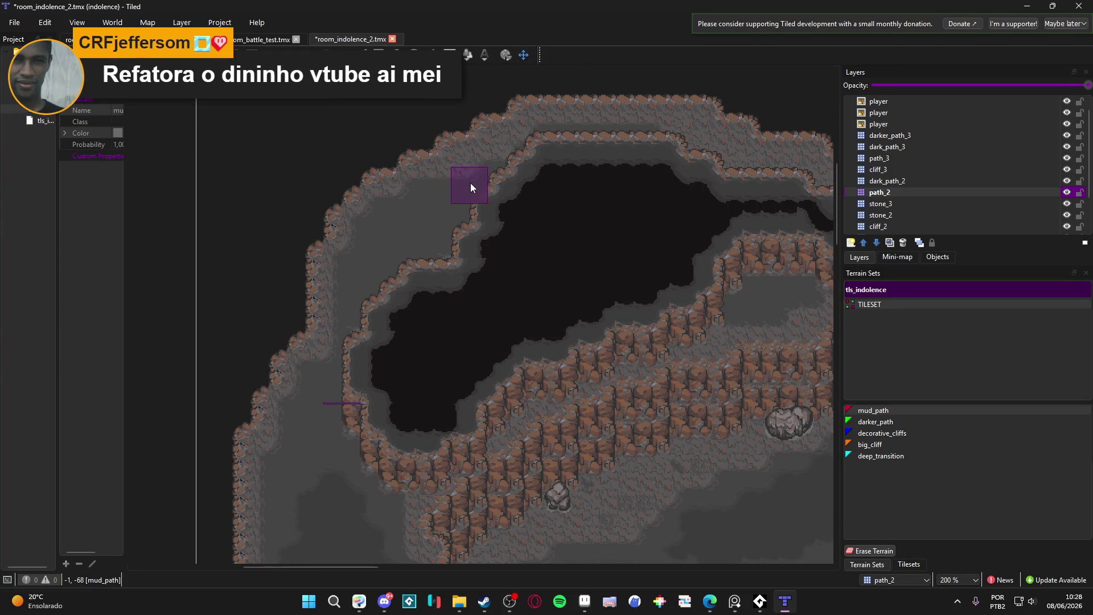
# - Paint a vertical strip of mud_path down a cliff edge near the map's top
pyautogui.moveTo(469, 187); pyautogui.dragTo(372, 330)
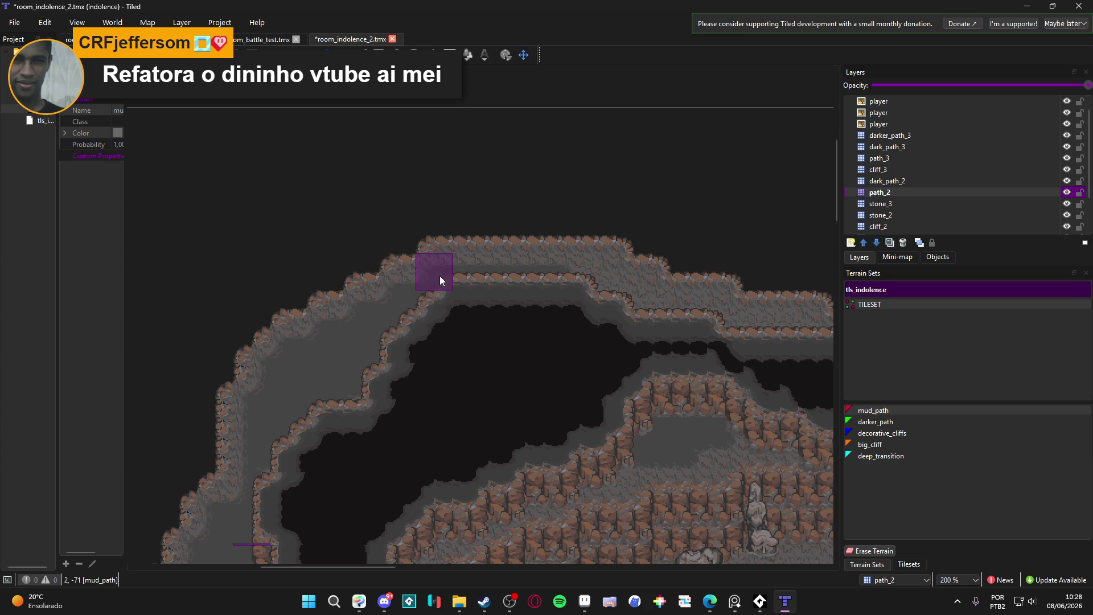
pyautogui.hscroll(5, 439, 275)
pyautogui.scroll(-3, 504, 217)
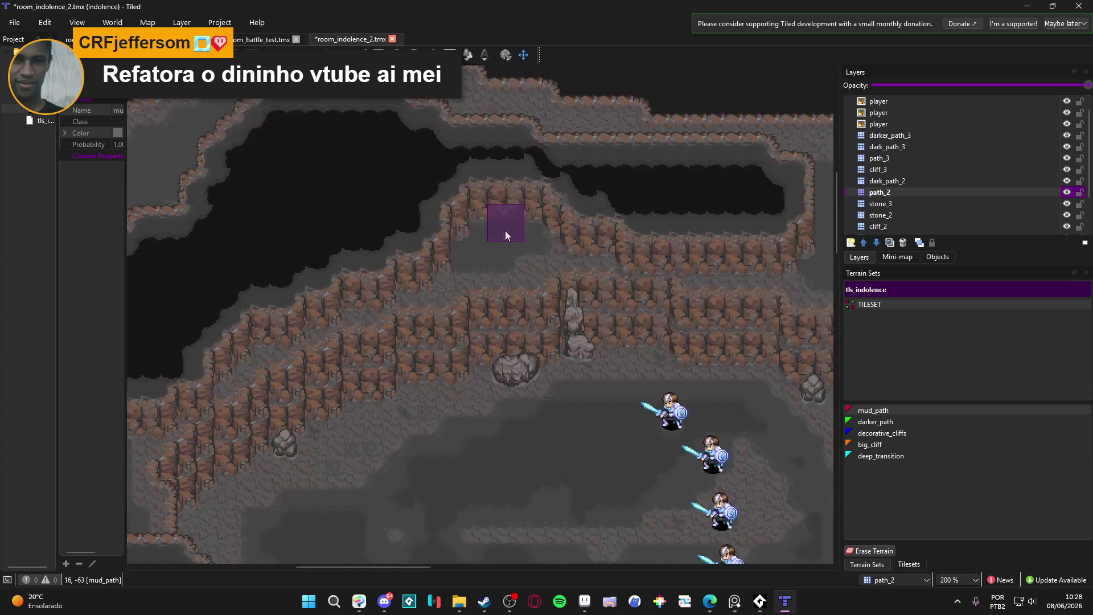
pyautogui.hscroll(-3, 545, 269)
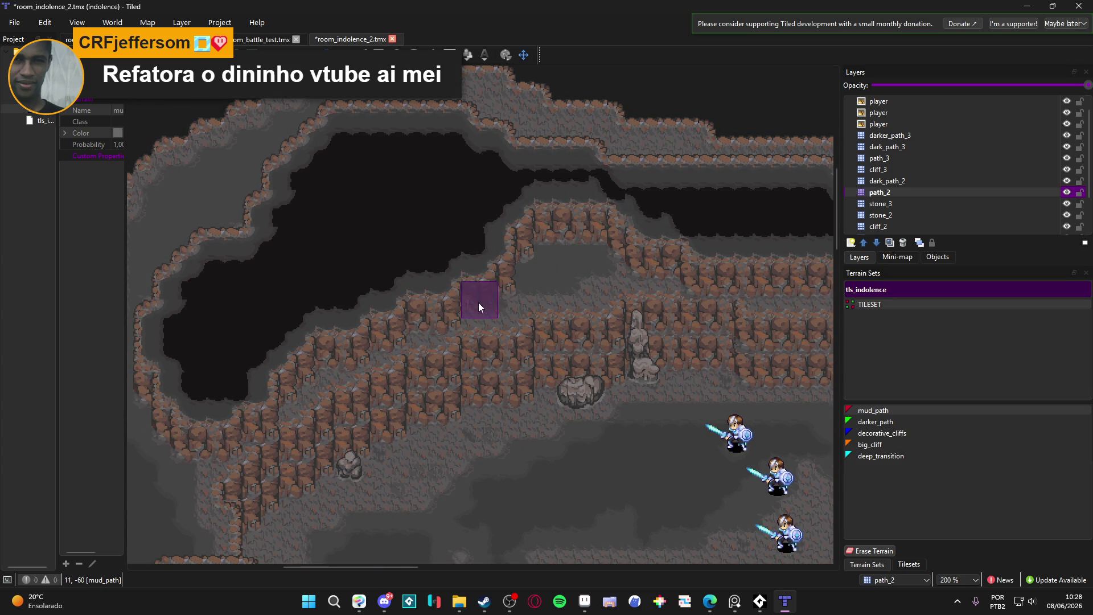
pyautogui.scroll(-3, 292, 376)
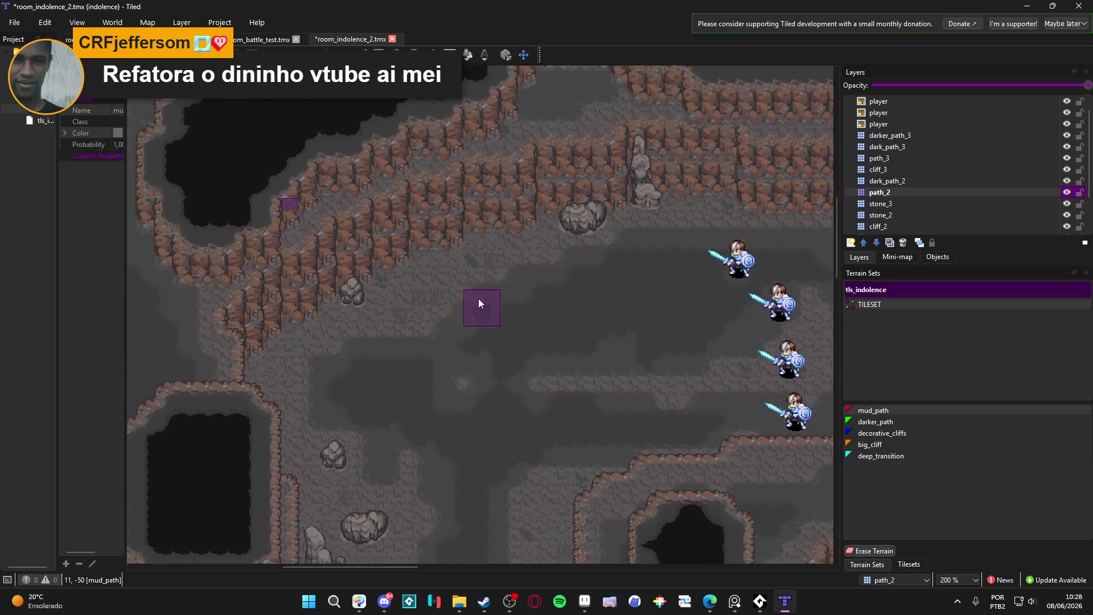
pyautogui.hscroll(6, 408, 316)
pyautogui.scroll(4, 534, 353)
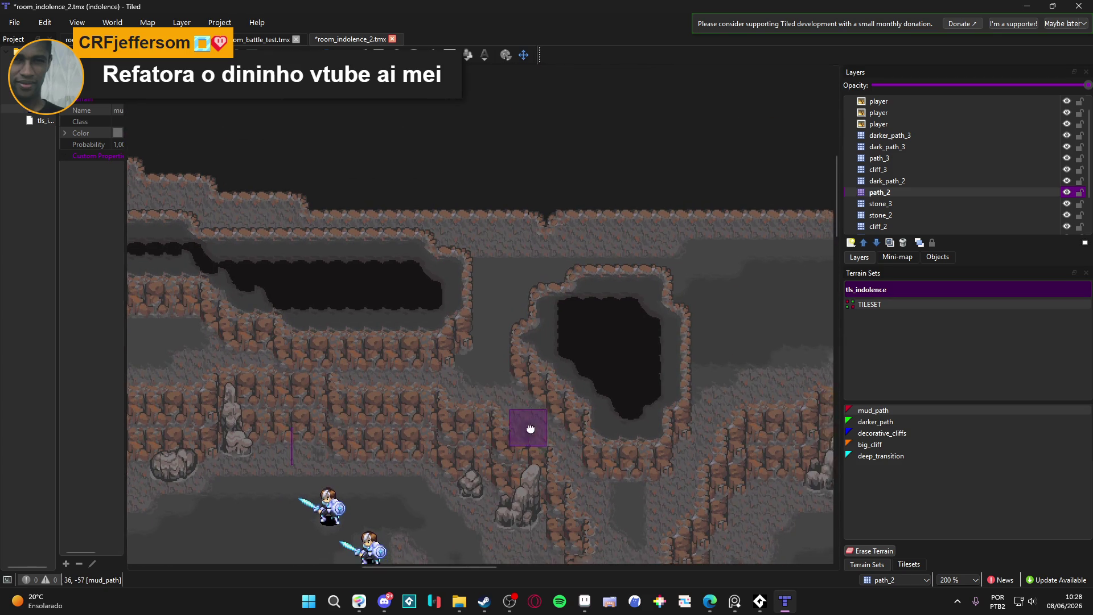
pyautogui.scroll(-3, 541, 438)
pyautogui.hscroll(2, 529, 398)
pyautogui.scroll(-2, 528, 358)
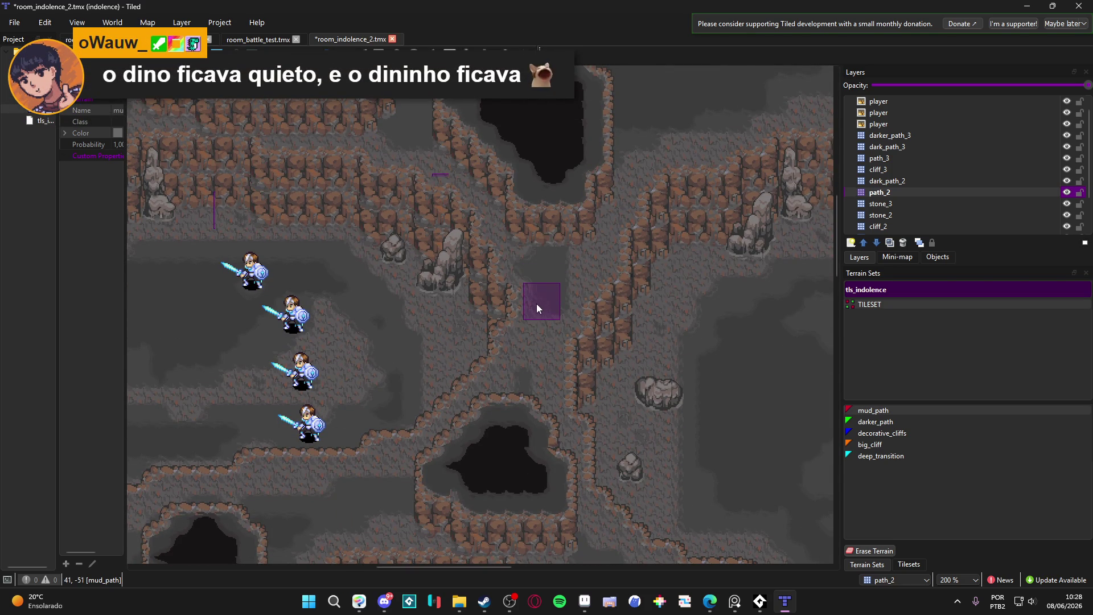
pyautogui.moveTo(537, 294); pyautogui.dragTo(524, 361)
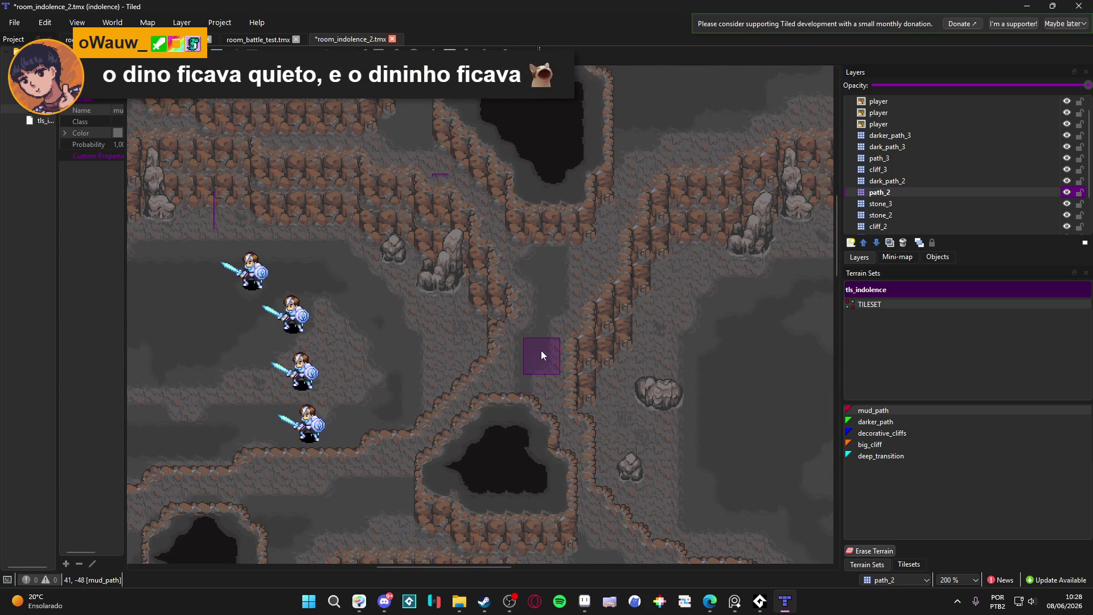
# - Reshape the cliff edge left of the dark pit with mud_path and save the map
pyautogui.scroll(-1, 495, 392)
pyautogui.hscroll(-2, 496, 392)
pyautogui.moveTo(511, 401); pyautogui.dragTo(398, 414)
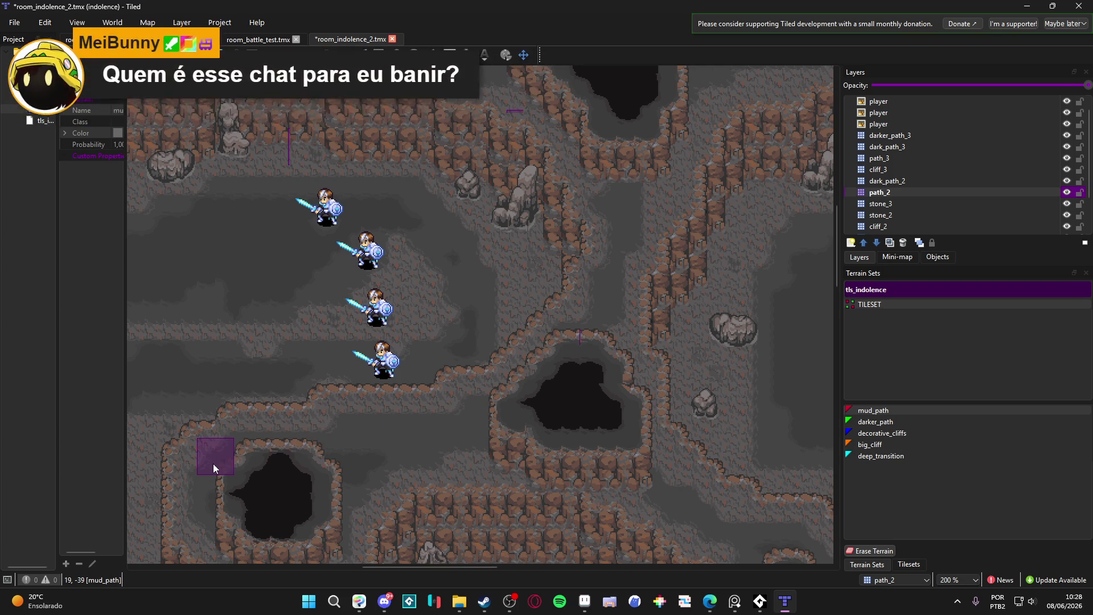
pyautogui.scroll(-3, 213, 463)
pyautogui.hscroll(-2, 275, 347)
pyautogui.hotkey('ctrl', 's')
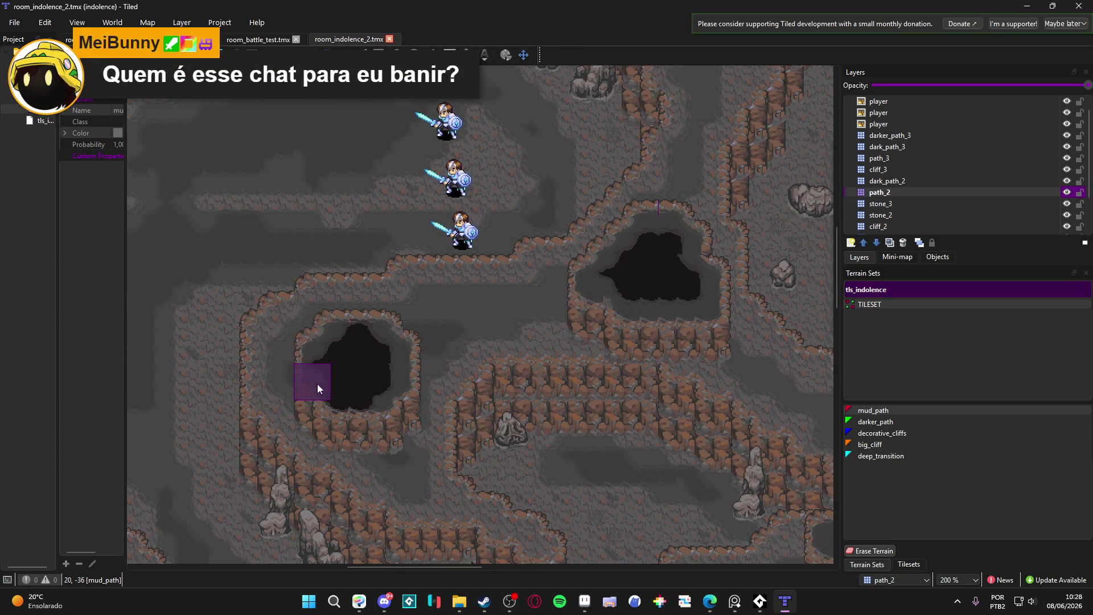
# - Add mud_path at the pit's lower edge and extend it along the right-hand cliffs
pyautogui.click(288, 392)
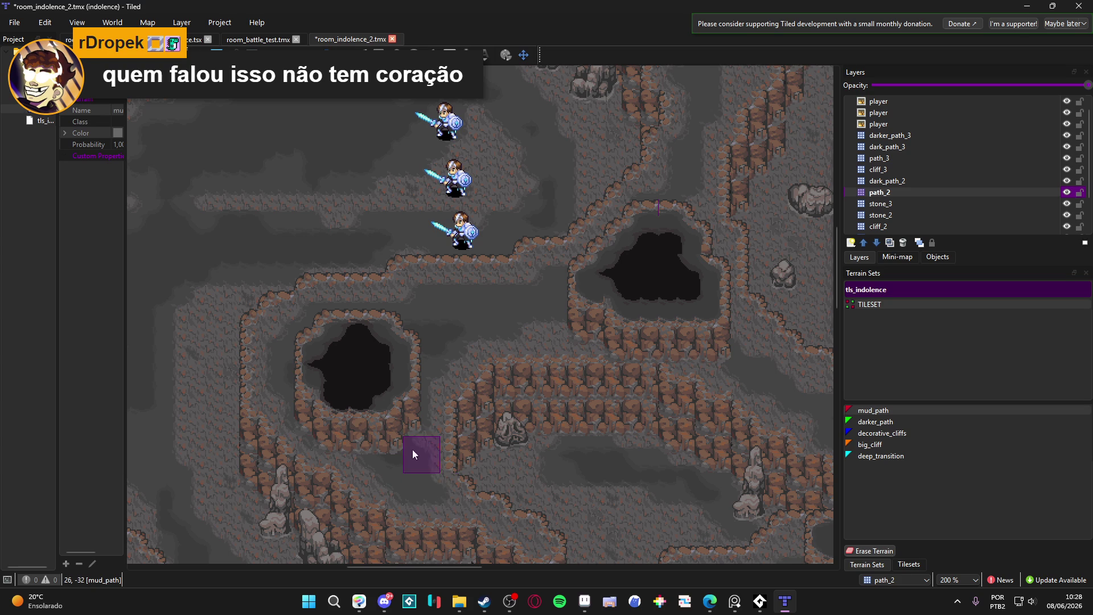
pyautogui.hscroll(1, 419, 356)
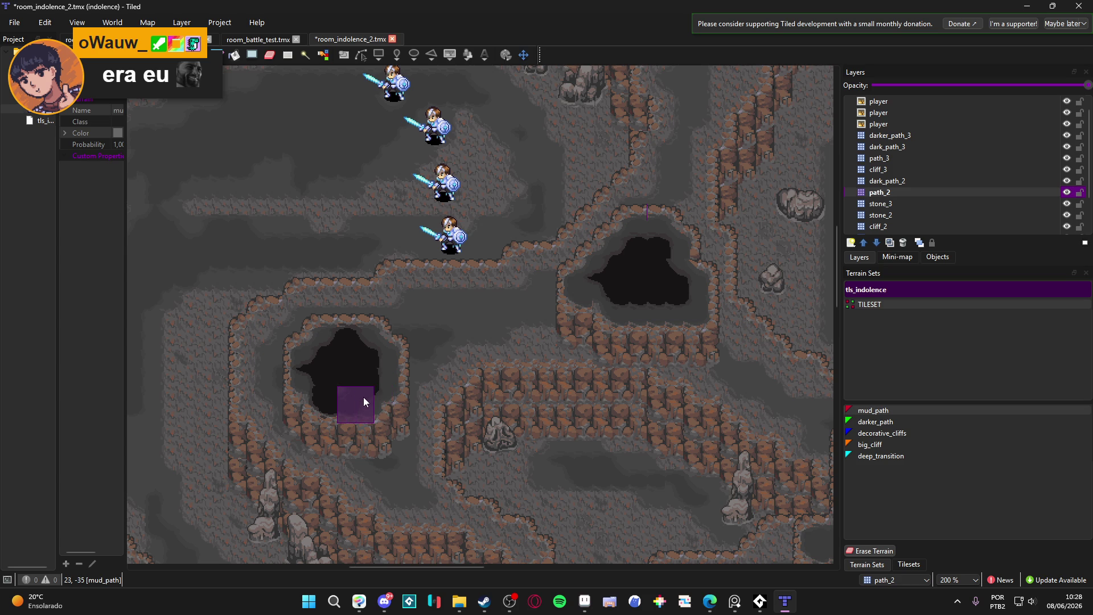
pyautogui.hscroll(3, 396, 387)
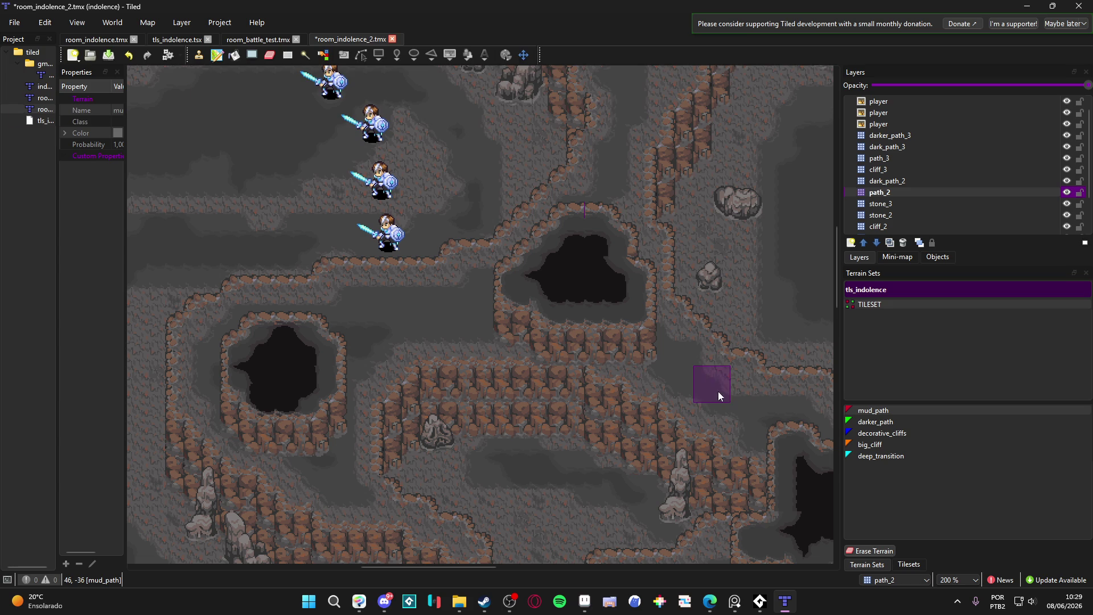
pyautogui.moveTo(721, 390); pyautogui.dragTo(562, 381)
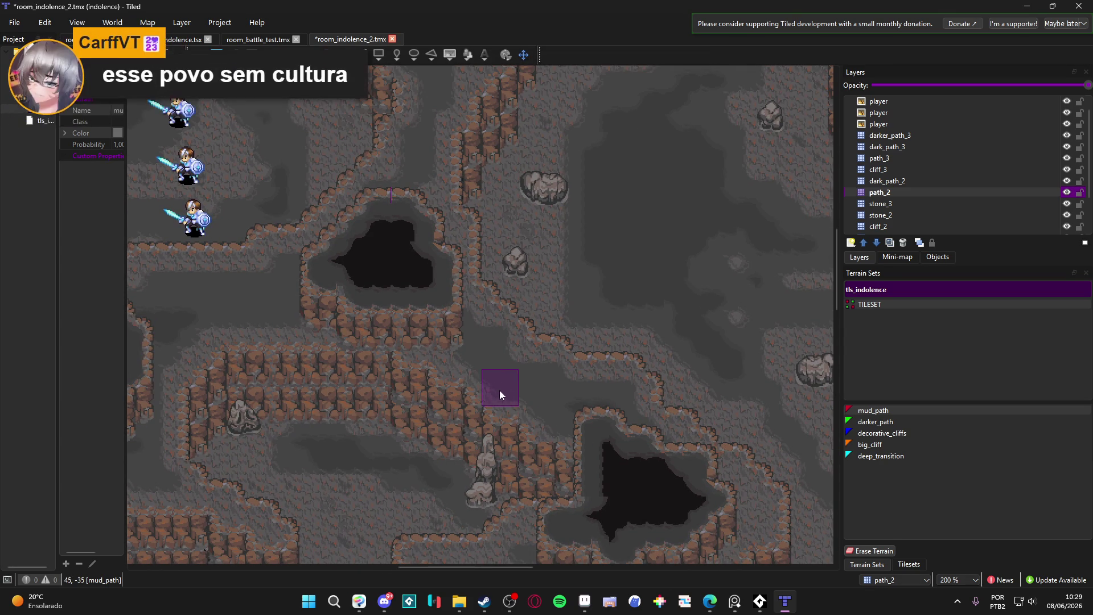
pyautogui.scroll(-2, 603, 393)
pyautogui.hscroll(2, 603, 393)
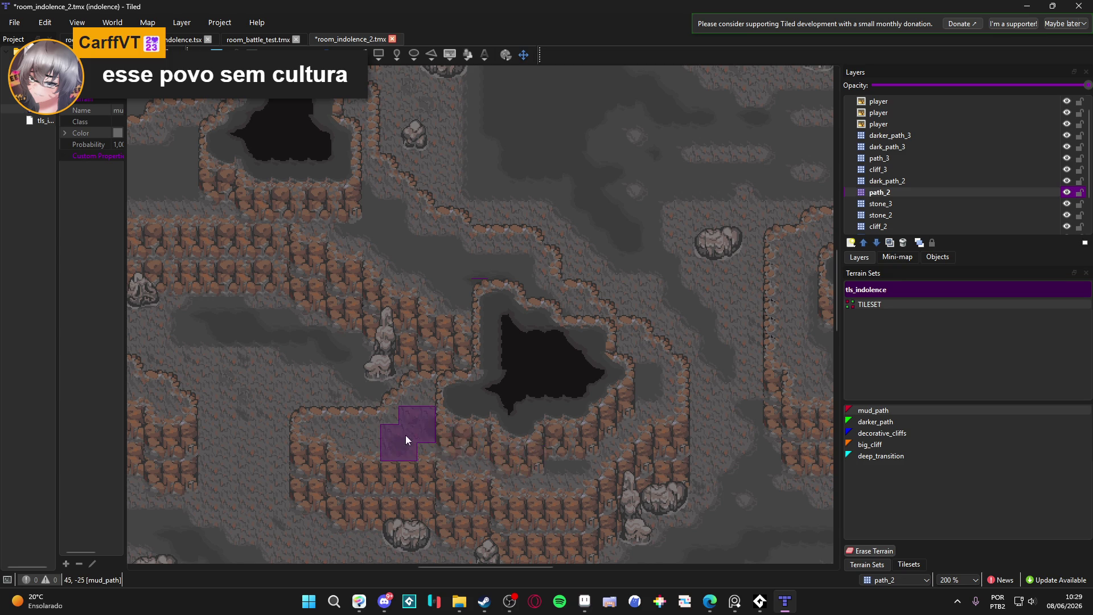
pyautogui.moveTo(458, 436); pyautogui.dragTo(436, 407)
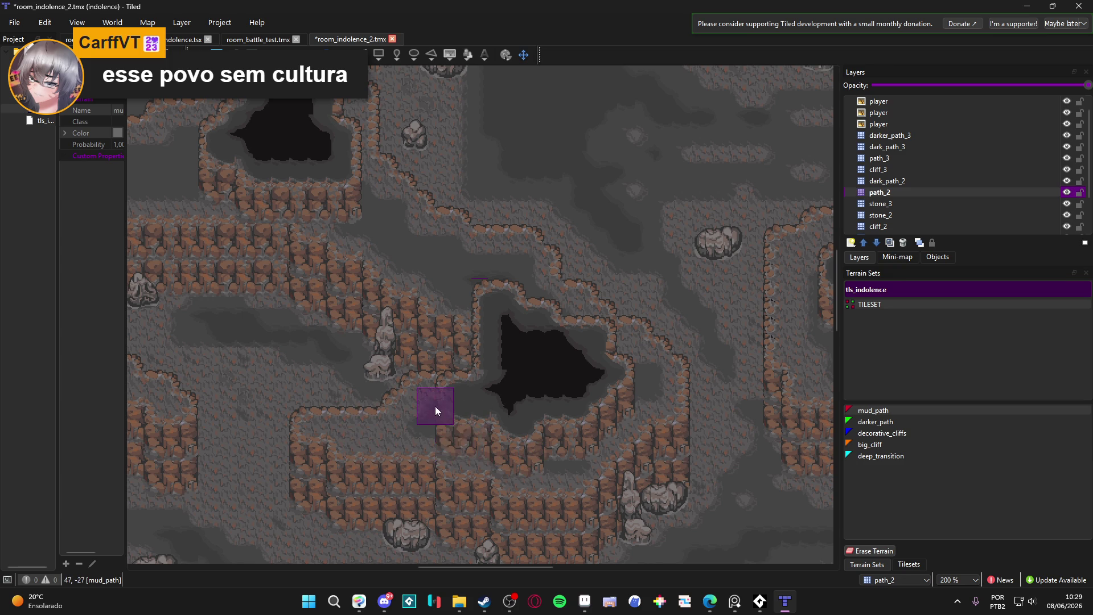
pyautogui.scroll(-2, 415, 387)
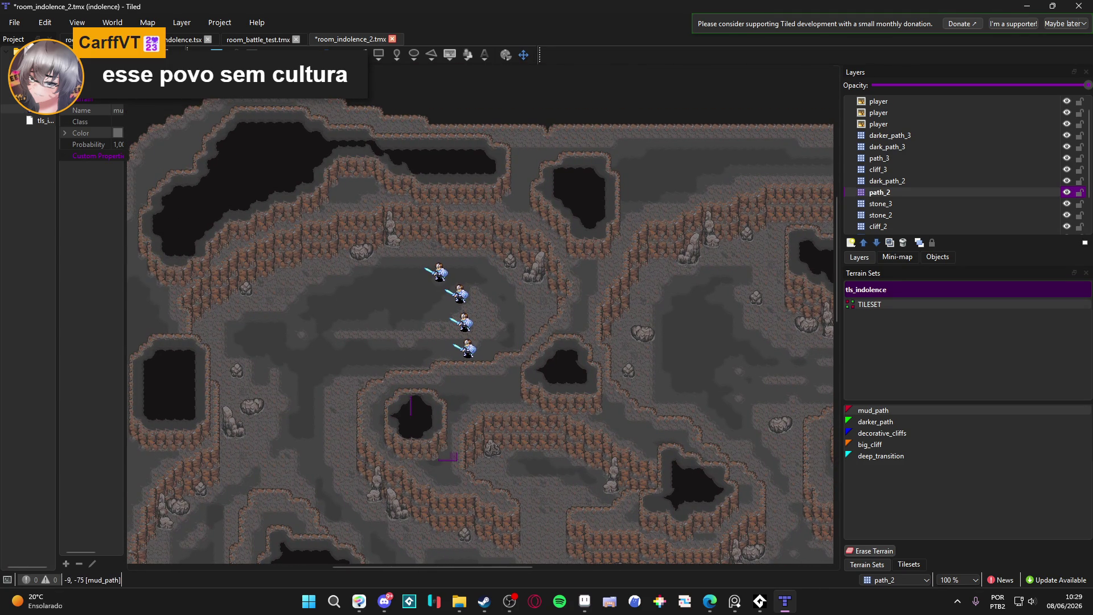
pyautogui.click(69, 38)
pyautogui.click(350, 40)
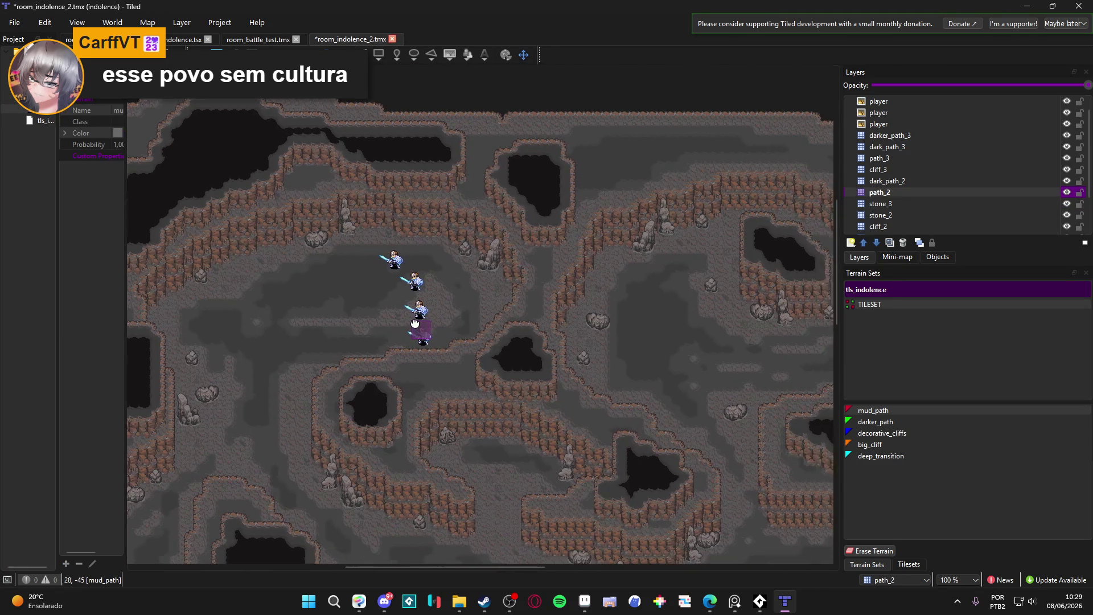
pyautogui.hotkey('ctrl', 's')
pyautogui.scroll(2, 545, 256)
pyautogui.click(553, 382)
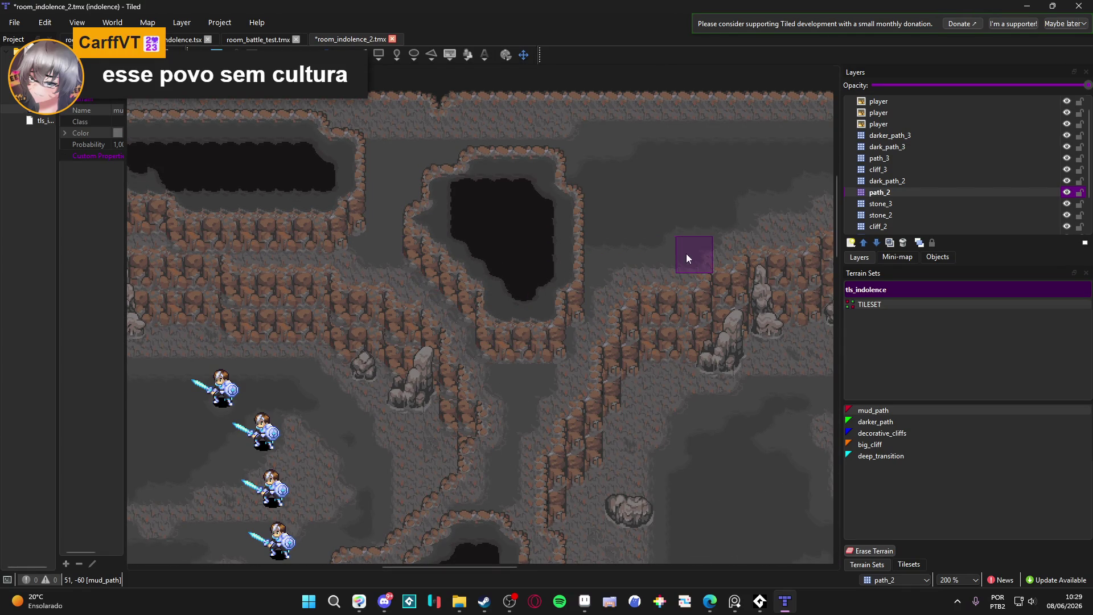
pyautogui.scroll(2, 686, 258)
pyautogui.hscroll(3, 687, 257)
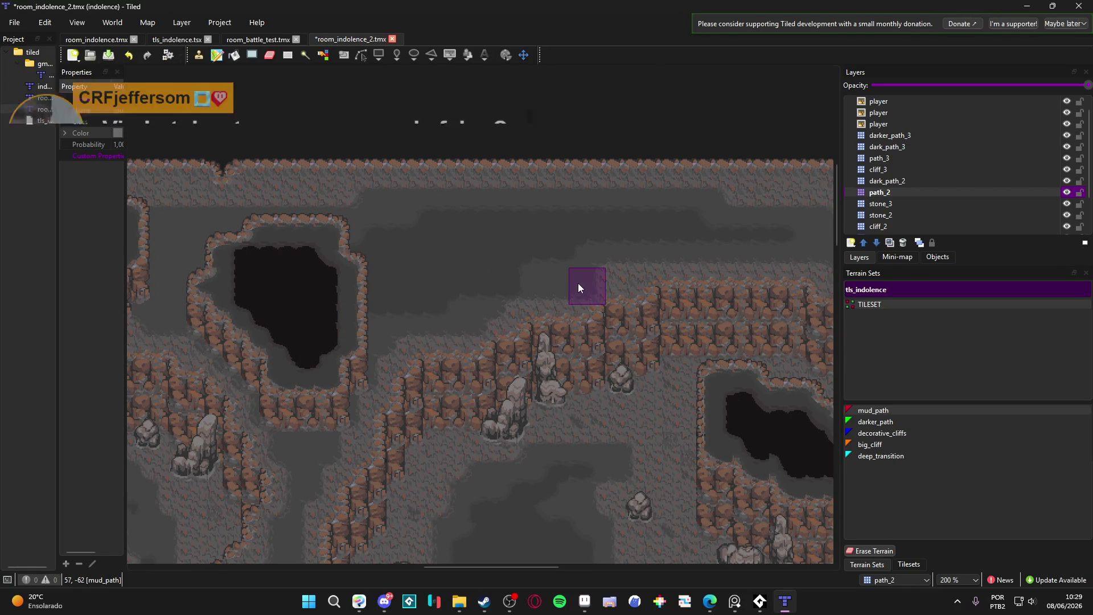
pyautogui.scroll(-5, 370, 313)
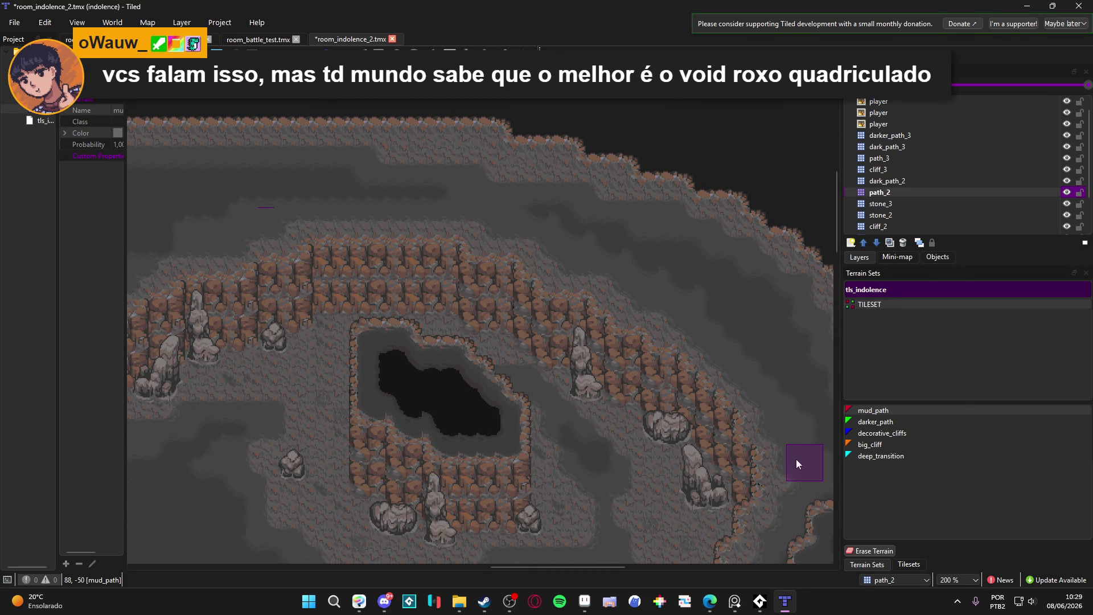
pyautogui.scroll(-5, 796, 461)
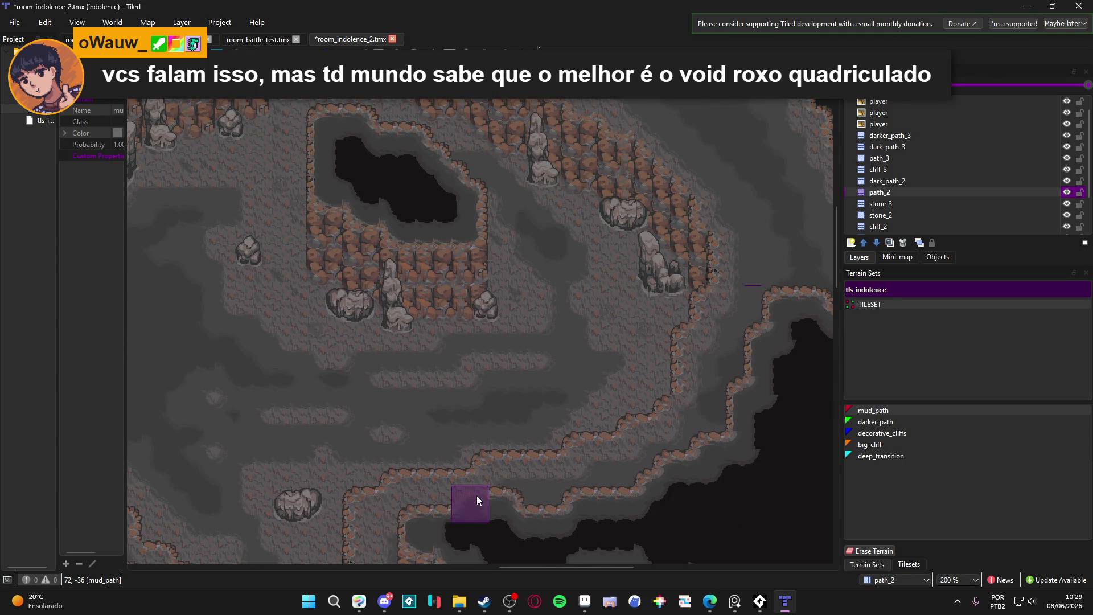
pyautogui.moveTo(477, 495); pyautogui.dragTo(548, 402)
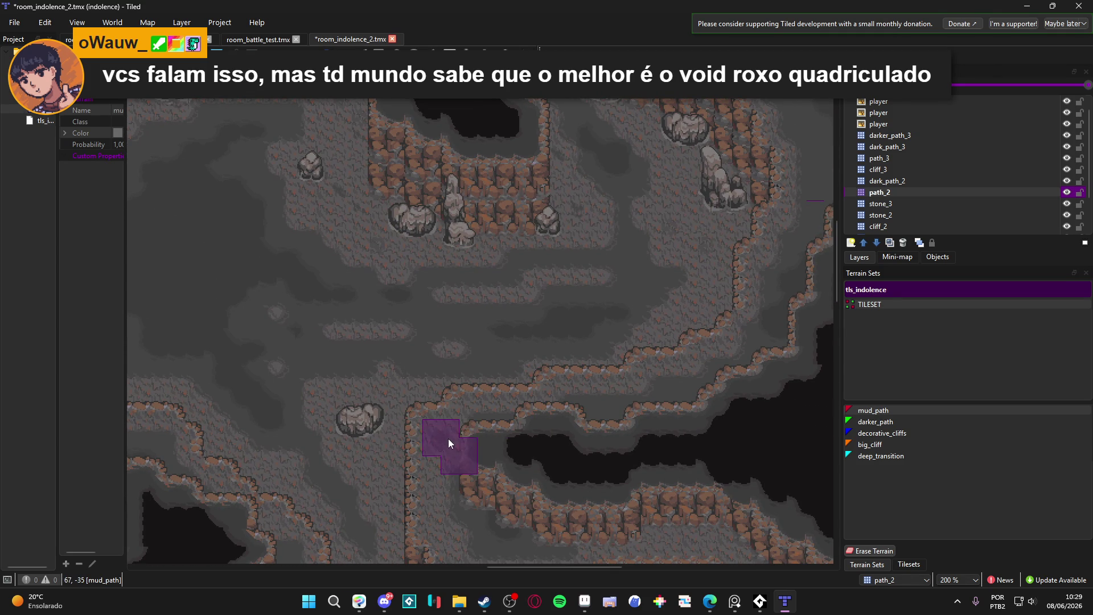
pyautogui.moveTo(447, 504); pyautogui.dragTo(442, 402)
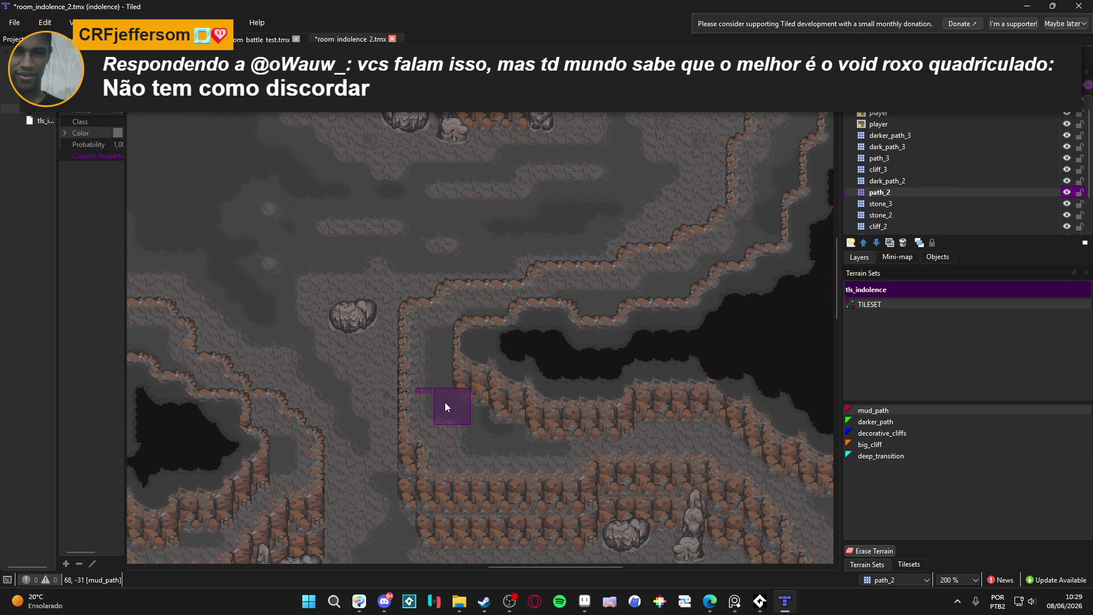
pyautogui.hscroll(2, 453, 442)
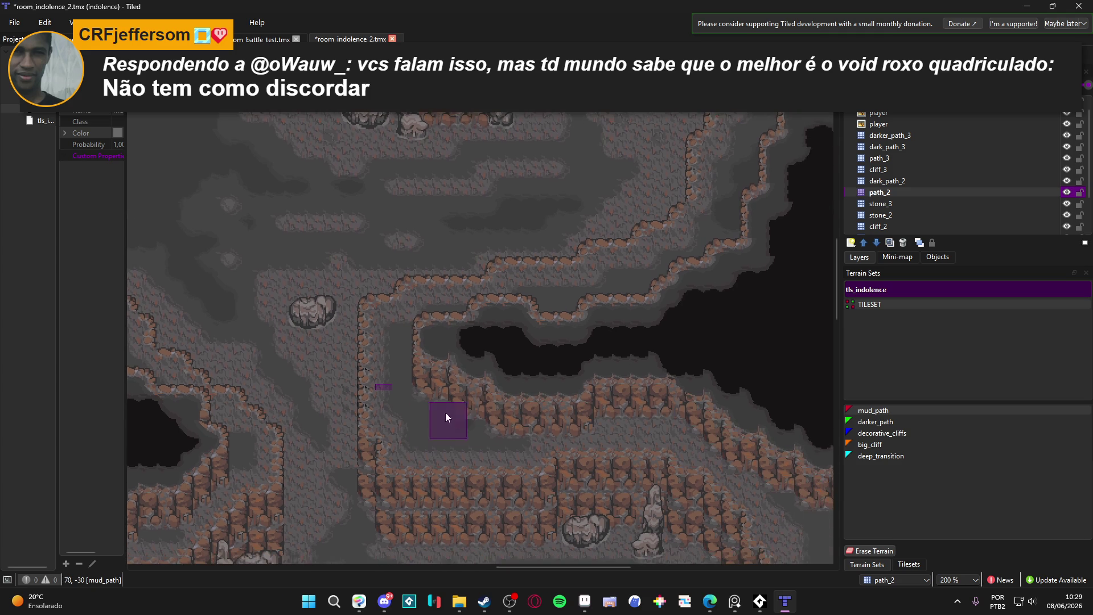
pyautogui.hscroll(2, 439, 337)
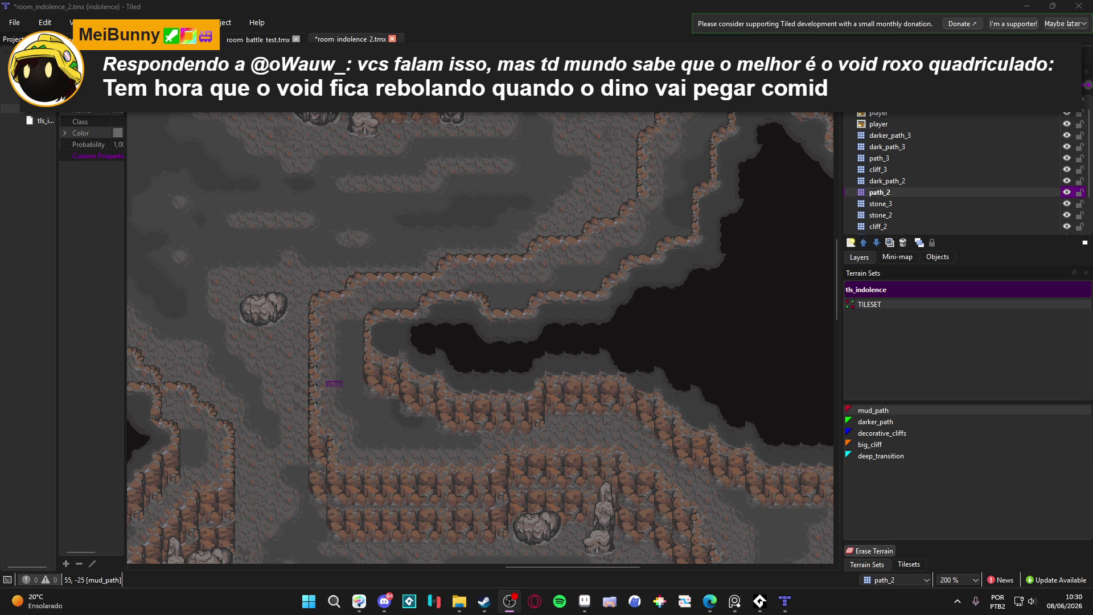
pyautogui.scroll(-2, 370, 239)
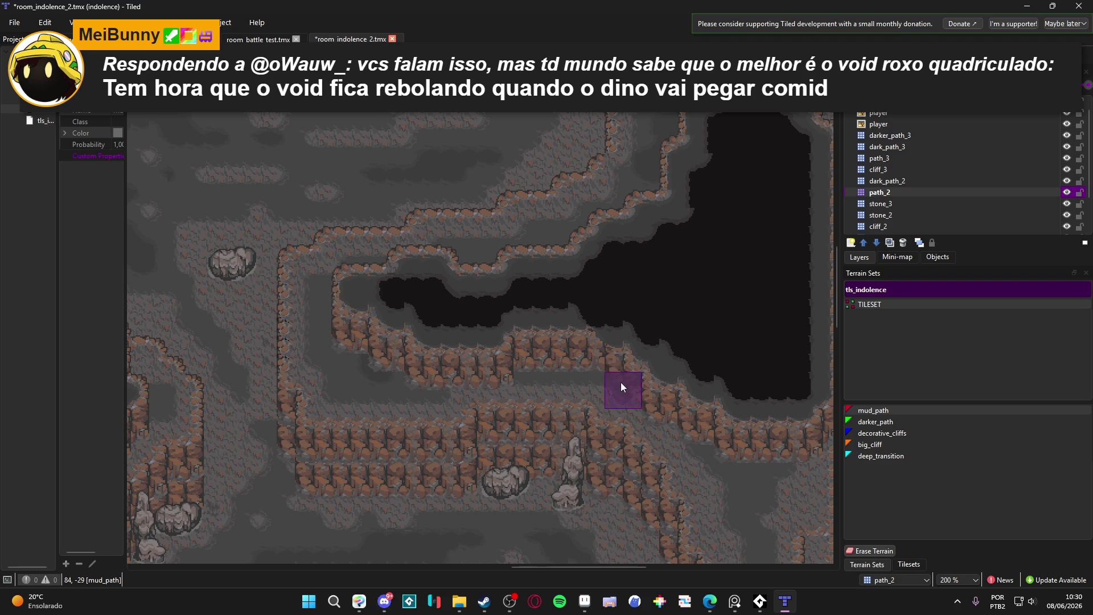
pyautogui.moveTo(674, 435); pyautogui.dragTo(578, 314)
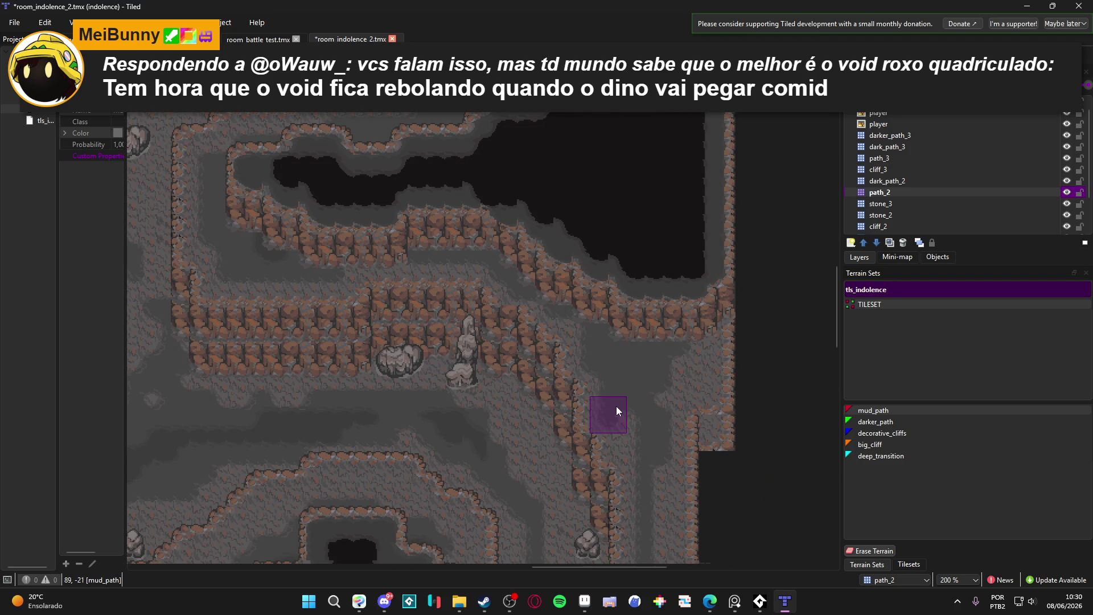
pyautogui.scroll(-5, 688, 358)
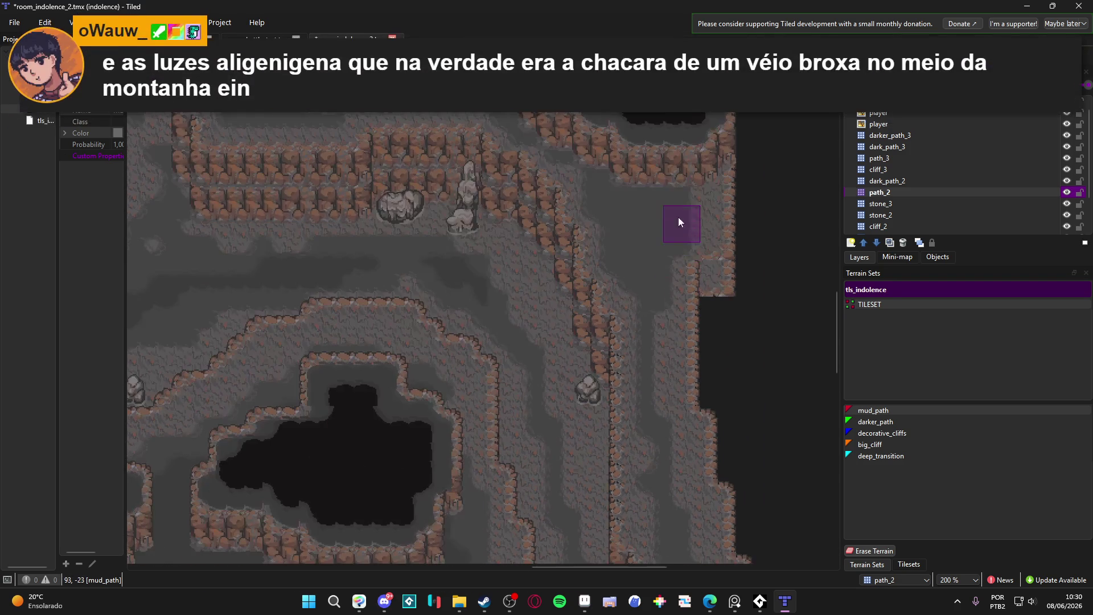
pyautogui.moveTo(659, 410)
pyautogui.mouseDown()
pyautogui.moveTo(637, 298)
pyautogui.moveTo(650, 316)
pyautogui.mouseUp()
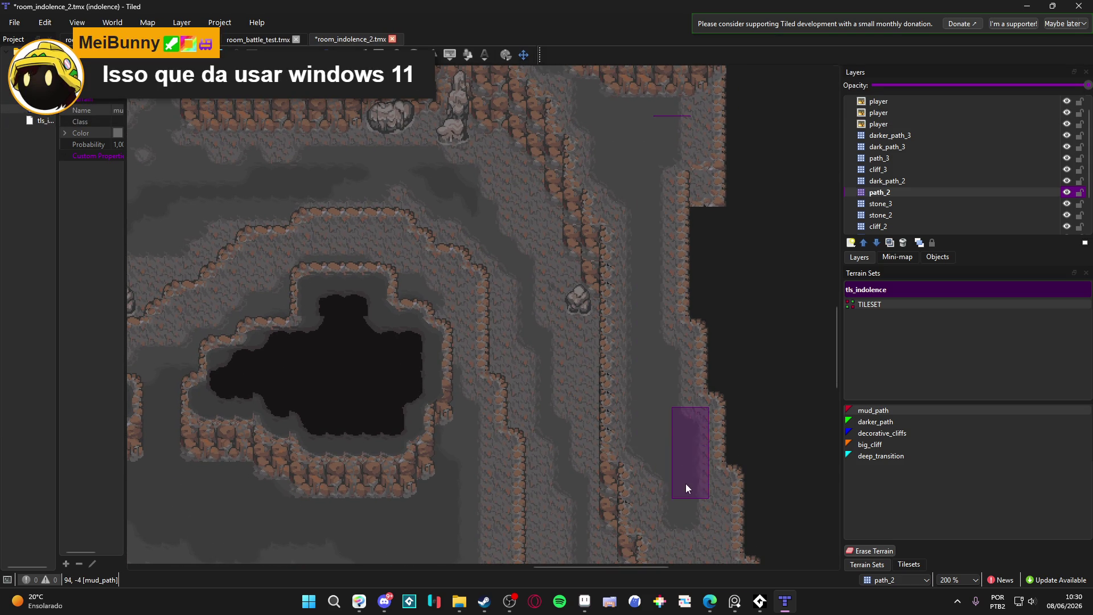
pyautogui.scroll(-5, 683, 409)
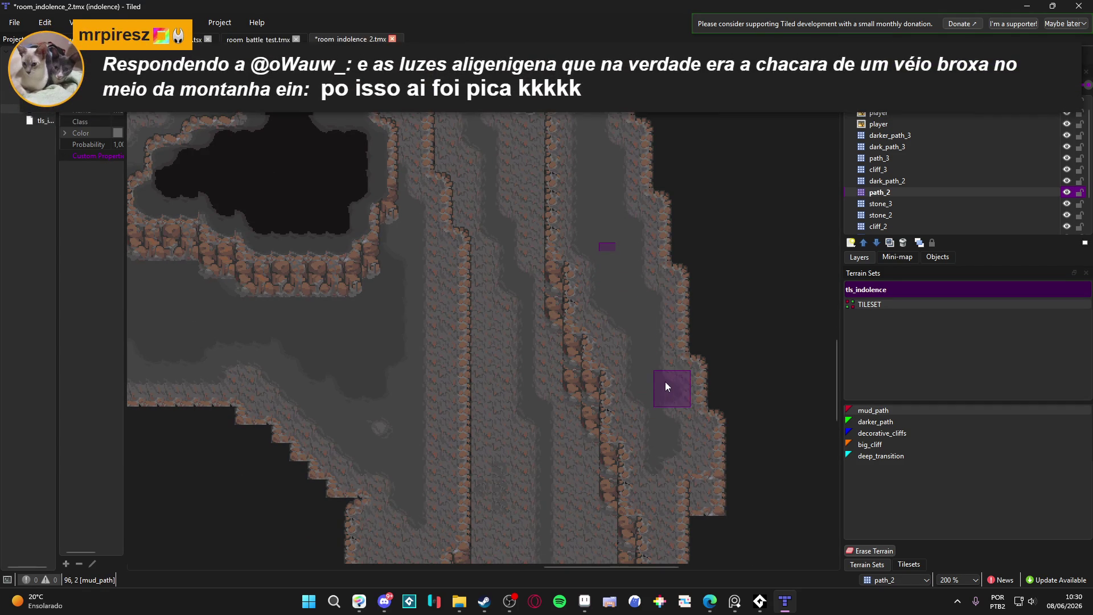
pyautogui.scroll(-1, 674, 434)
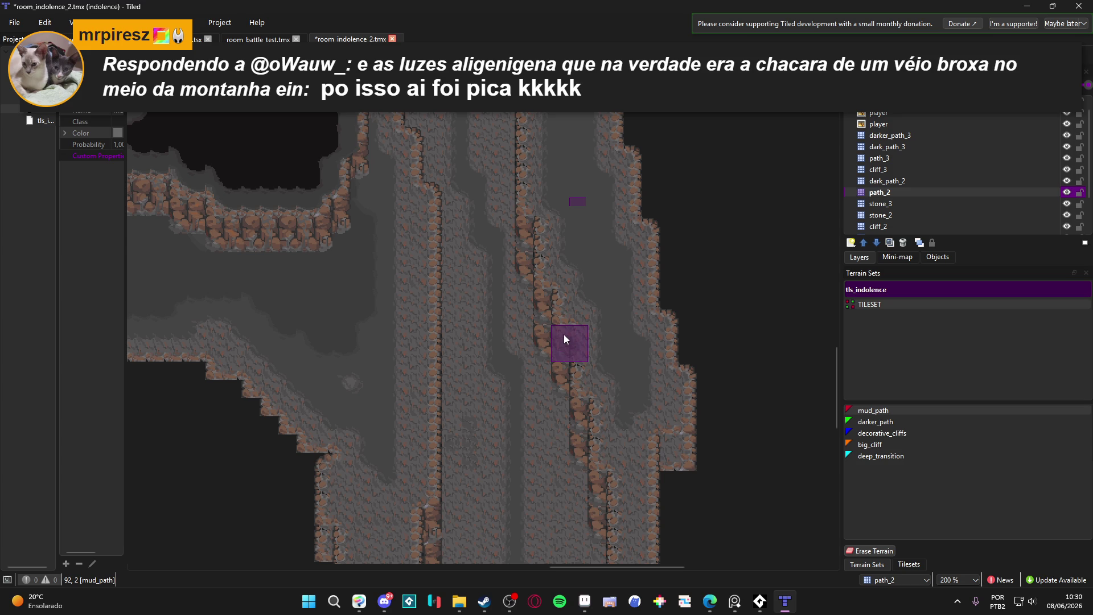
# - Paint a mud_path tile onto the eastern corridor's cliff edge on path_2
pyautogui.click(564, 336)
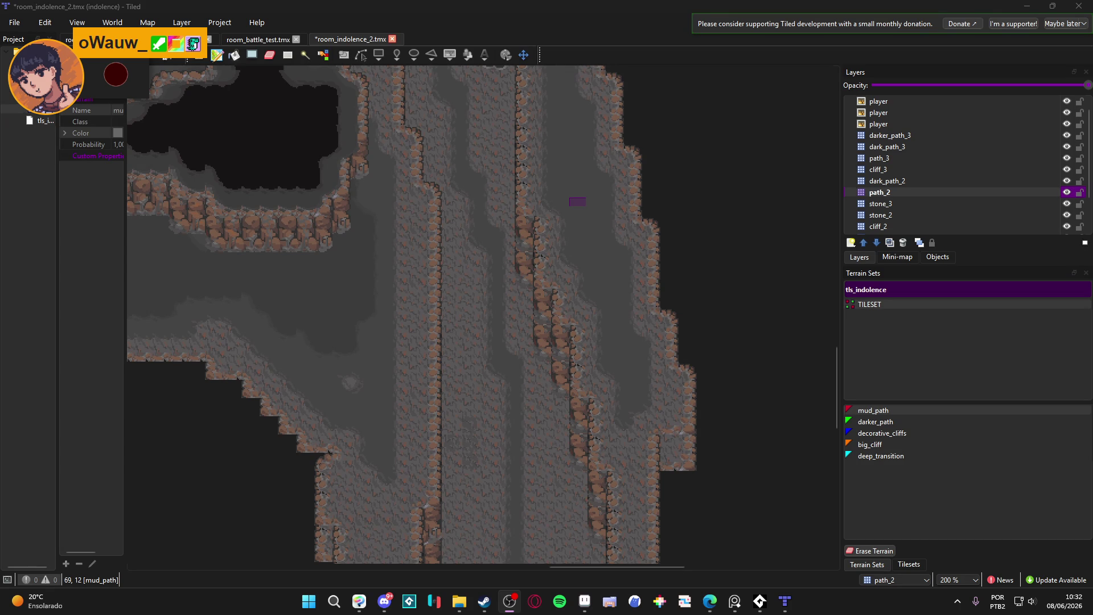
# - Back in Tiled, paint a mud_path strip up the long vertical cliff edge
pyautogui.hotkey('alt', 'Tab')
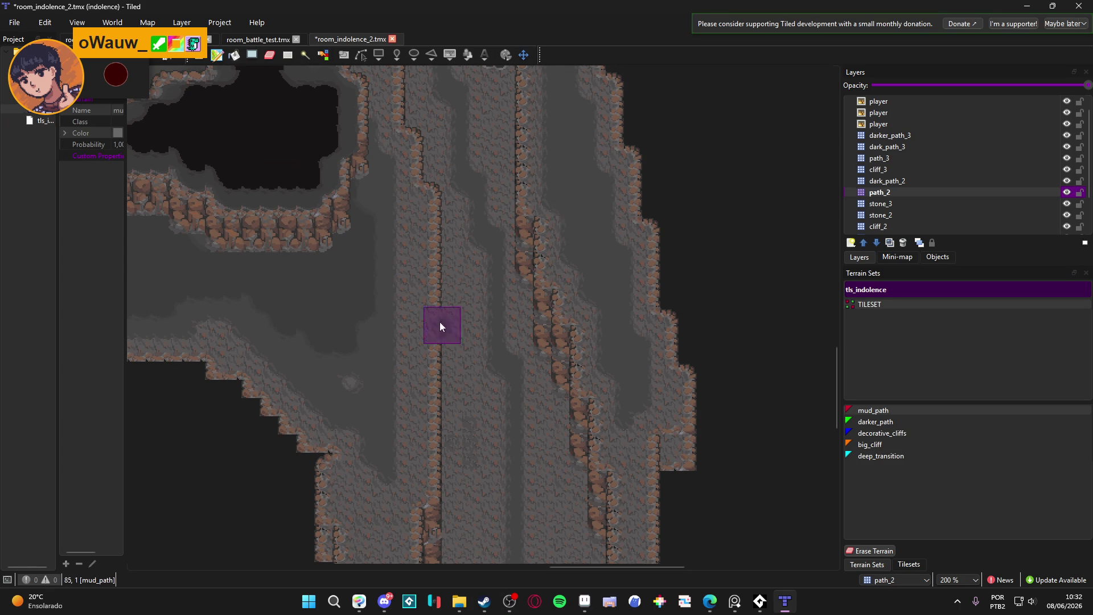
pyautogui.scroll(-4, 450, 329)
pyautogui.scroll(3, 426, 292)
pyautogui.scroll(1, 404, 358)
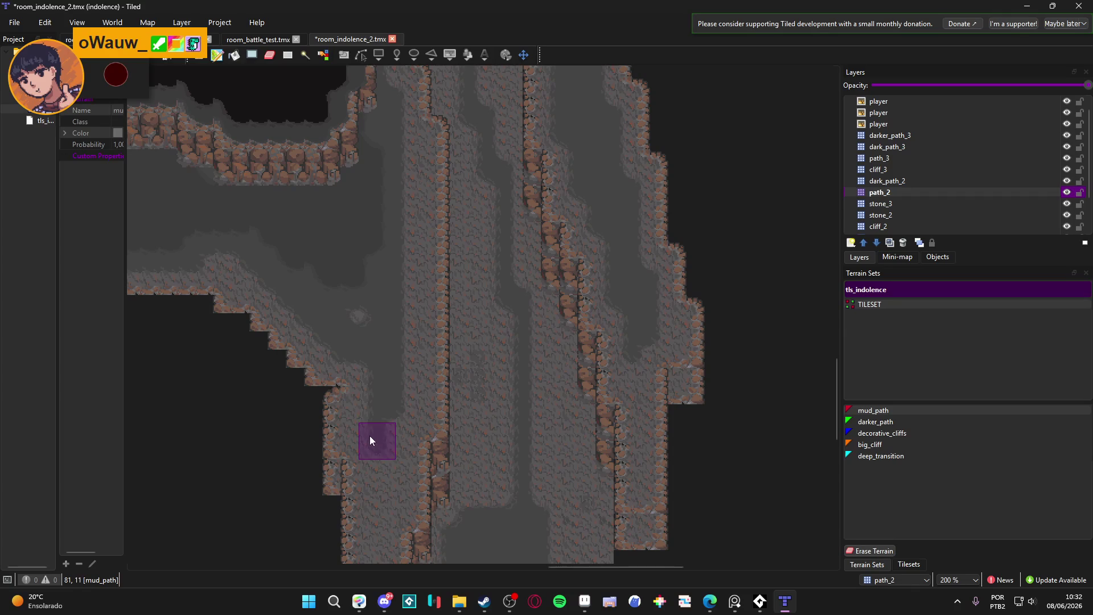
pyautogui.moveTo(406, 411); pyautogui.dragTo(408, 141)
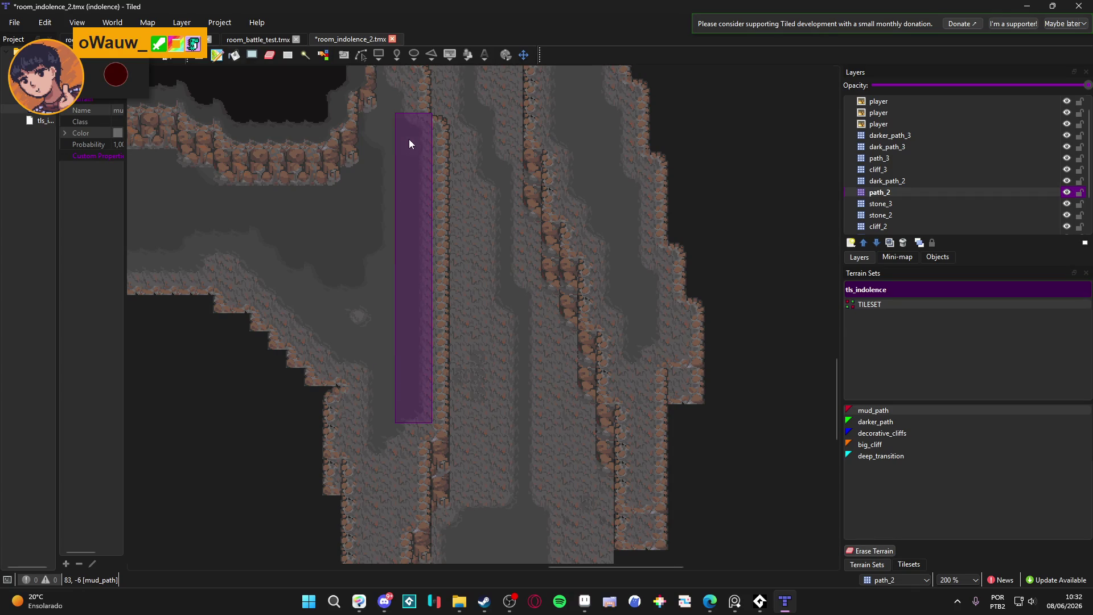
pyautogui.scroll(3, 414, 312)
pyautogui.moveTo(392, 329)
pyautogui.mouseDown()
pyautogui.moveTo(389, 138)
pyautogui.moveTo(374, 215)
pyautogui.mouseUp()
pyautogui.scroll(5, 393, 341)
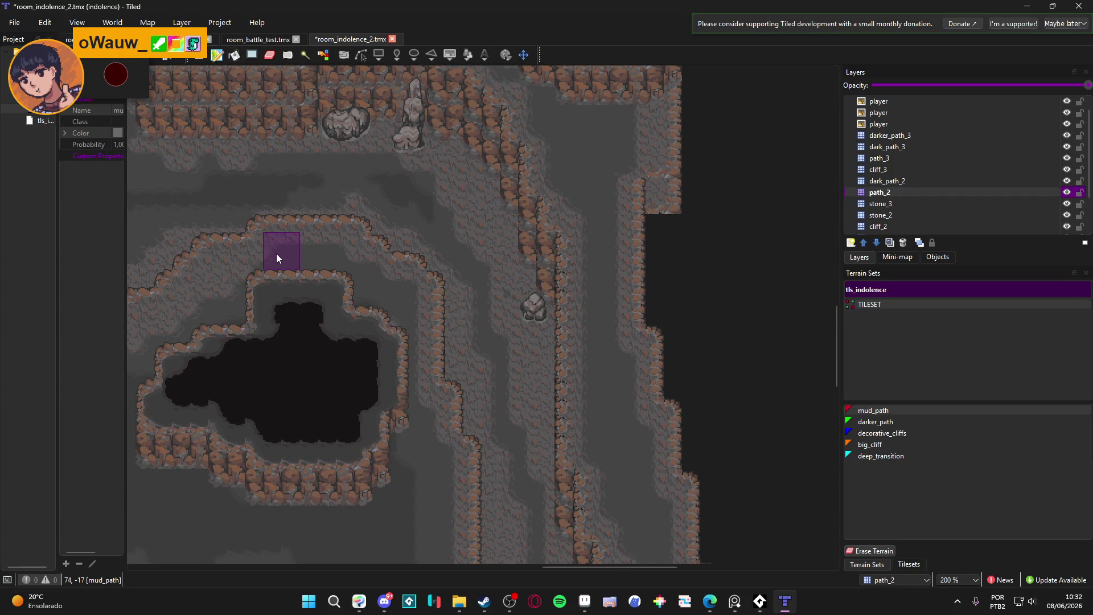
# - Touch up the large pit's ledge edge with mud_path, then frame the player sprites
pyautogui.moveTo(208, 298)
pyautogui.mouseDown()
pyautogui.moveTo(314, 277)
pyautogui.moveTo(339, 294)
pyautogui.mouseUp()
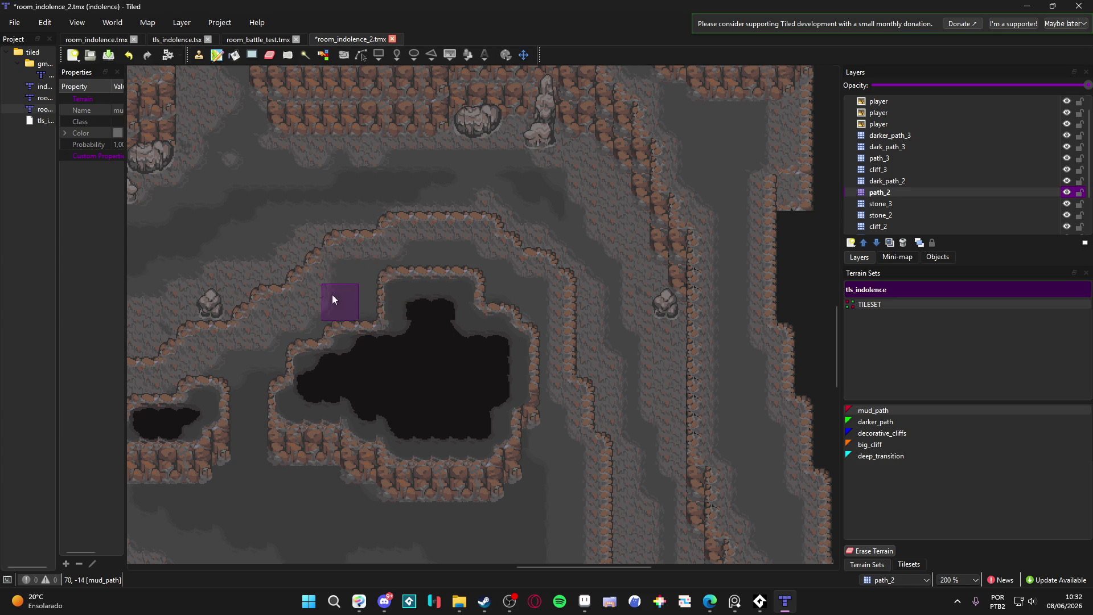
pyautogui.hscroll(-3, 278, 323)
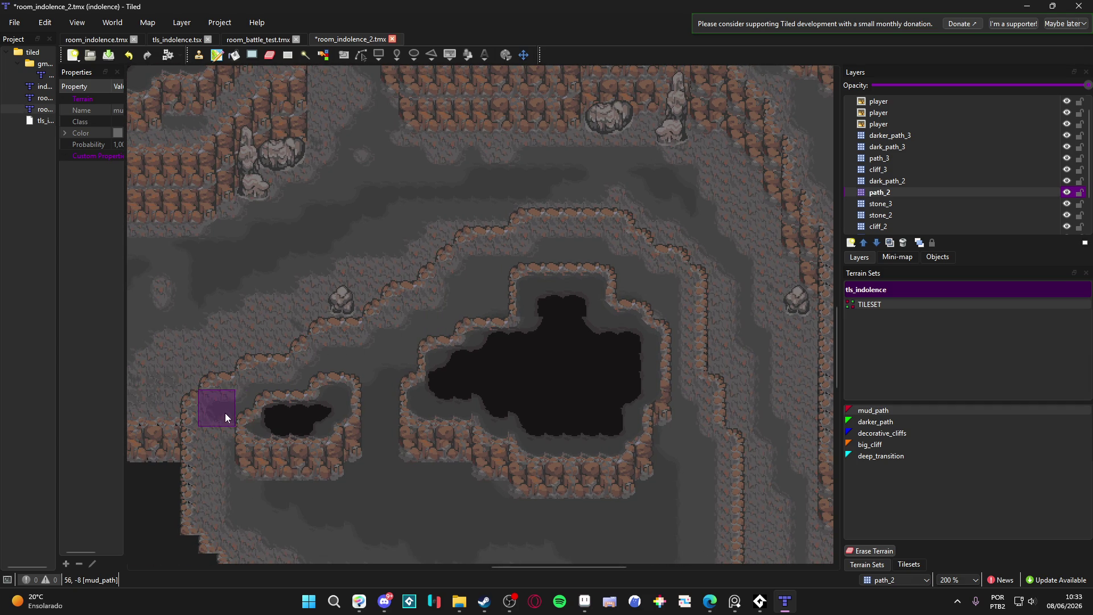
pyautogui.scroll(-3, 215, 389)
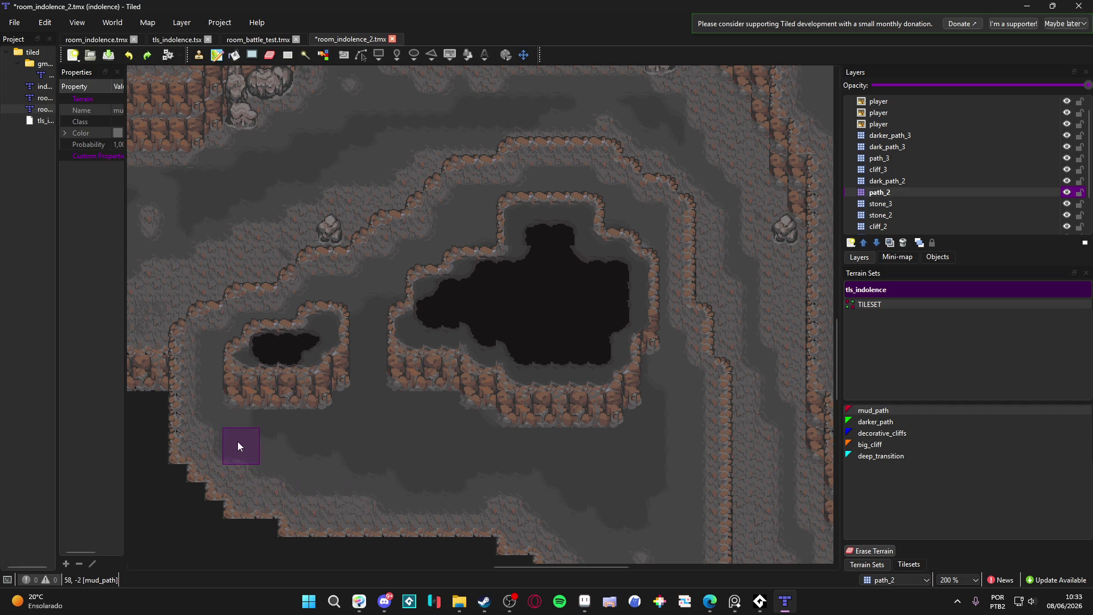
pyautogui.scroll(-2, 518, 463)
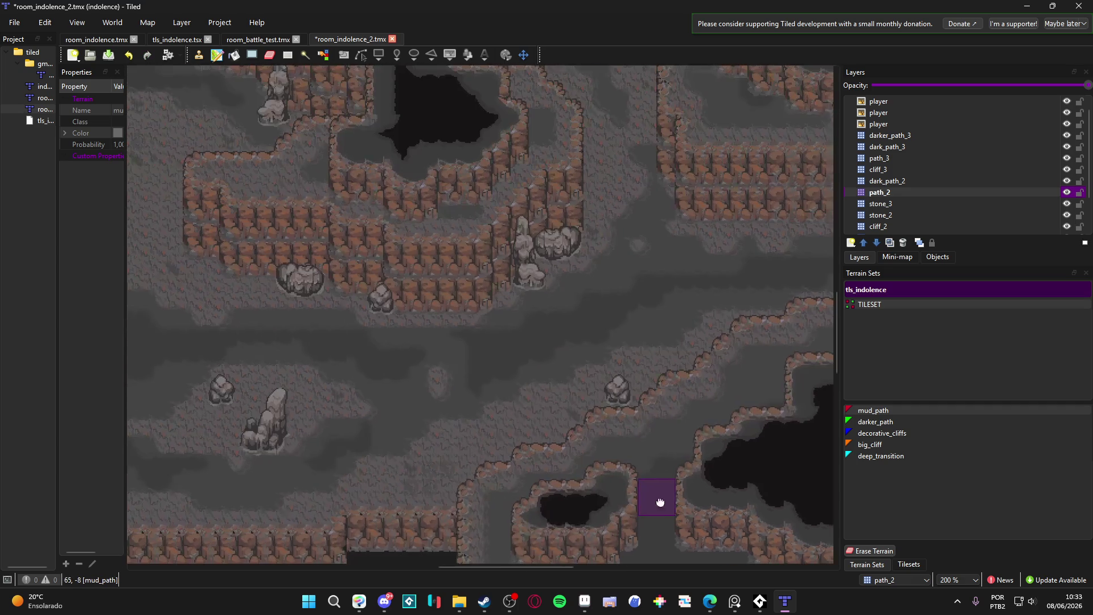
pyautogui.scroll(3, 460, 327)
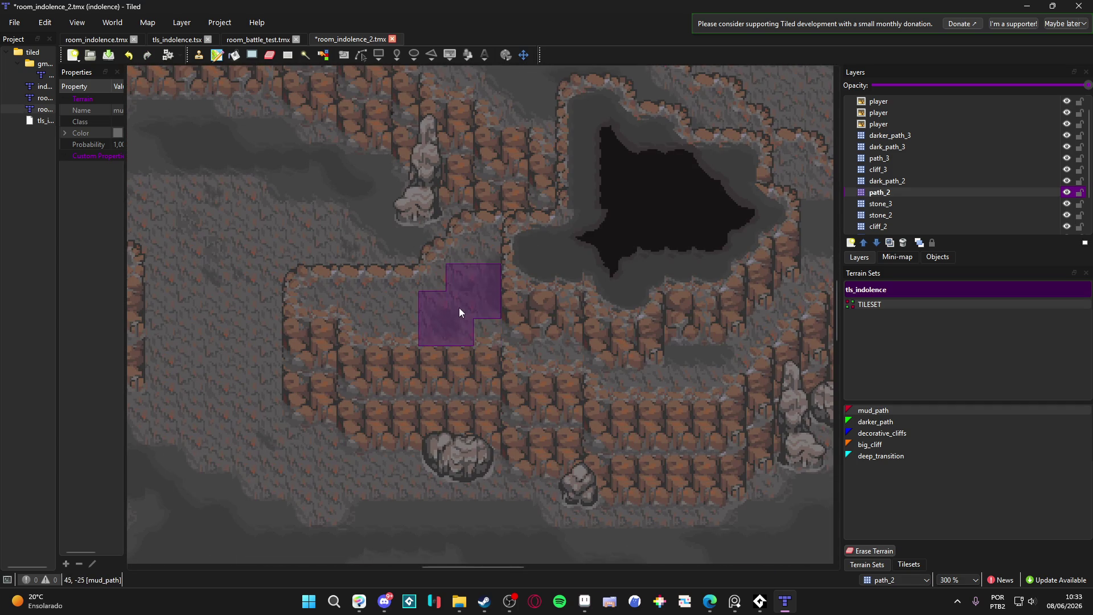
pyautogui.click(619, 334)
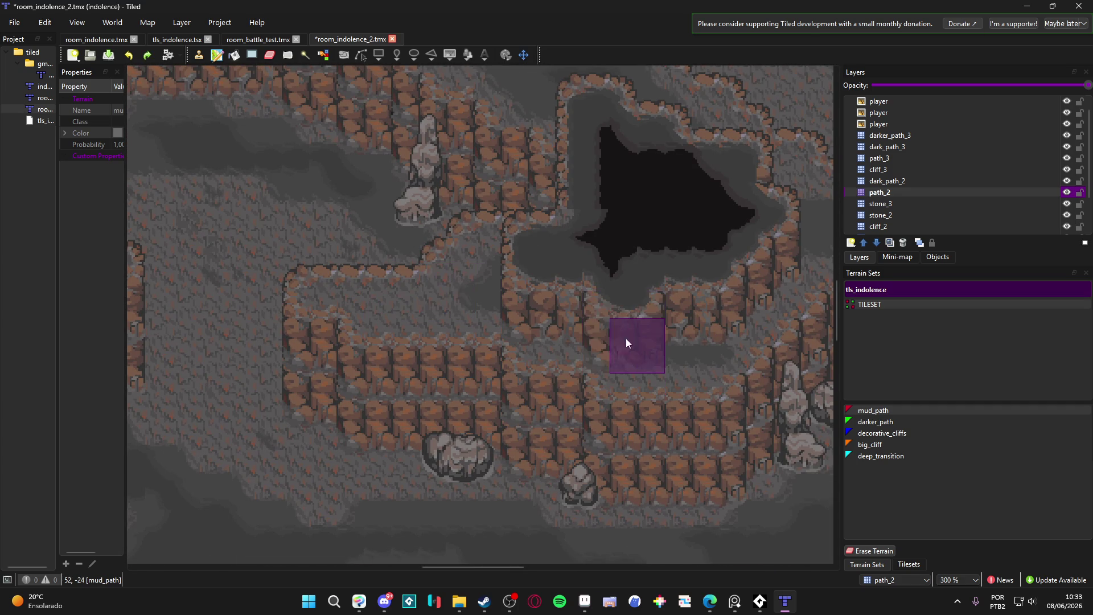
pyautogui.moveTo(733, 316); pyautogui.dragTo(627, 433)
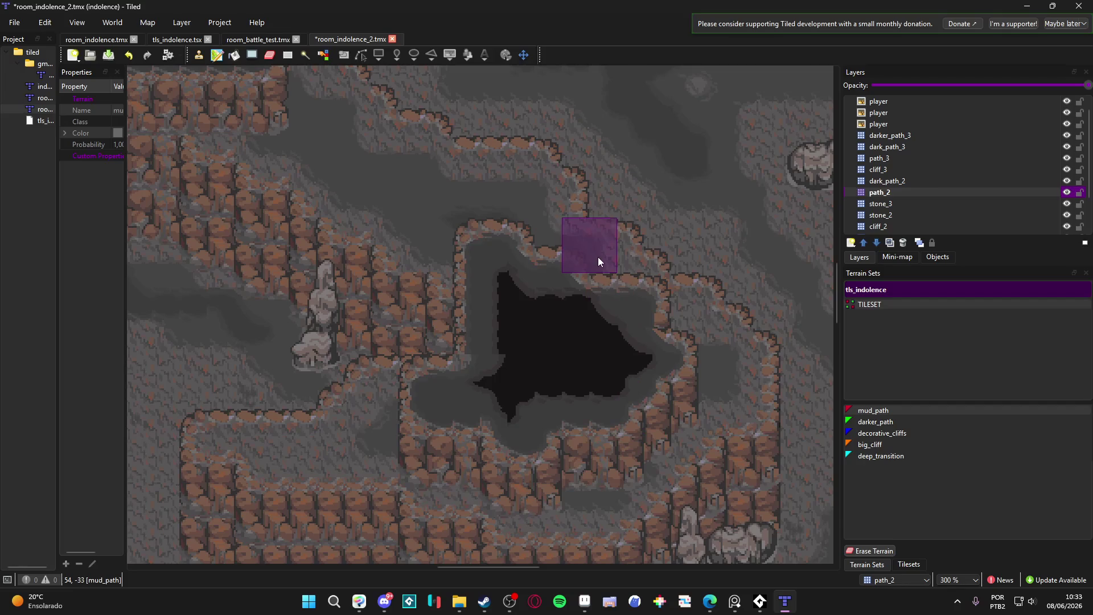
pyautogui.scroll(-3, 524, 376)
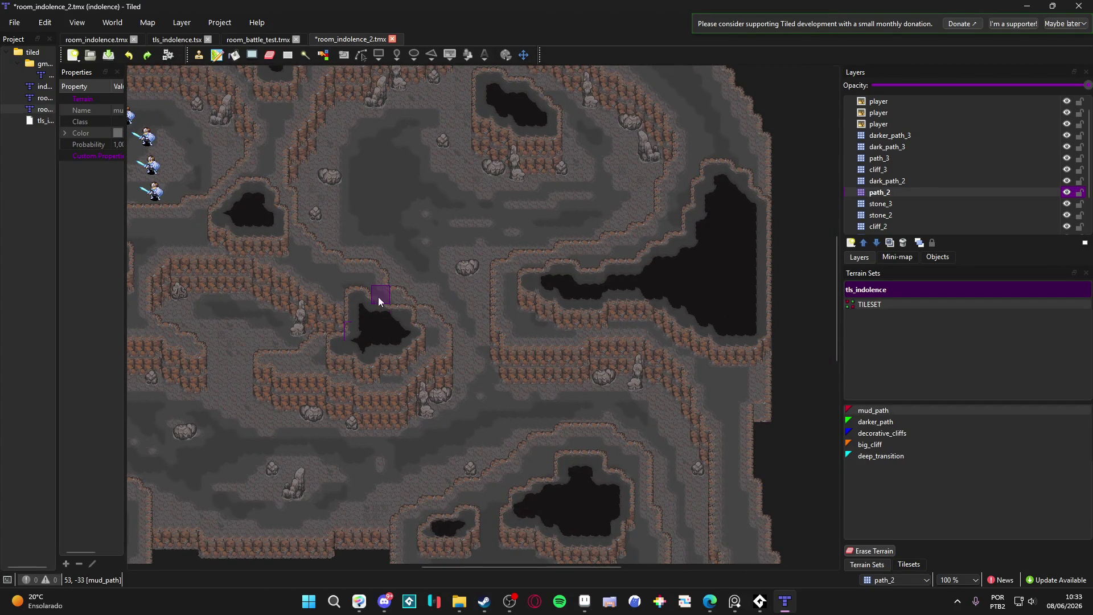
pyautogui.moveTo(378, 296); pyautogui.dragTo(446, 353)
pyautogui.moveTo(302, 334)
pyautogui.mouseDown()
pyautogui.moveTo(417, 207)
pyautogui.moveTo(443, 379)
pyautogui.mouseUp()
pyautogui.scroll(1, 442, 379)
pyautogui.moveTo(333, 321)
pyautogui.mouseDown()
pyautogui.moveTo(427, 383)
pyautogui.moveTo(395, 337)
pyautogui.mouseUp()
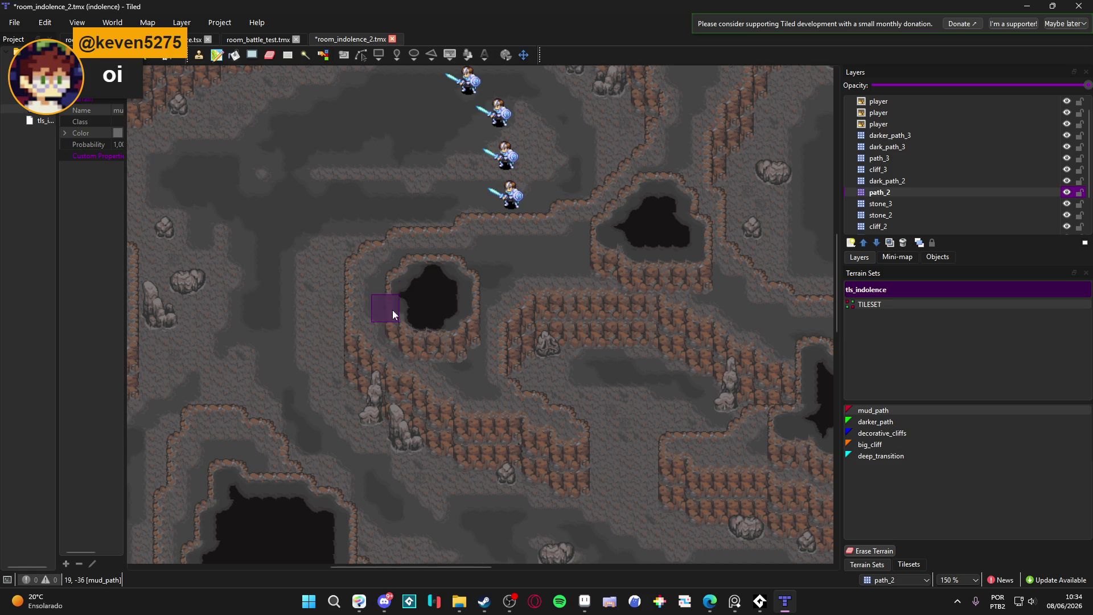
pyautogui.click(385, 601)
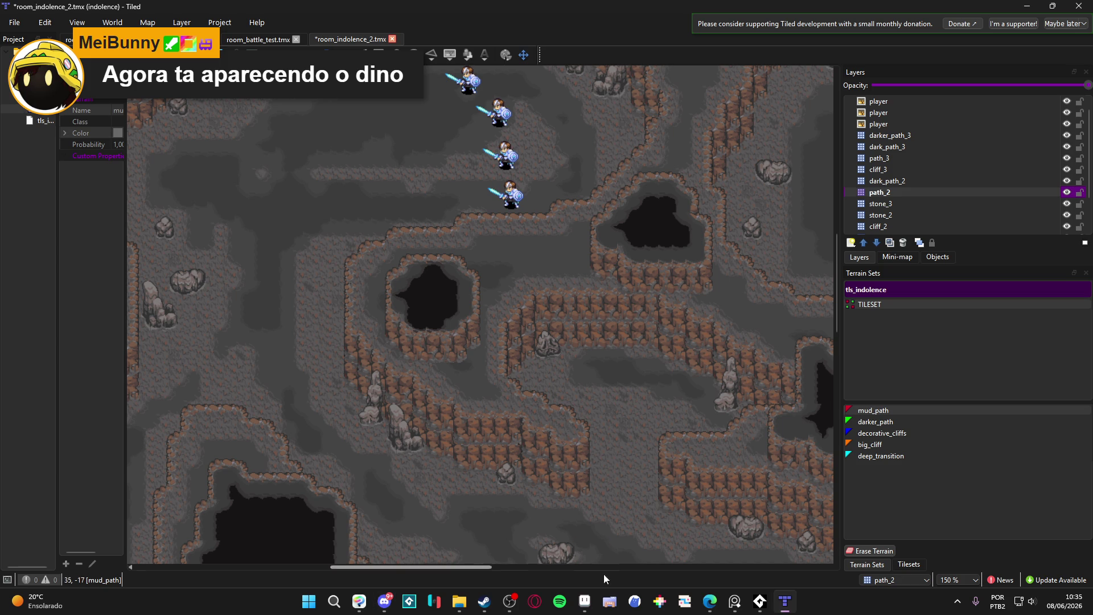
# - Switch to scenery_indolence.aseprite in Aseprite and open the File menu
pyautogui.click(584, 602)
pyautogui.click(11, 19)
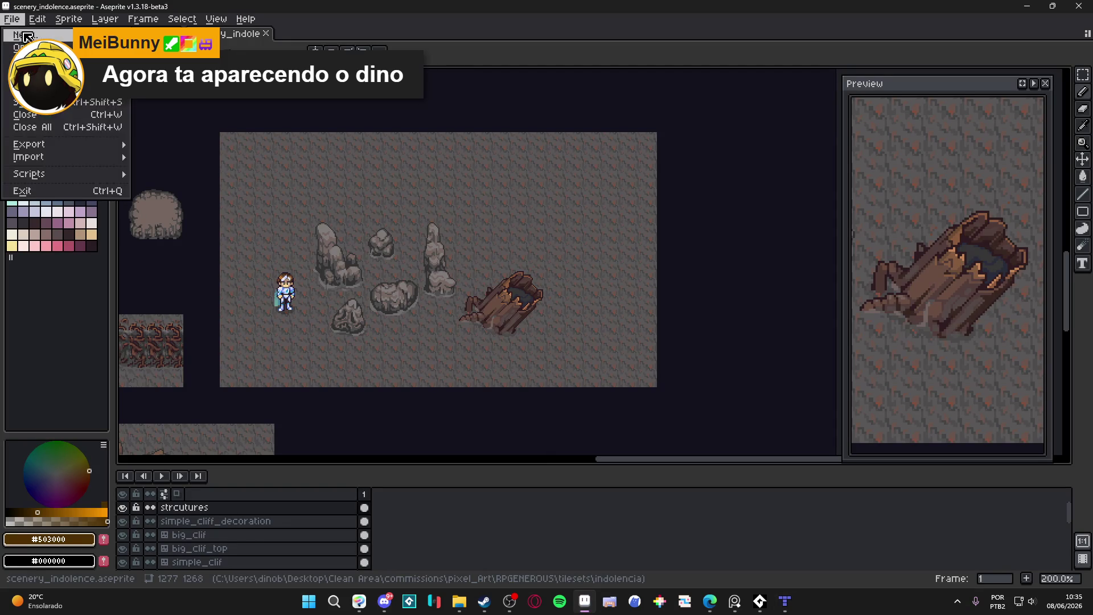
# - Create a new blank sprite and paste the copied creature sketches onto its canvas
pyautogui.click(23, 33)
pyautogui.click(500, 420)
pyautogui.hotkey('ctrl', 'v')
pyautogui.moveTo(656, 293); pyautogui.dragTo(439, 308)
pyautogui.press('Return')
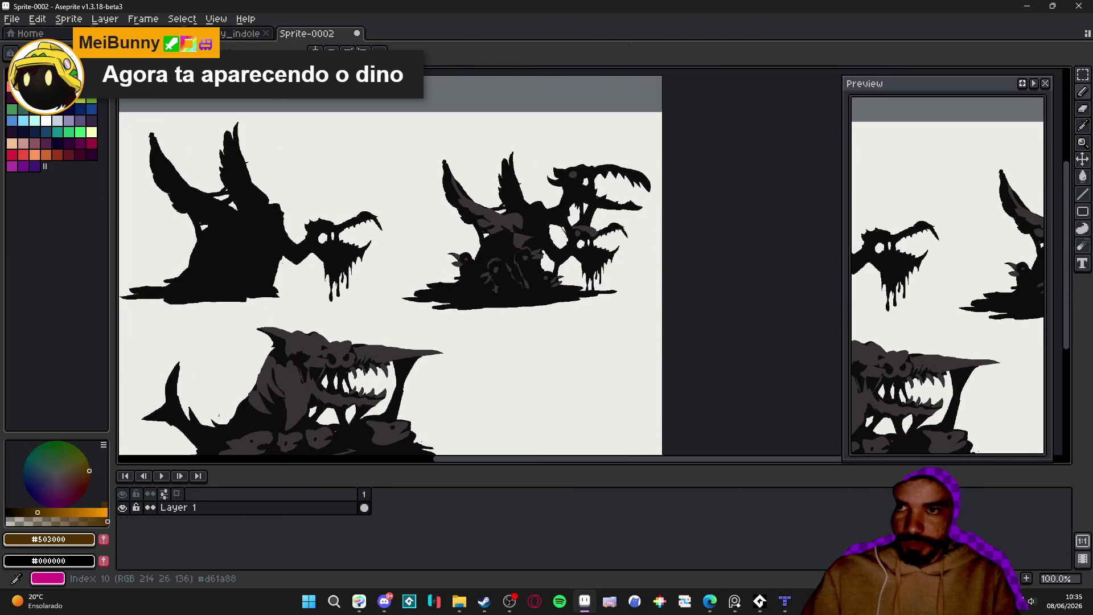
# - Circle the middle creature in magenta, then undo the circle
pyautogui.click(34, 87)
pyautogui.moveTo(449, 140)
pyautogui.mouseDown()
pyautogui.moveTo(426, 141)
pyautogui.moveTo(394, 282)
pyautogui.moveTo(540, 336)
pyautogui.moveTo(646, 252)
pyautogui.moveTo(659, 183)
pyautogui.moveTo(513, 145)
pyautogui.moveTo(440, 148)
pyautogui.mouseUp()
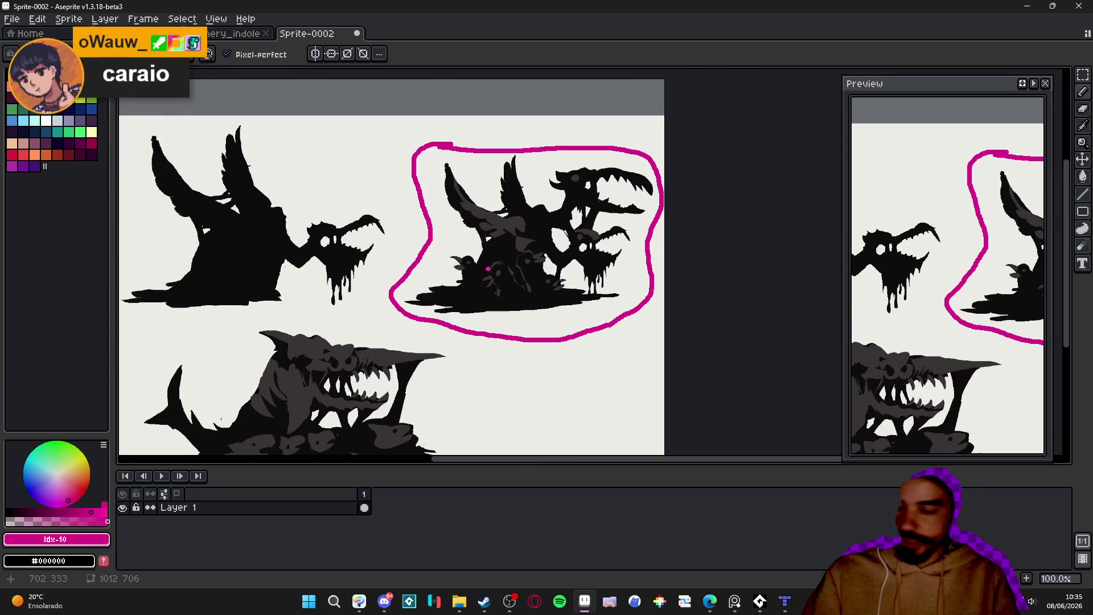
pyautogui.scroll(2, 565, 228)
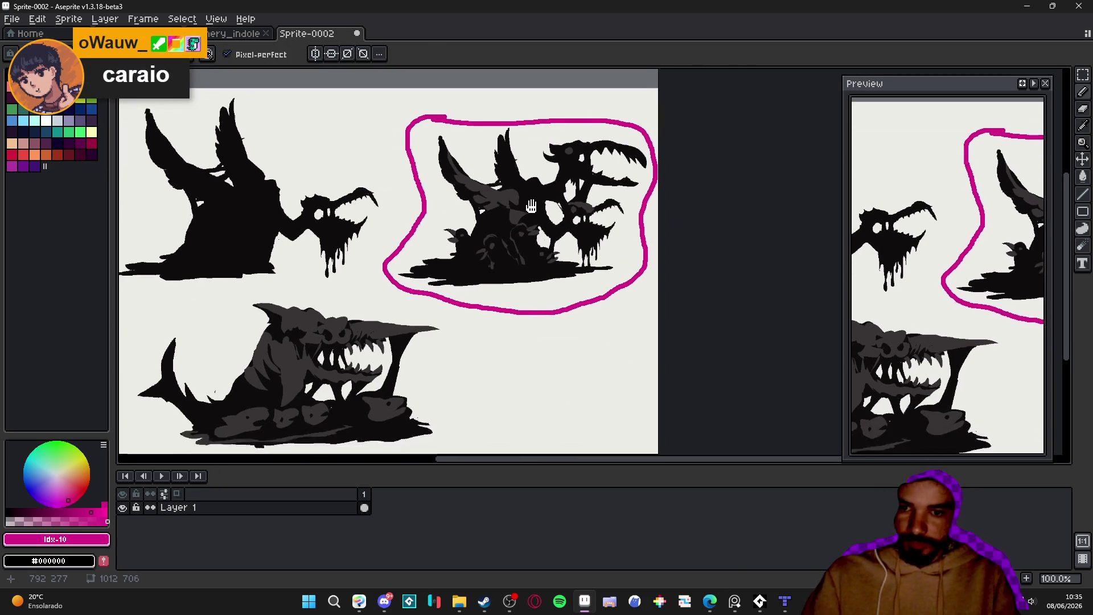
pyautogui.hotkey('ctrl', 'z')
# - Dot magenta marks over the creature's eyes and face, then undo them
pyautogui.moveTo(546, 171)
pyautogui.mouseDown()
pyautogui.moveTo(560, 169)
pyautogui.moveTo(523, 199)
pyautogui.moveTo(509, 238)
pyautogui.moveTo(544, 238)
pyautogui.mouseUp()
pyautogui.click(504, 232)
pyautogui.click(542, 248)
pyautogui.click(568, 246)
pyautogui.click(555, 119)
pyautogui.click(476, 252)
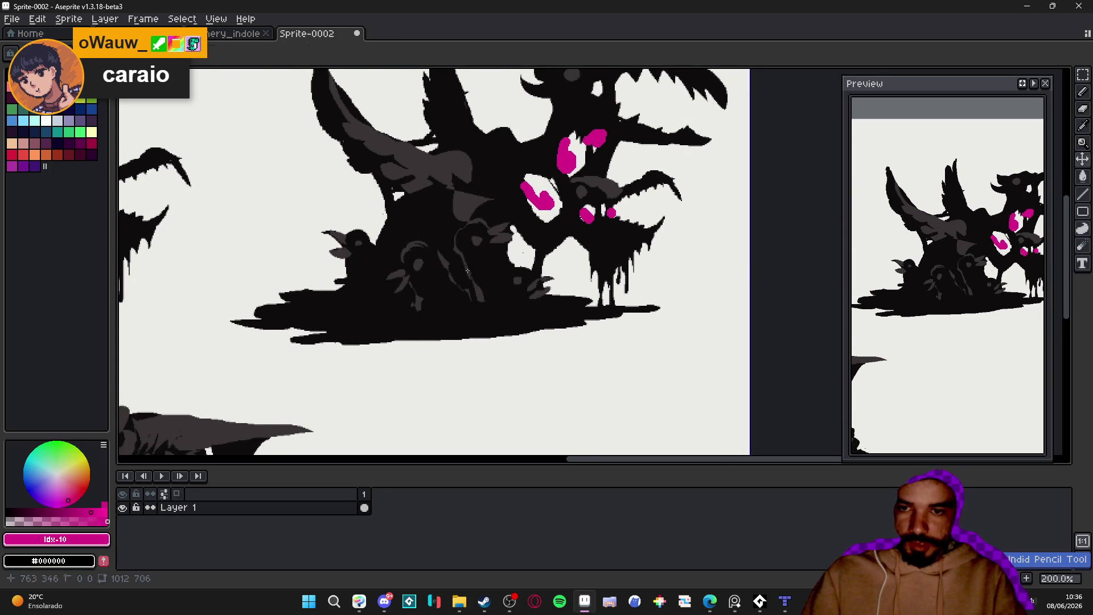
pyautogui.scroll(-2, 472, 272)
pyautogui.scroll(2, 475, 266)
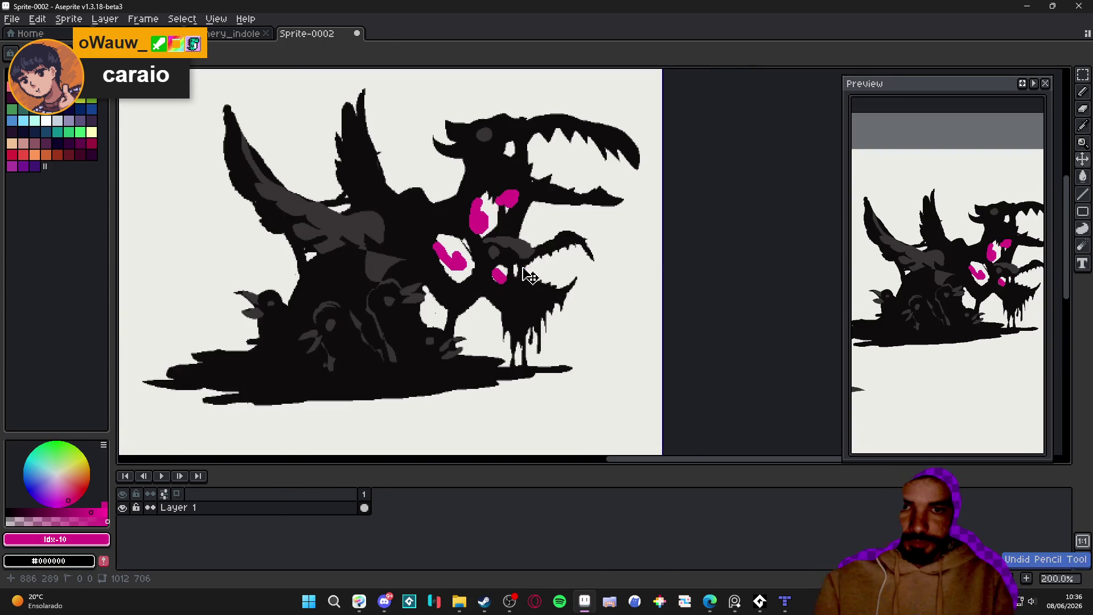
pyautogui.hotkey('ctrl', 'z')
pyautogui.hotkey('ctrl', 'z')
pyautogui.hotkey('ctrl', 'z')
# - Draw a small magenta arrow mark below the middle creature
pyautogui.scroll(-2, 553, 287)
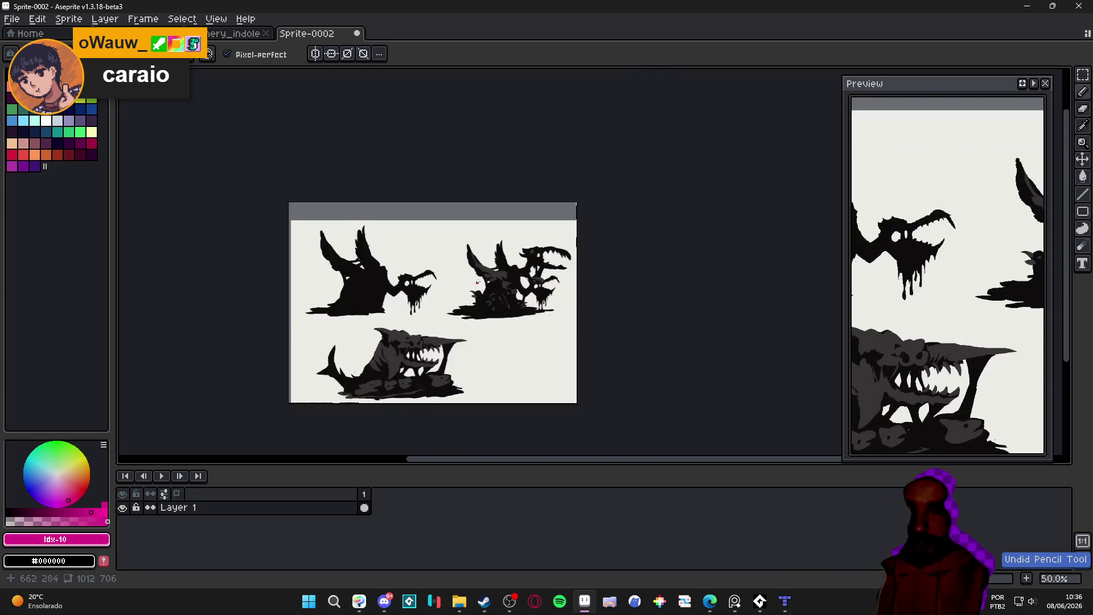
pyautogui.scroll(2, 513, 285)
pyautogui.scroll(-2, 513, 284)
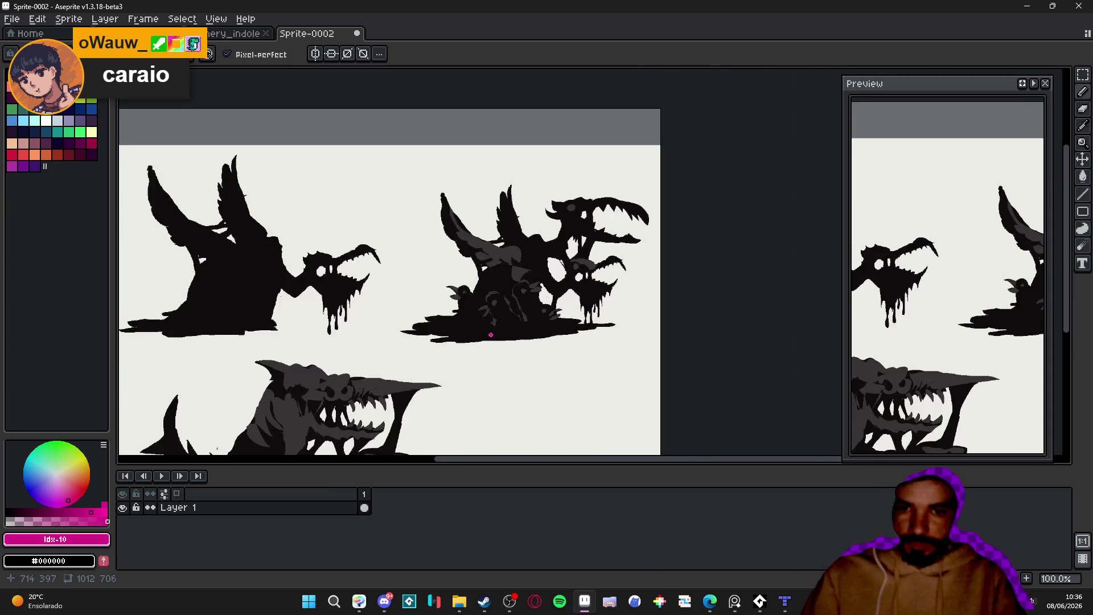
pyautogui.scroll(2, 512, 319)
pyautogui.moveTo(514, 358)
pyautogui.mouseDown()
pyautogui.moveTo(489, 286)
pyautogui.moveTo(470, 318)
pyautogui.moveTo(526, 306)
pyautogui.mouseUp()
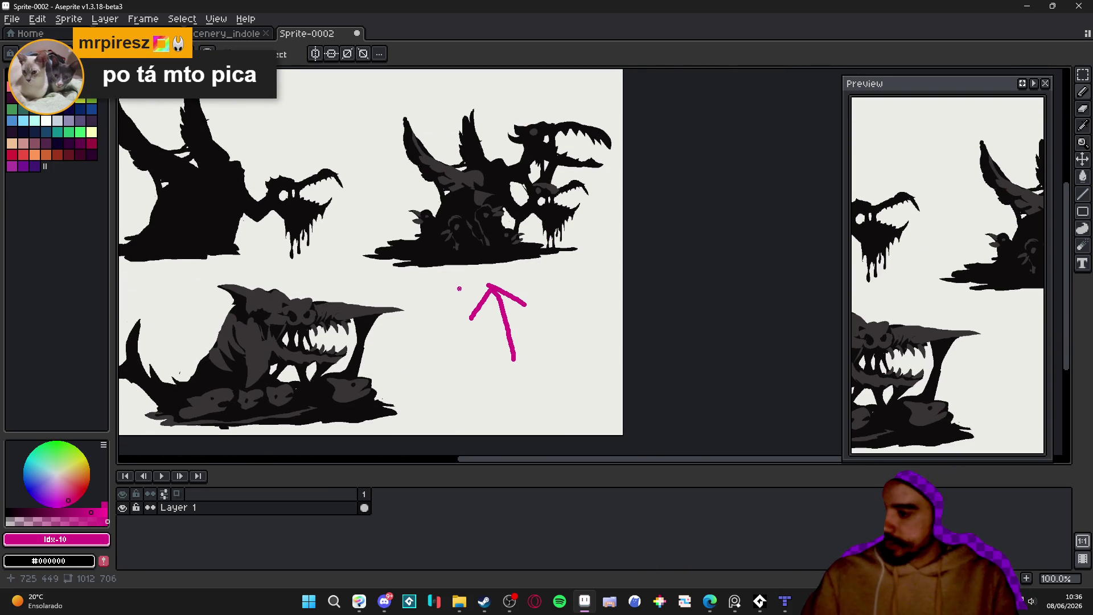
# - Replace the arrow with a magenta circle around the middle creature and snip a screenshot
pyautogui.hotkey('ctrl', 'z')
pyautogui.hotkey('ctrl', 'z')
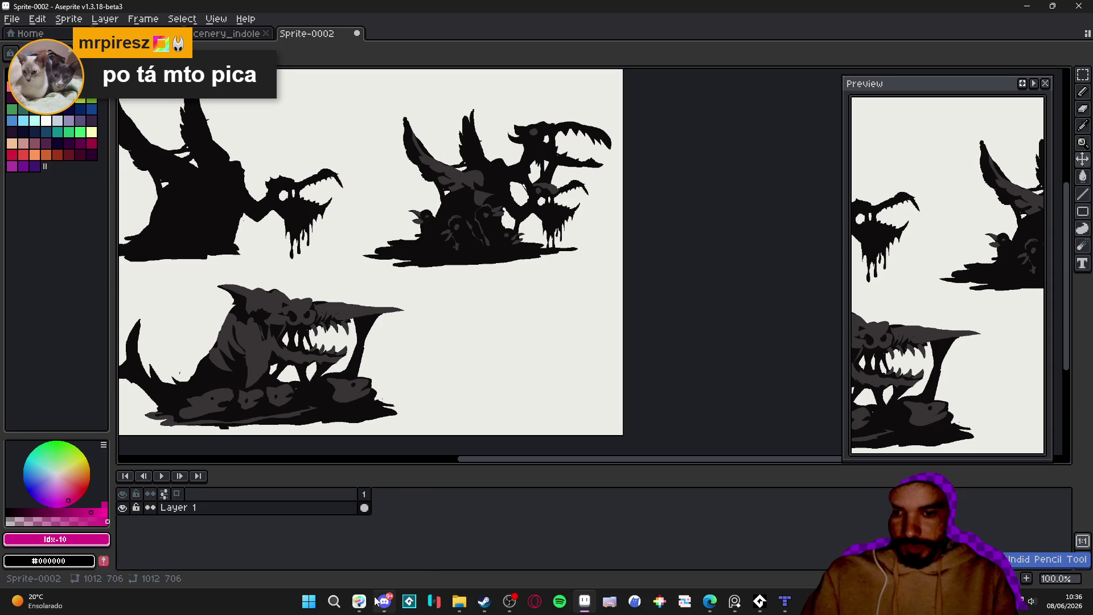
pyautogui.moveTo(408, 88)
pyautogui.mouseDown()
pyautogui.moveTo(389, 98)
pyautogui.moveTo(356, 233)
pyautogui.moveTo(559, 293)
pyautogui.moveTo(619, 149)
pyautogui.moveTo(430, 78)
pyautogui.moveTo(393, 95)
pyautogui.mouseUp()
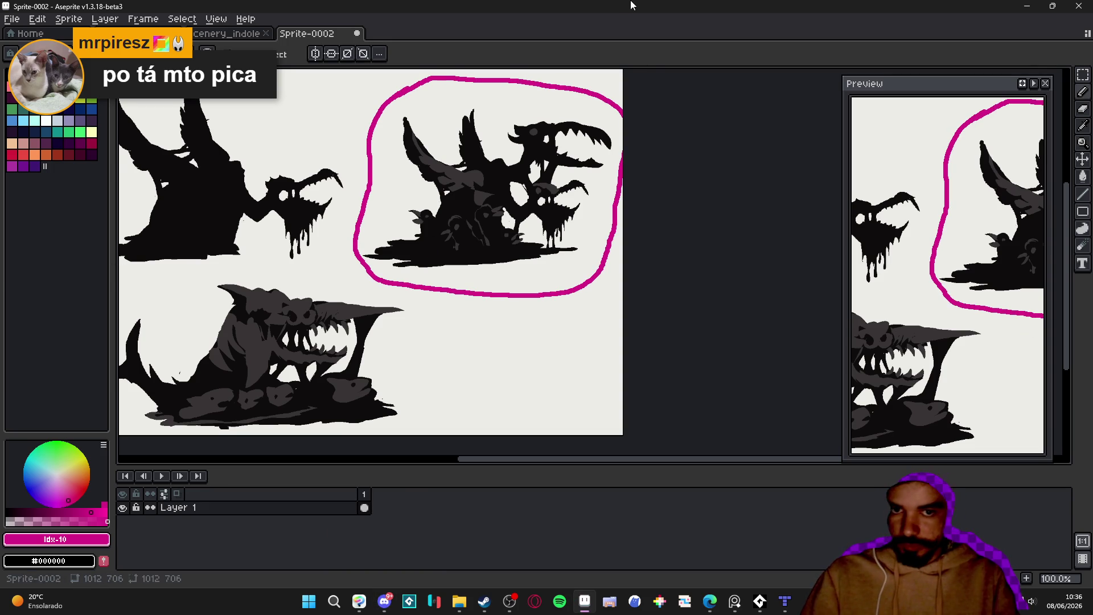
pyautogui.moveTo(346, 56)
pyautogui.mouseDown()
pyautogui.moveTo(614, 319)
pyautogui.moveTo(685, 372)
pyautogui.mouseUp()
pyautogui.press('super+shift+s')
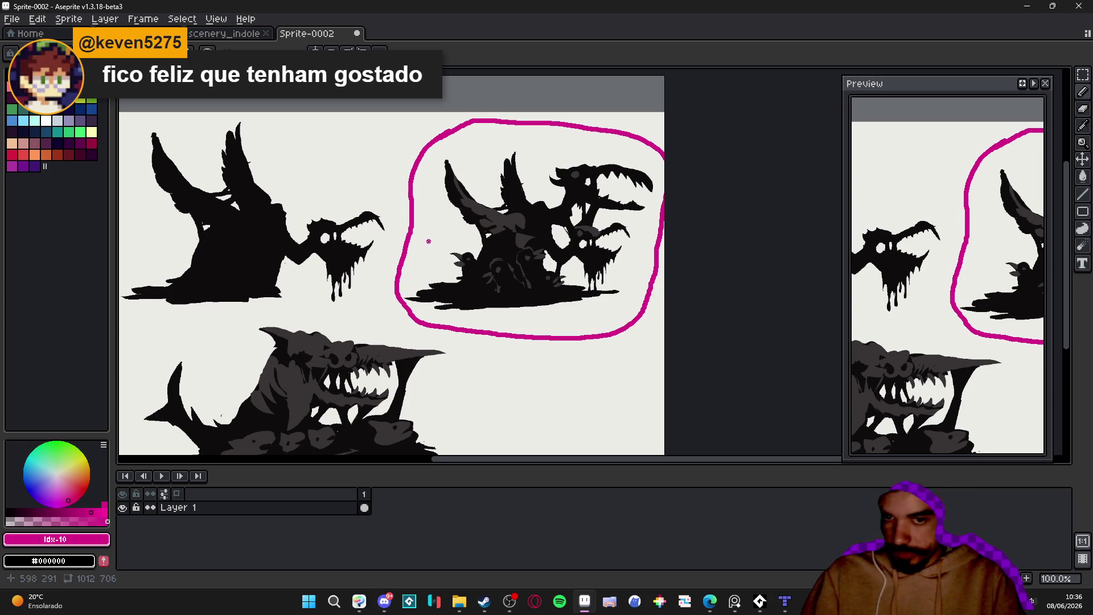
# - Undo the magenta circle and minimize Aseprite to reveal the Tiled map
pyautogui.moveTo(422, 244); pyautogui.dragTo(476, 265)
pyautogui.hotkey('ctrl', 'z')
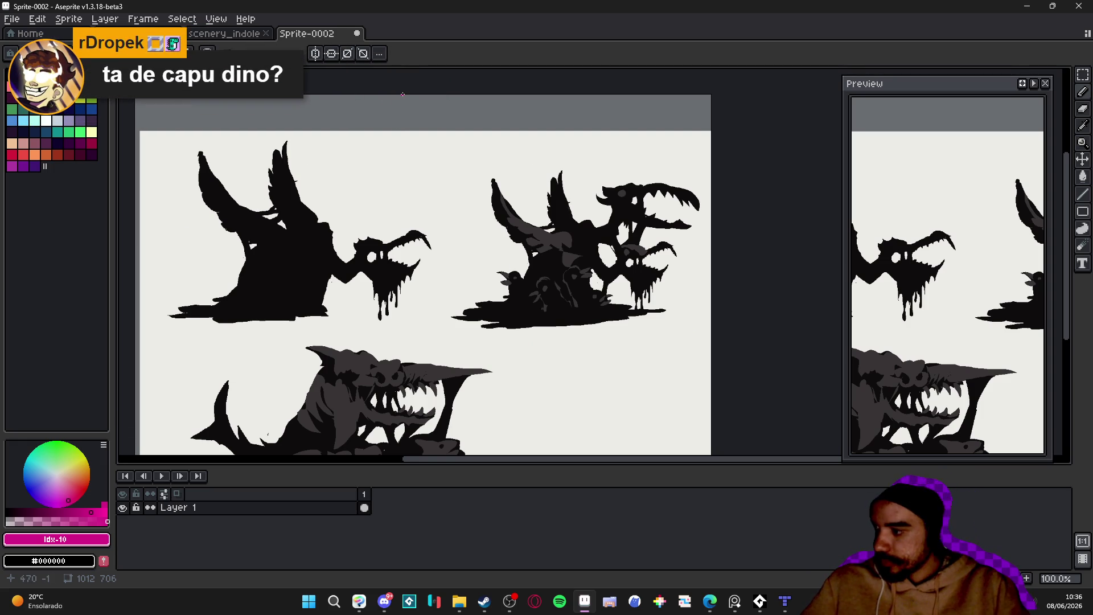
pyautogui.click(510, 598)
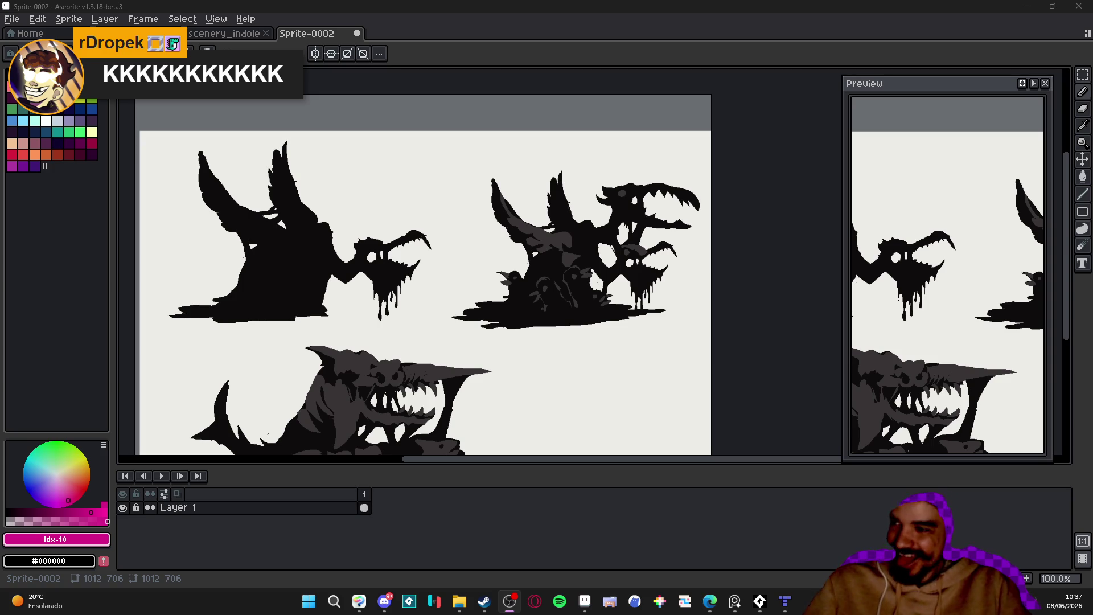
pyautogui.click(1028, 6)
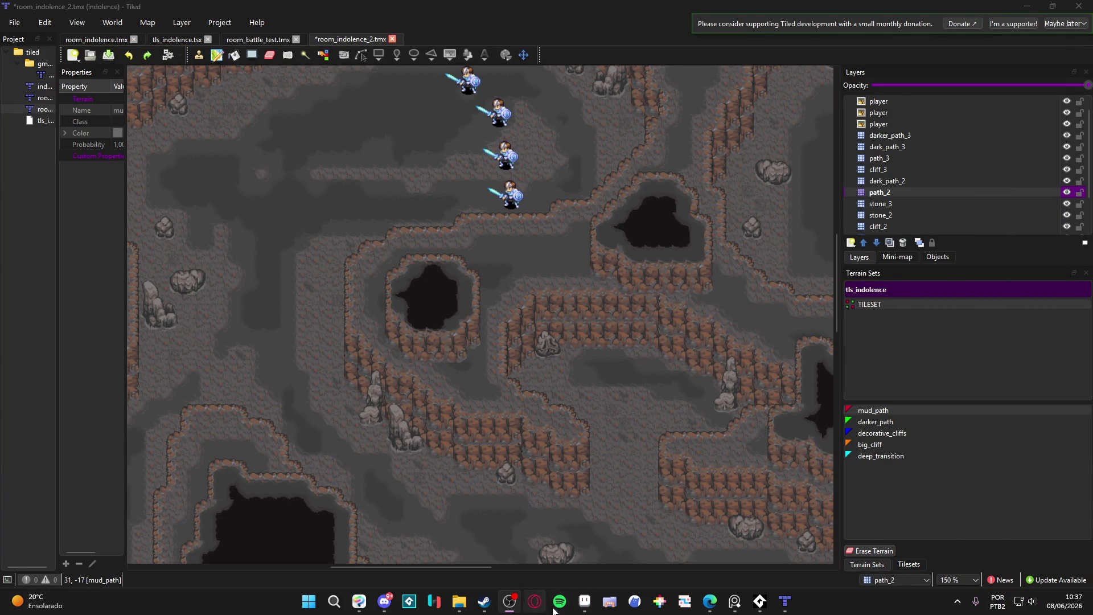
pyautogui.click(586, 602)
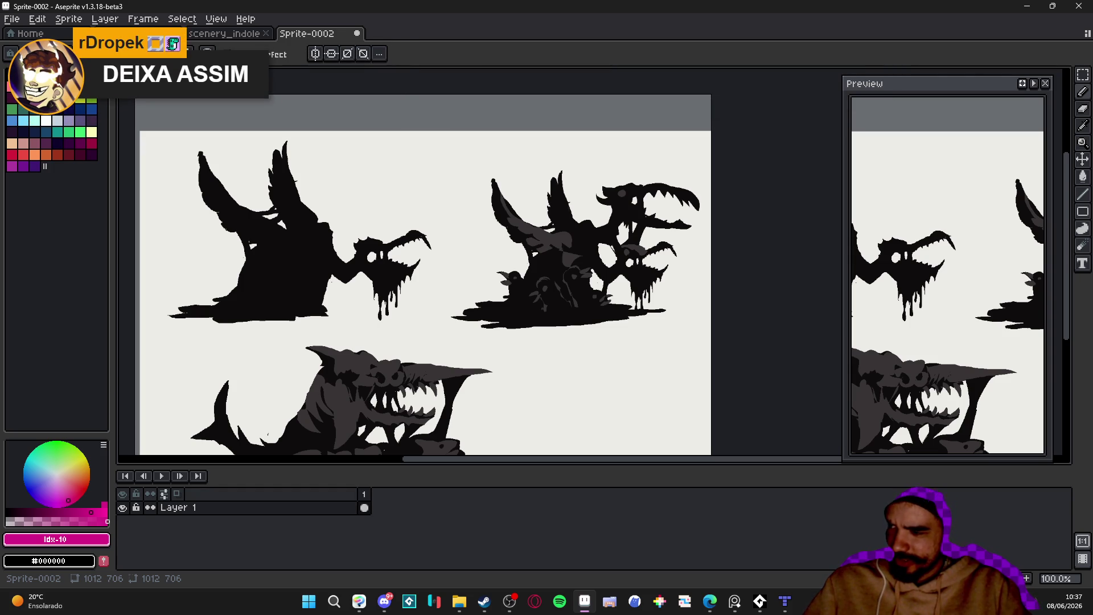
pyautogui.click(363, 37)
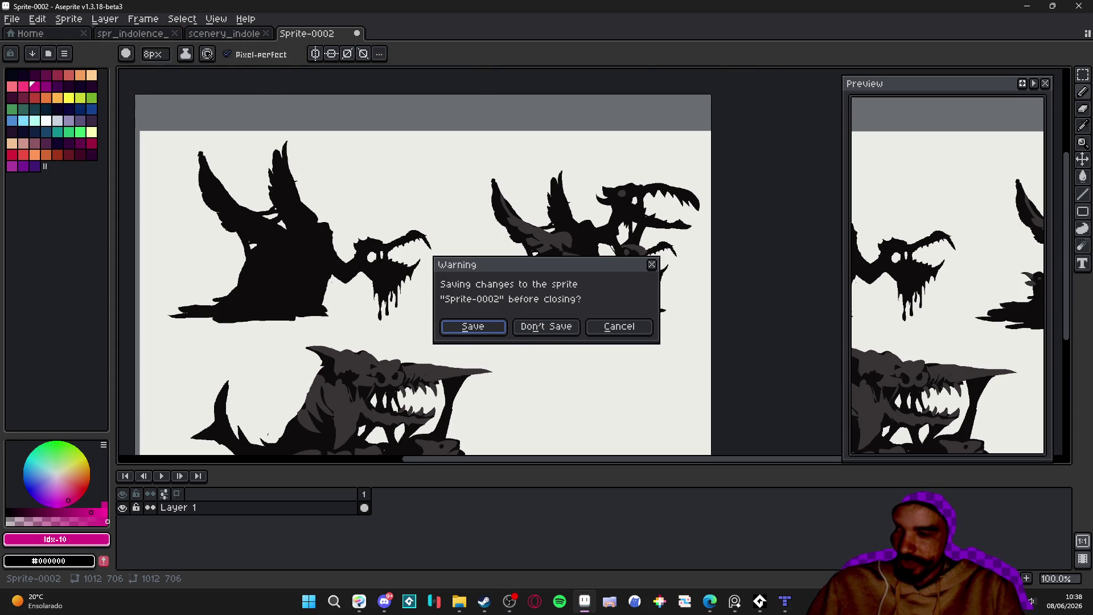
pyautogui.click(626, 329)
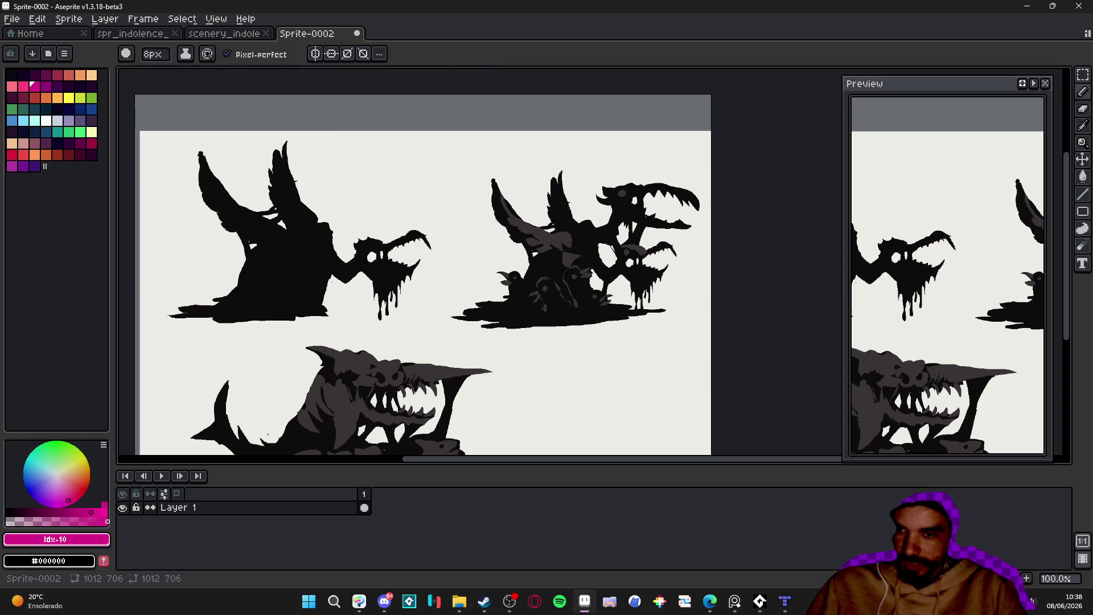
pyautogui.click(230, 35)
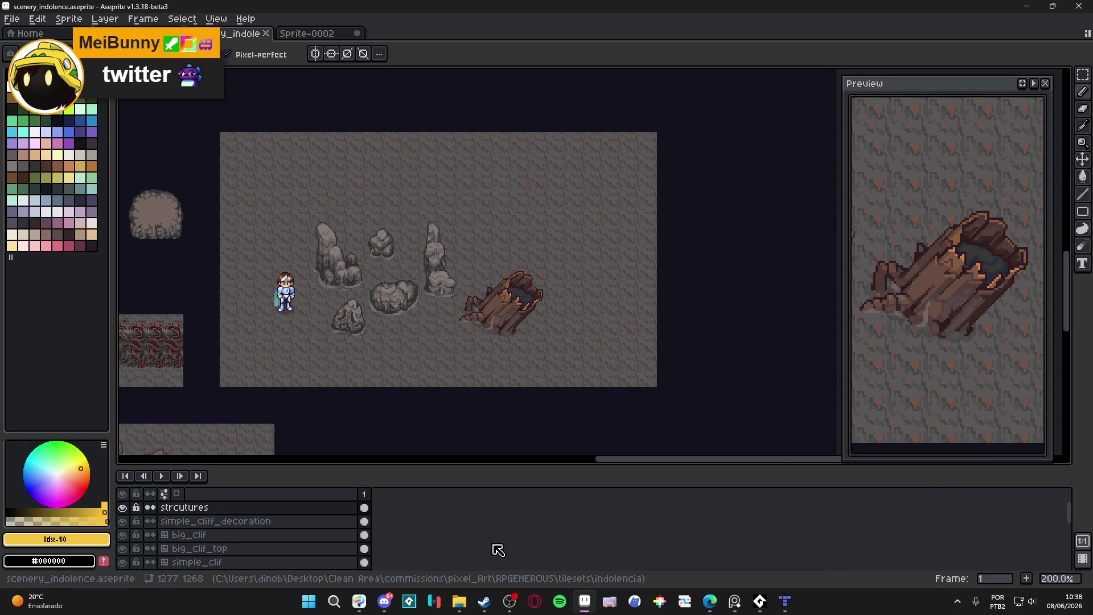
# - Switch between the streaming software and Aseprite from the taskbar, ending with Alt+Tab
pyautogui.click(509, 602)
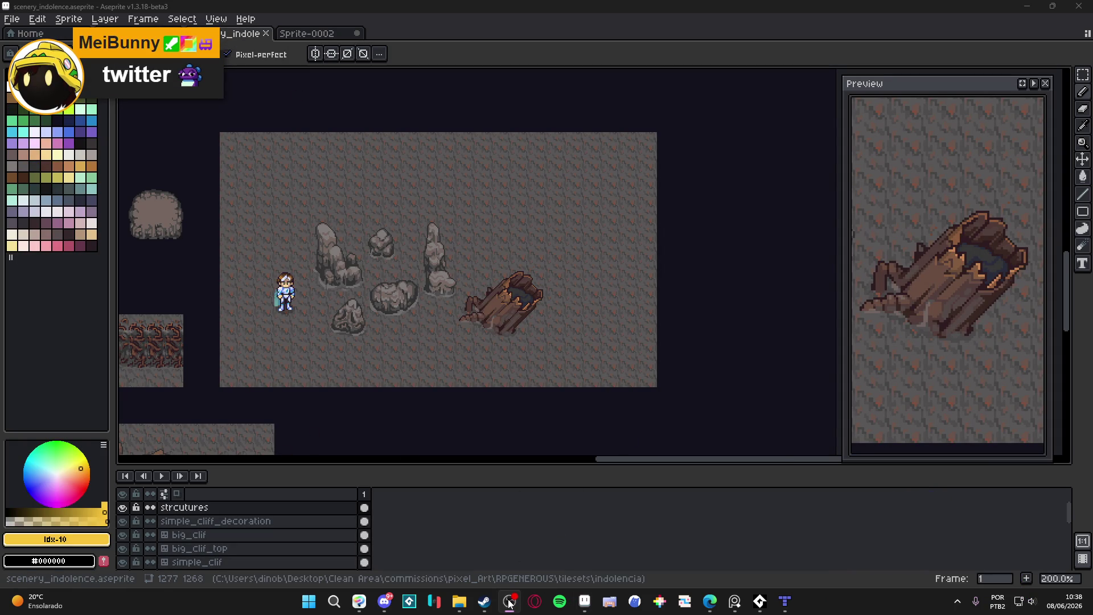
pyautogui.click(510, 602)
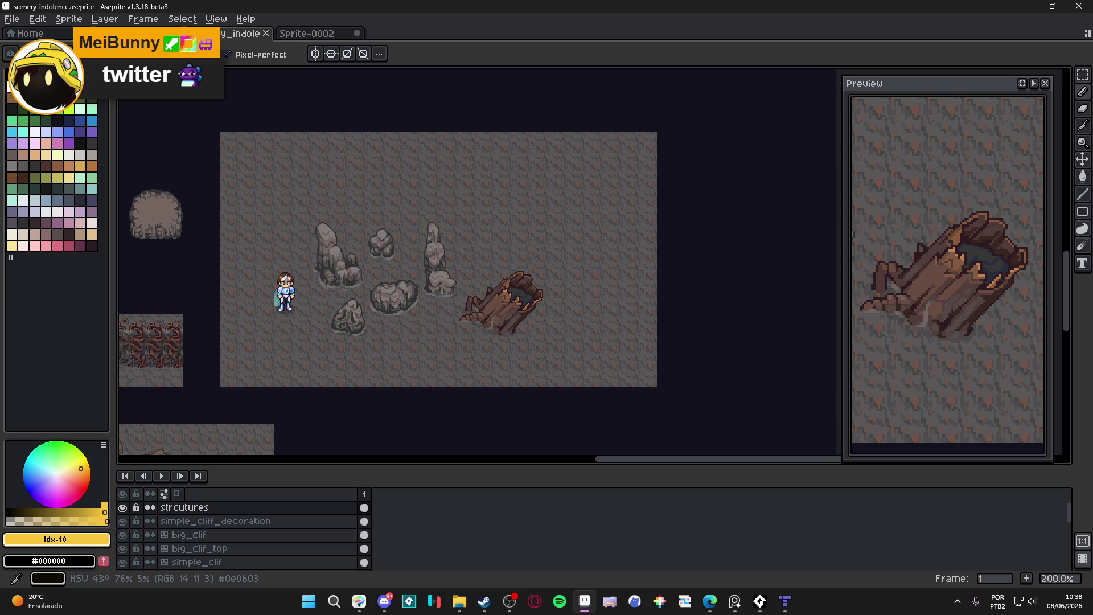
pyautogui.click(510, 602)
pyautogui.hotkey('alt', 'Tab')
pyautogui.hotkey('alt', 'Tab')
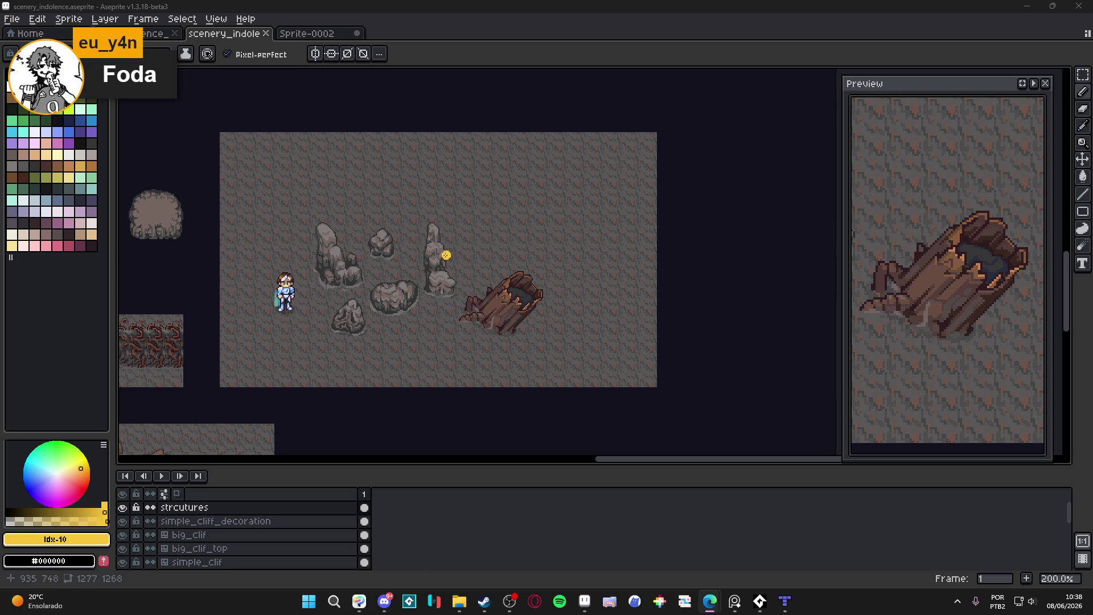
# - Bring Tiled forward, zoom in on the upper cliffs by the player sprites, then switch to the streaming software
pyautogui.click(785, 601)
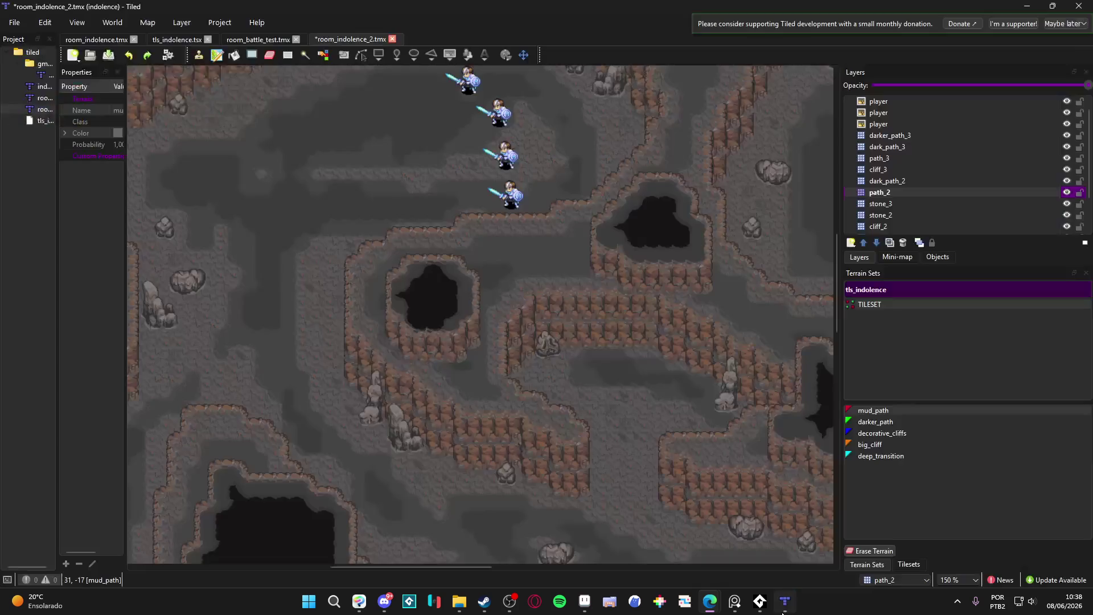
pyautogui.scroll(-1, 548, 344)
pyautogui.moveTo(546, 349)
pyautogui.mouseDown()
pyautogui.moveTo(302, 346)
pyautogui.moveTo(542, 239)
pyautogui.moveTo(376, 183)
pyautogui.moveTo(370, 305)
pyautogui.moveTo(347, 260)
pyautogui.moveTo(364, 268)
pyautogui.moveTo(336, 323)
pyautogui.mouseUp()
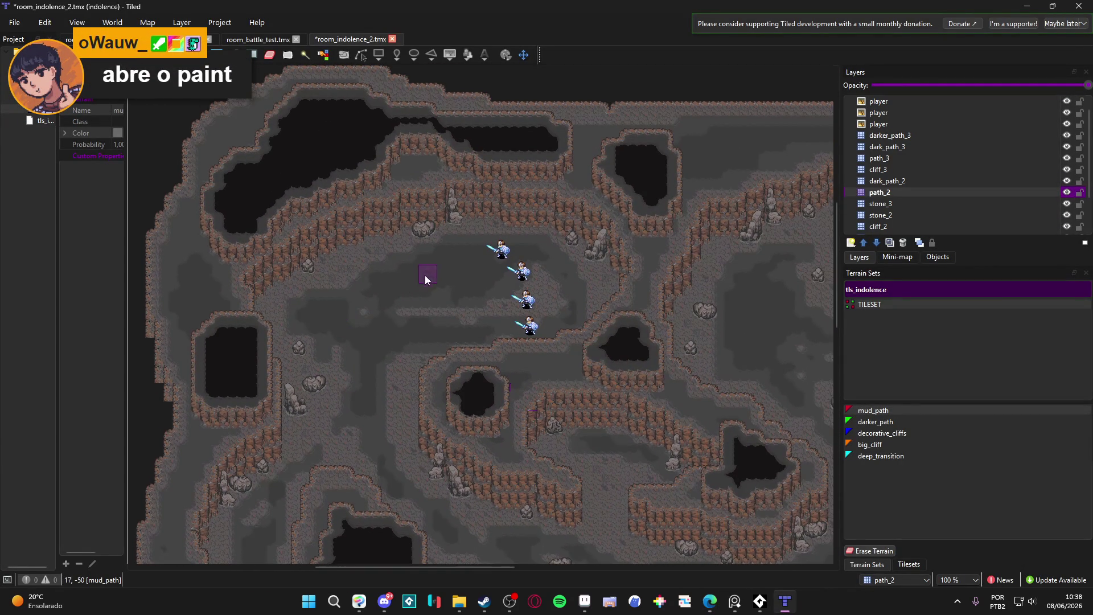
pyautogui.scroll(1, 431, 223)
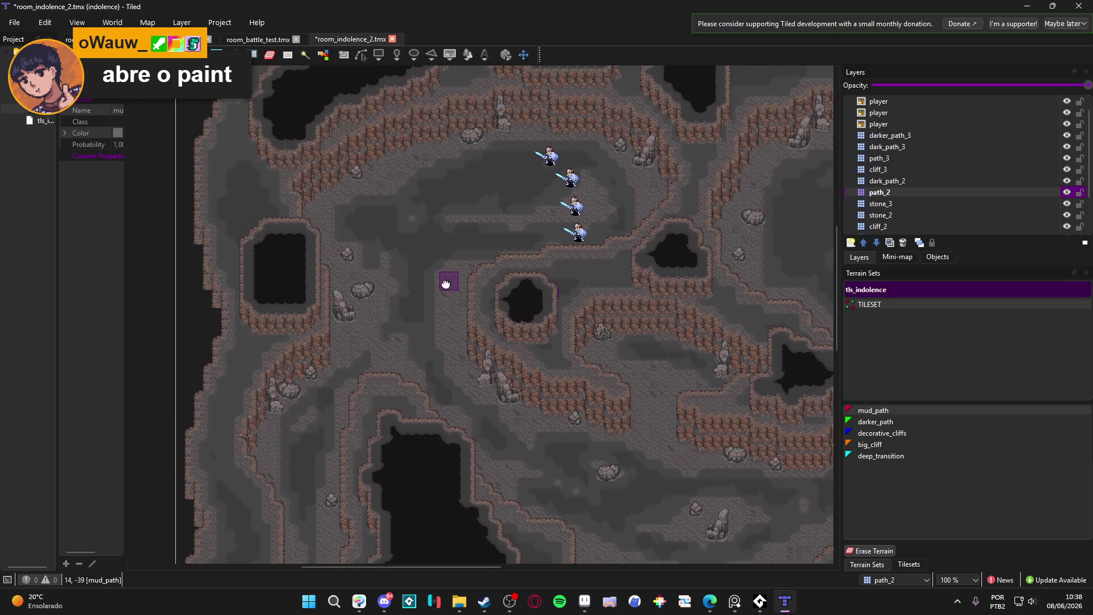
pyautogui.scroll(5, 375, 295)
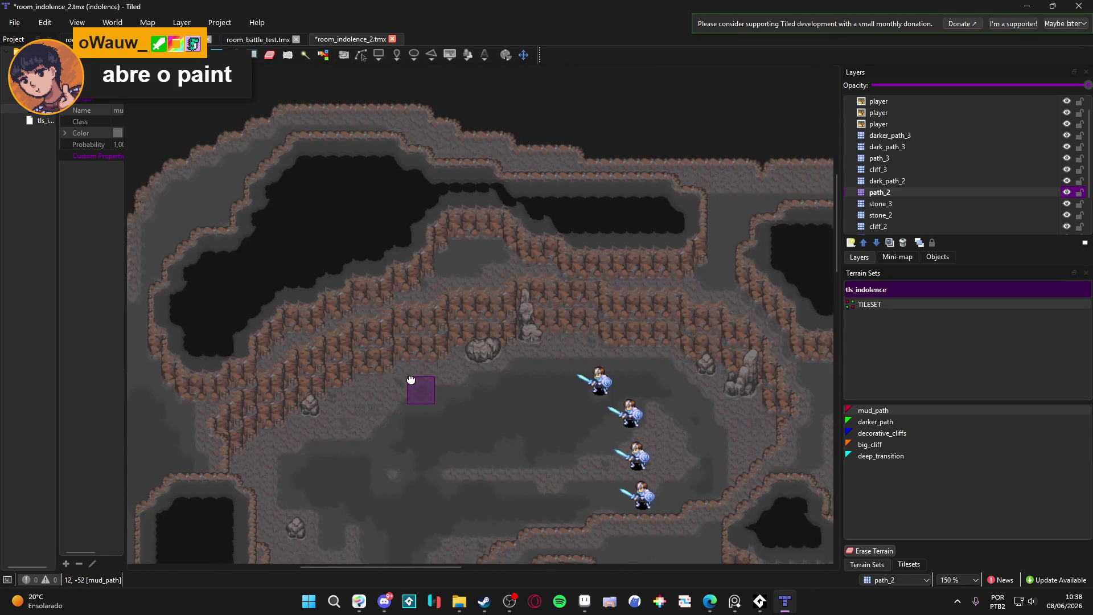
pyautogui.moveTo(411, 379)
pyautogui.mouseDown()
pyautogui.moveTo(347, 339)
pyautogui.moveTo(336, 353)
pyautogui.mouseUp()
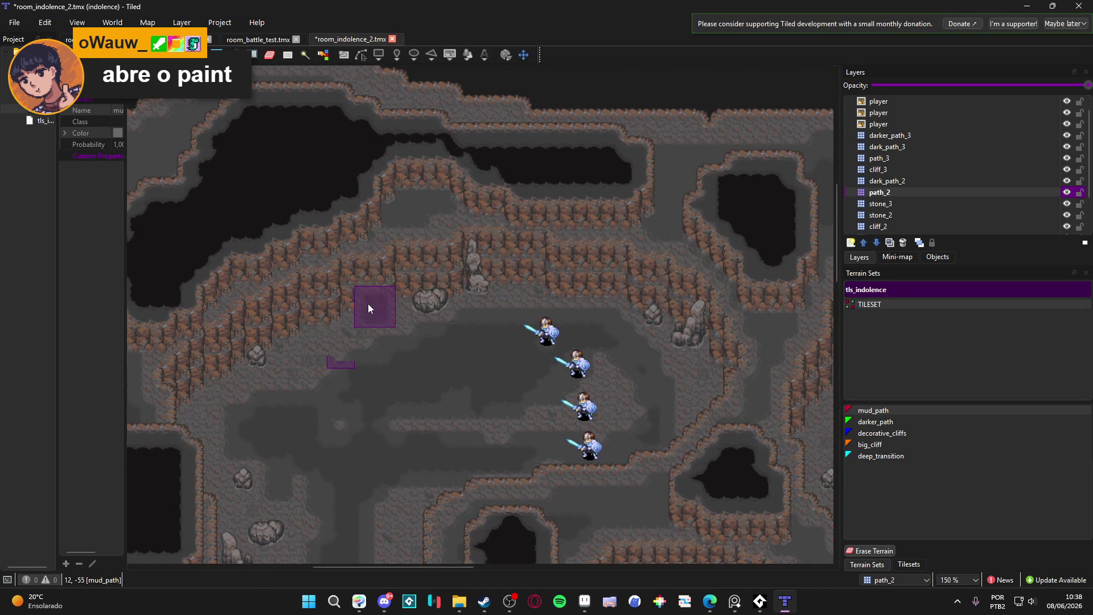
pyautogui.scroll(1, 368, 308)
pyautogui.scroll(1, 353, 269)
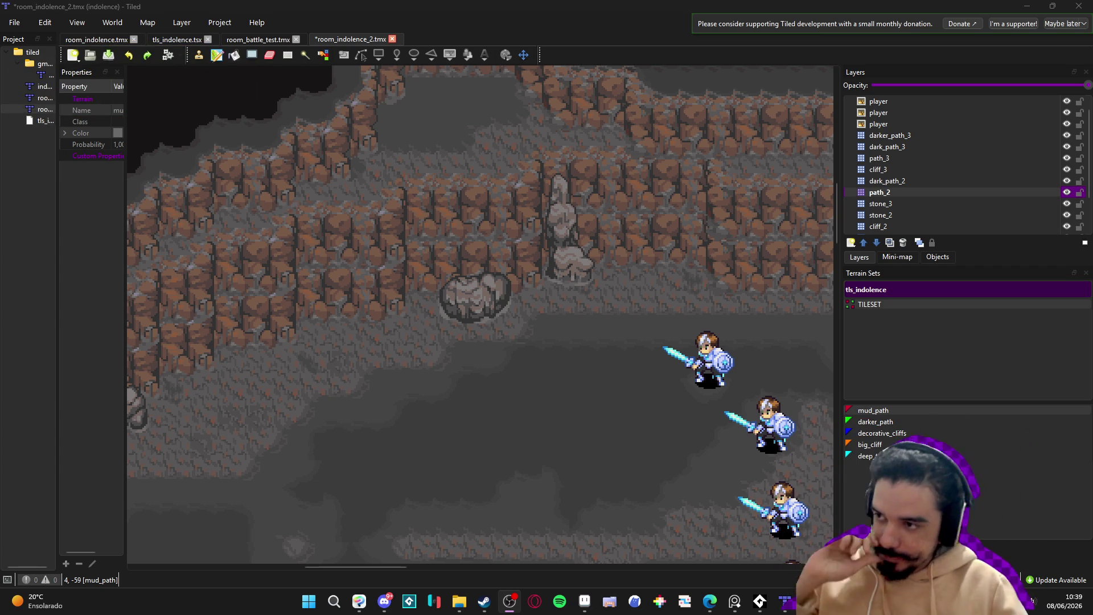
pyautogui.hotkey('alt', 'Tab')
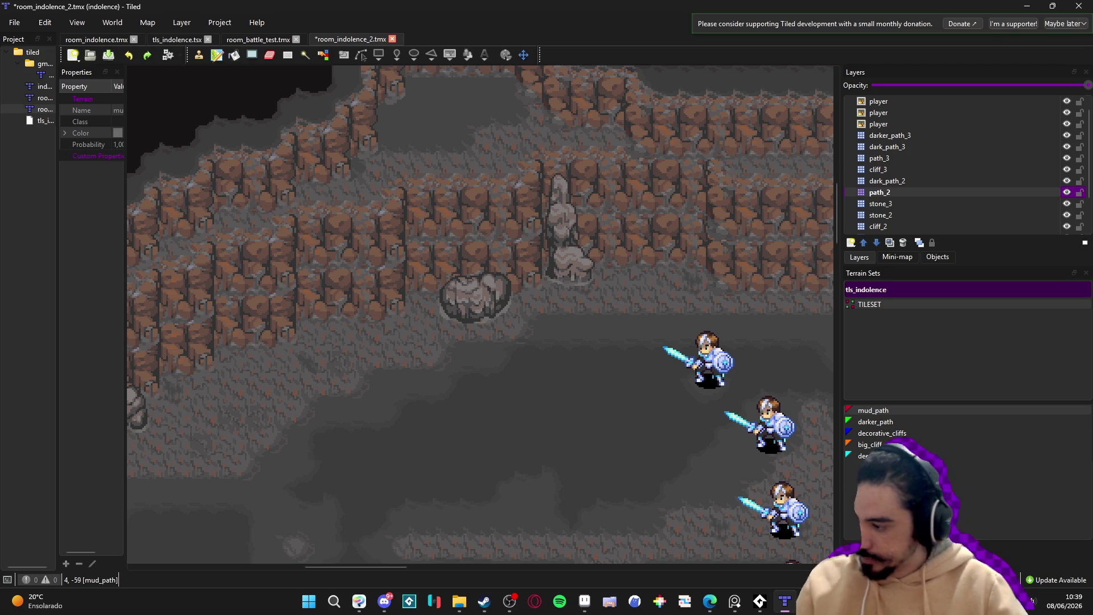
pyautogui.click(509, 601)
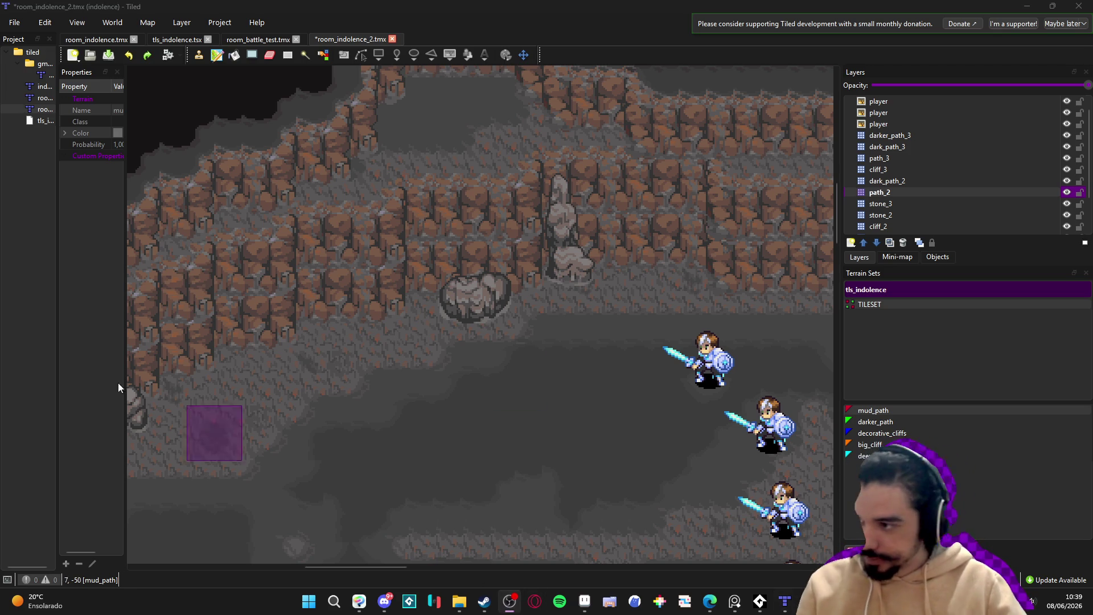